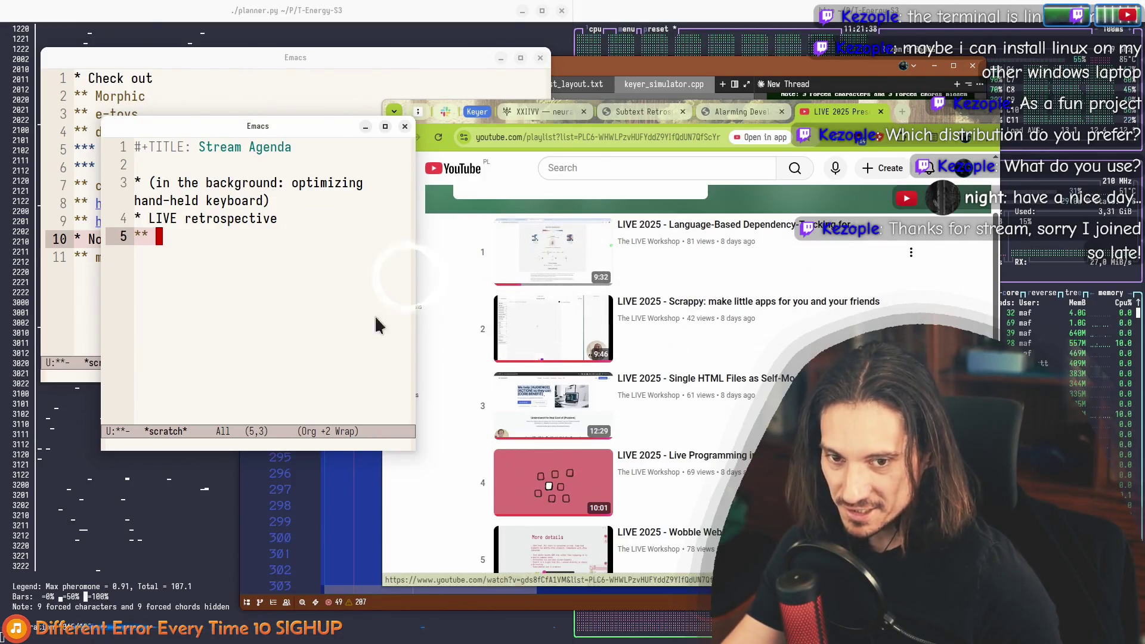
Step: Title the empty subheading 'Language-Based Dependency Tracking' and start a new subheading below it
type("Langy")
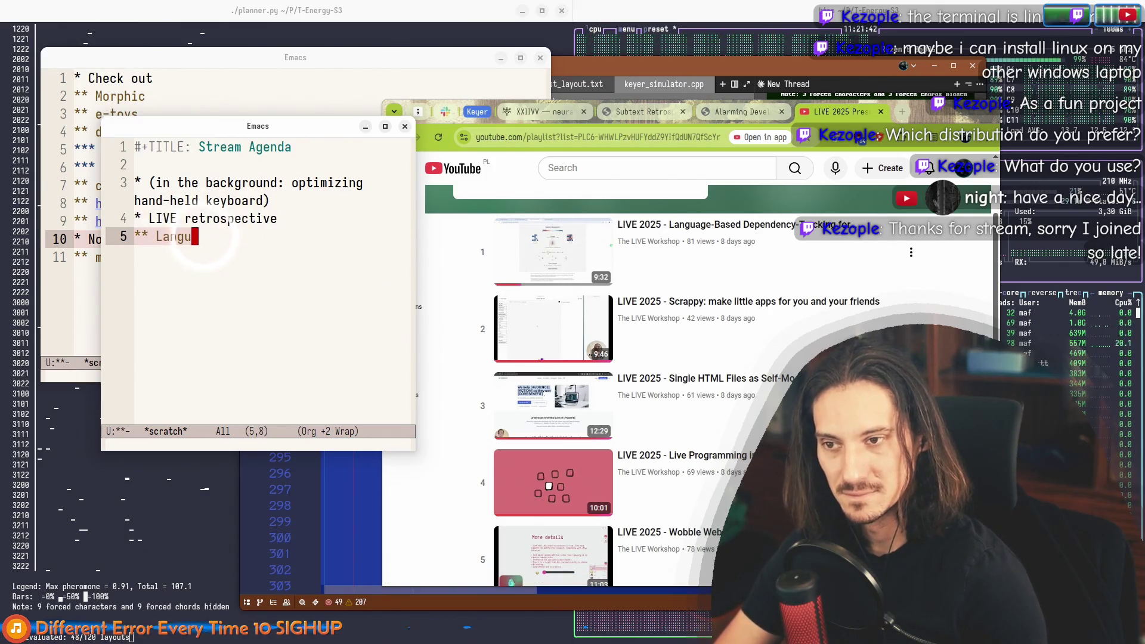
type("-based dep")
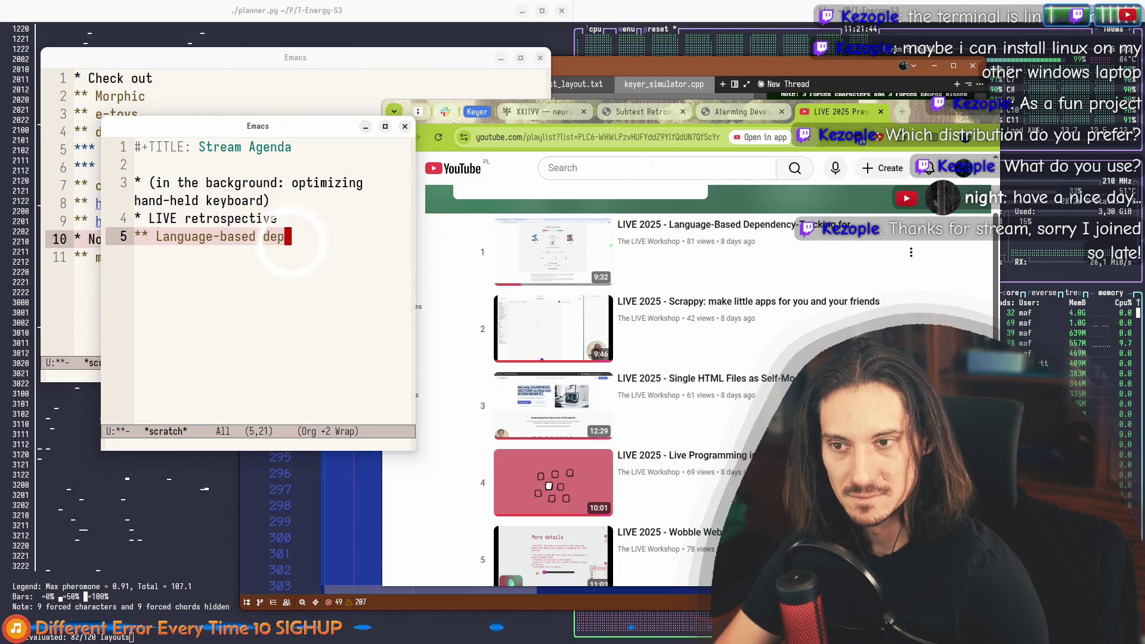
type("cy tracking")
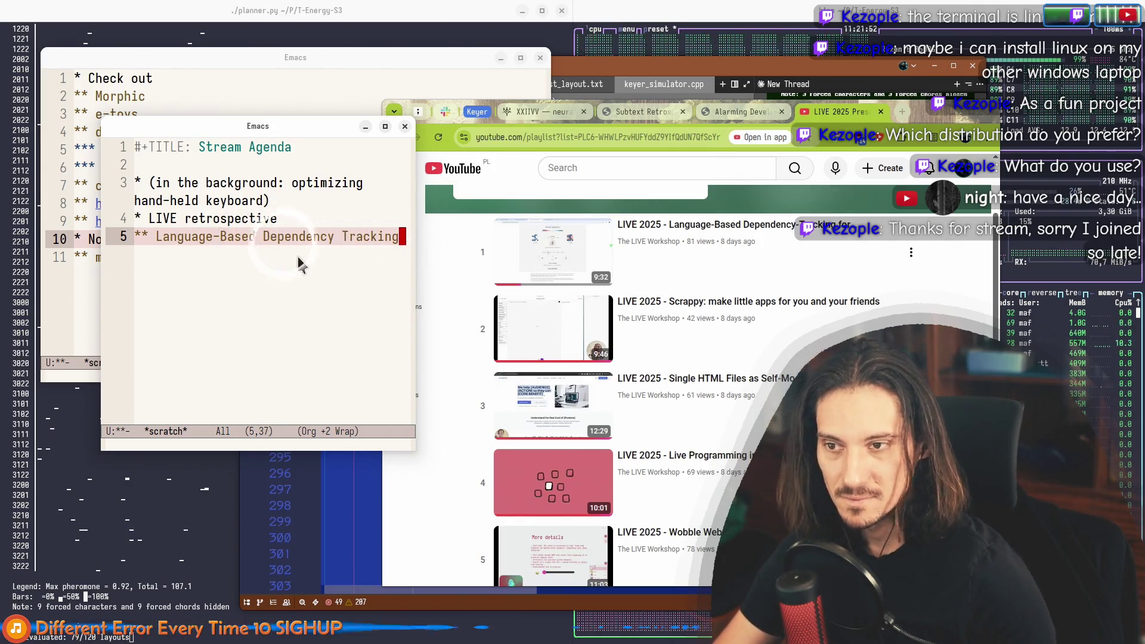
key("alt+Return")
scroll(736, 337, "down", 5)
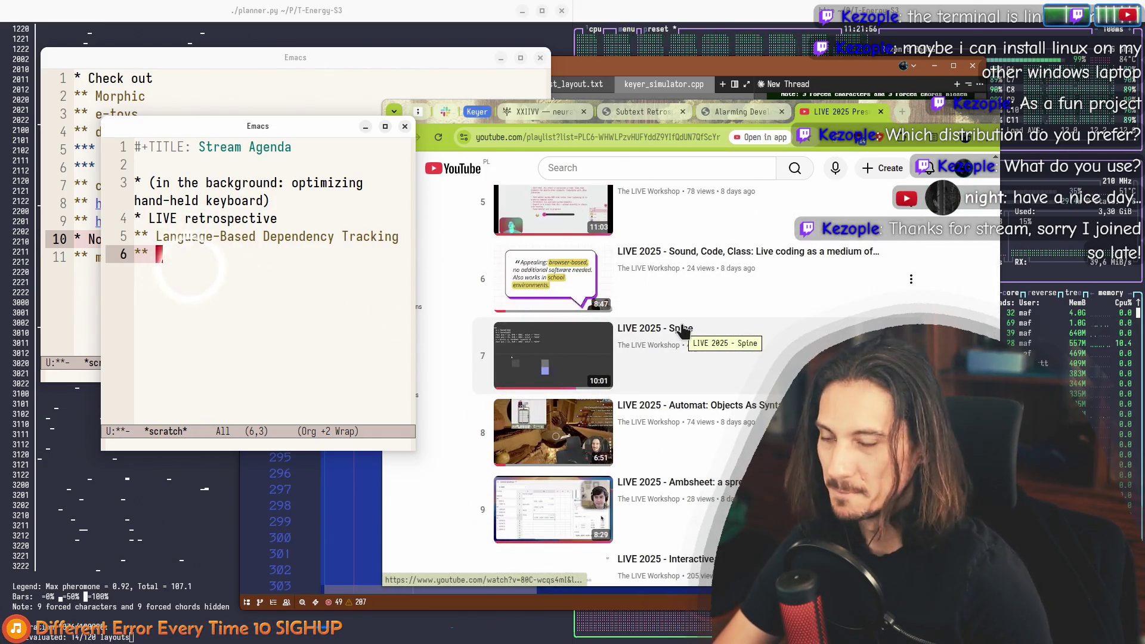
Step: Title the new subheading 'Spine'
type("Spine")
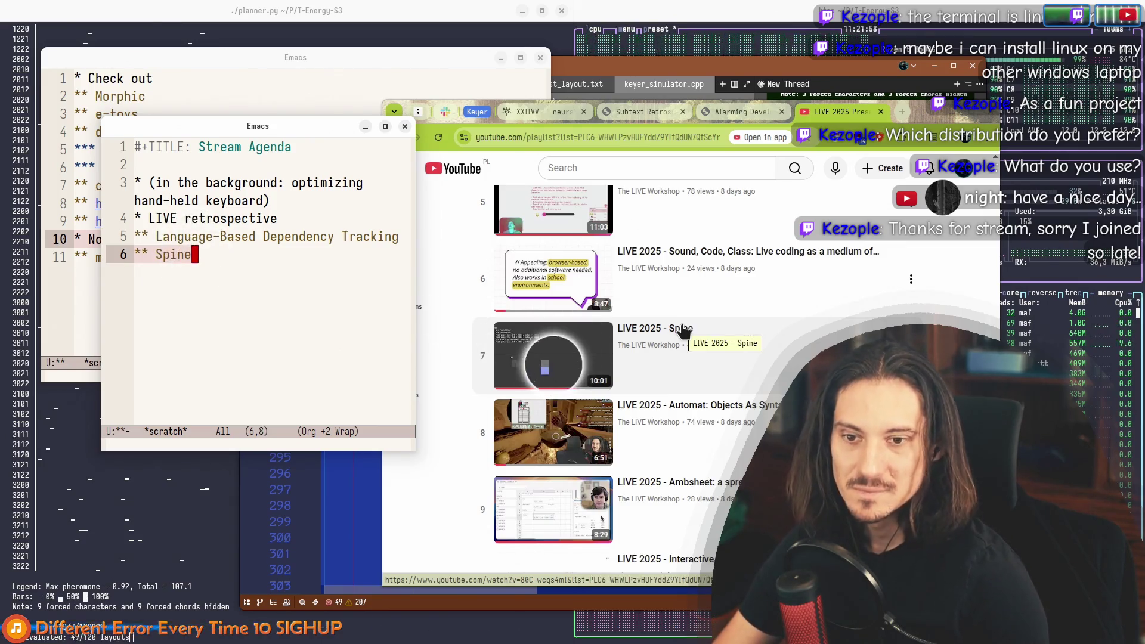
scroll(465, 354, "up", 7)
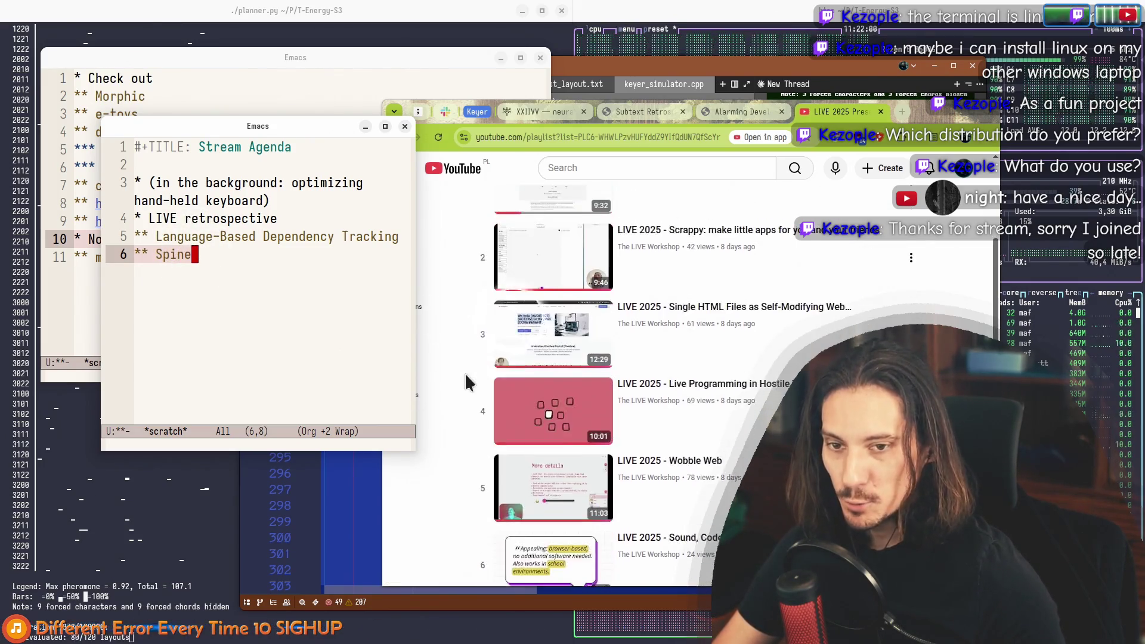
scroll(460, 332, "down", 6)
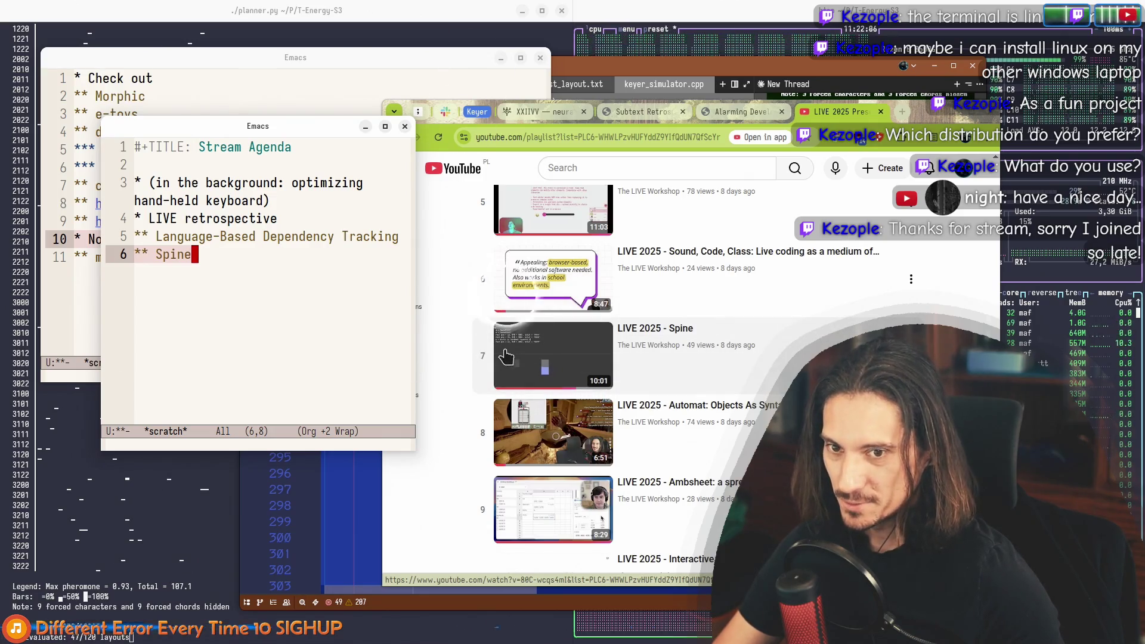
scroll(471, 265, "up", 7)
scroll(513, 372, "down", 3)
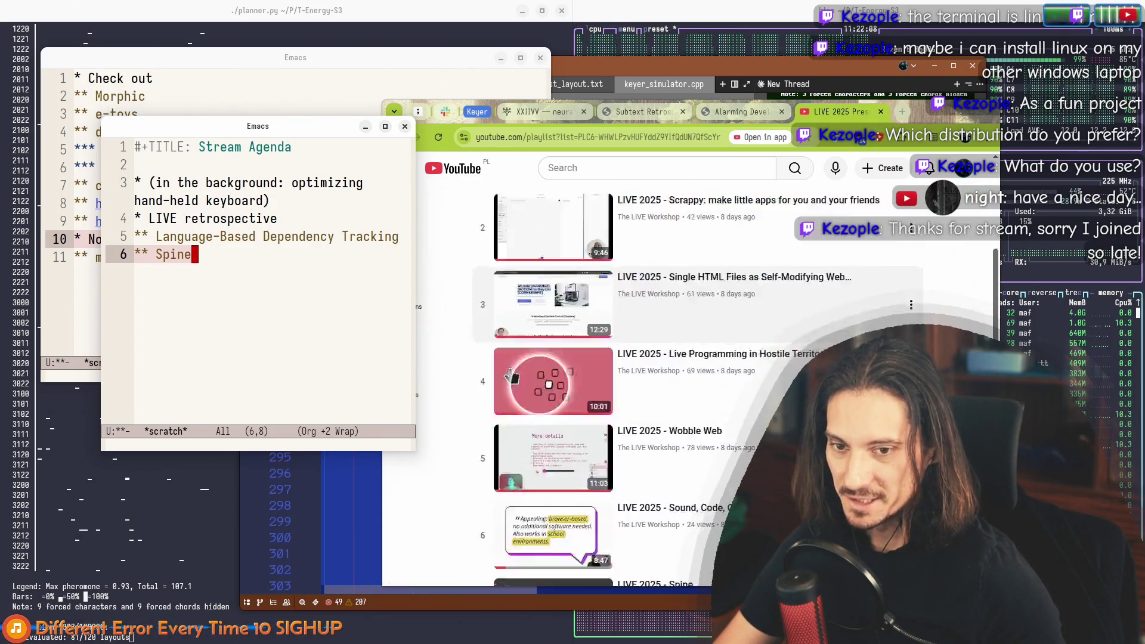
scroll(511, 376, "down", 3)
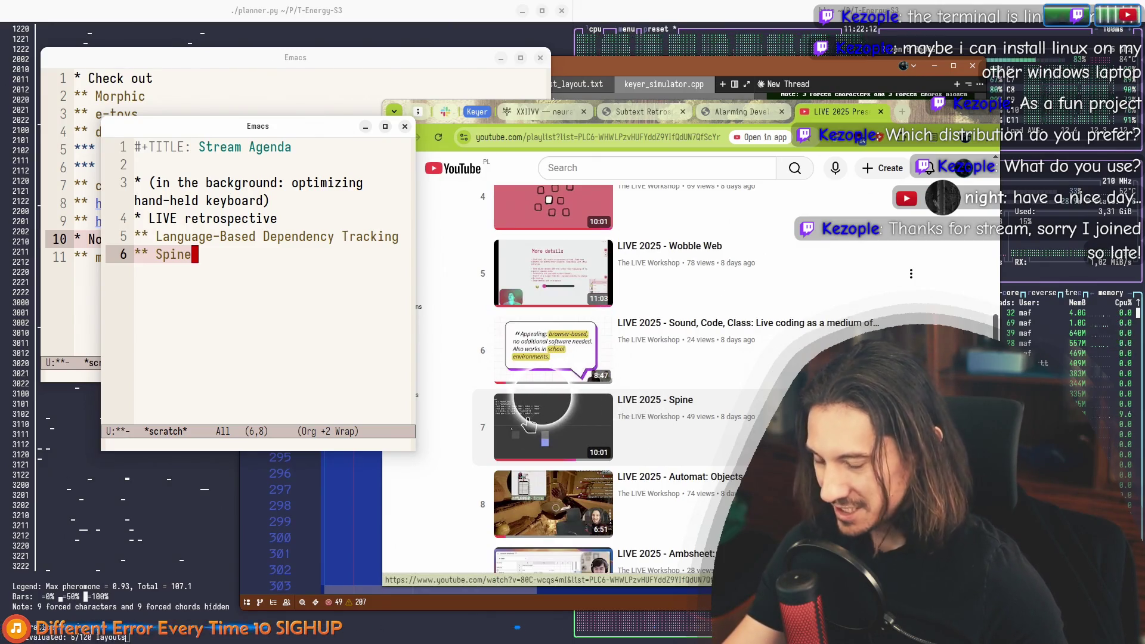
Step: Move between the Language-Based and Spine headings, ending at the end of LIVE retrospective
left_click(212, 263)
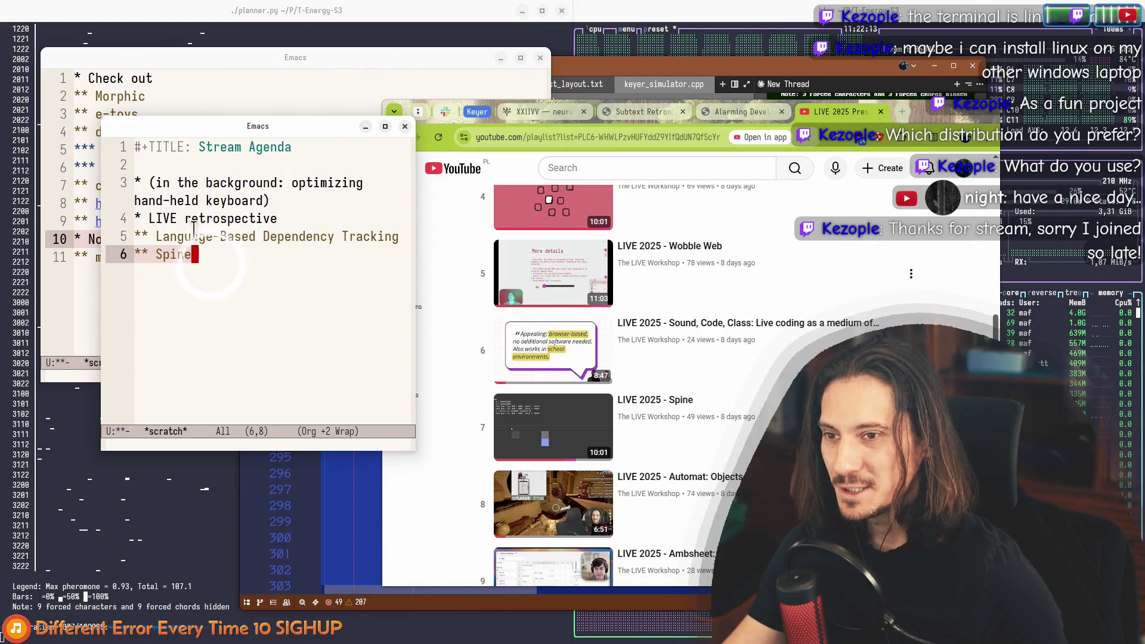
left_click(157, 237)
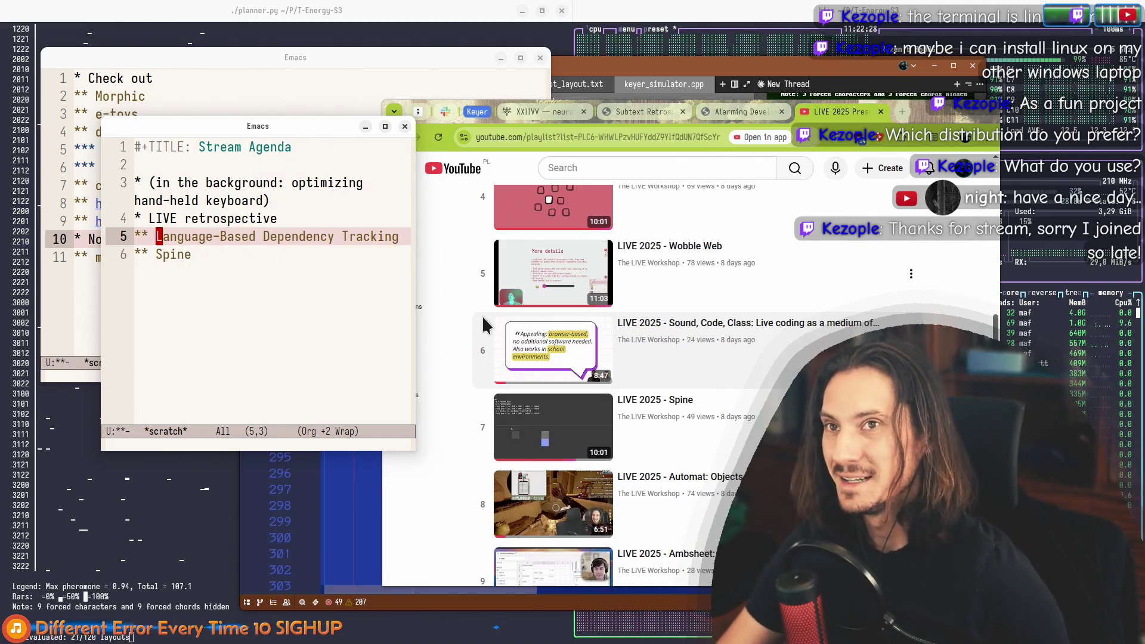
left_click(191, 255)
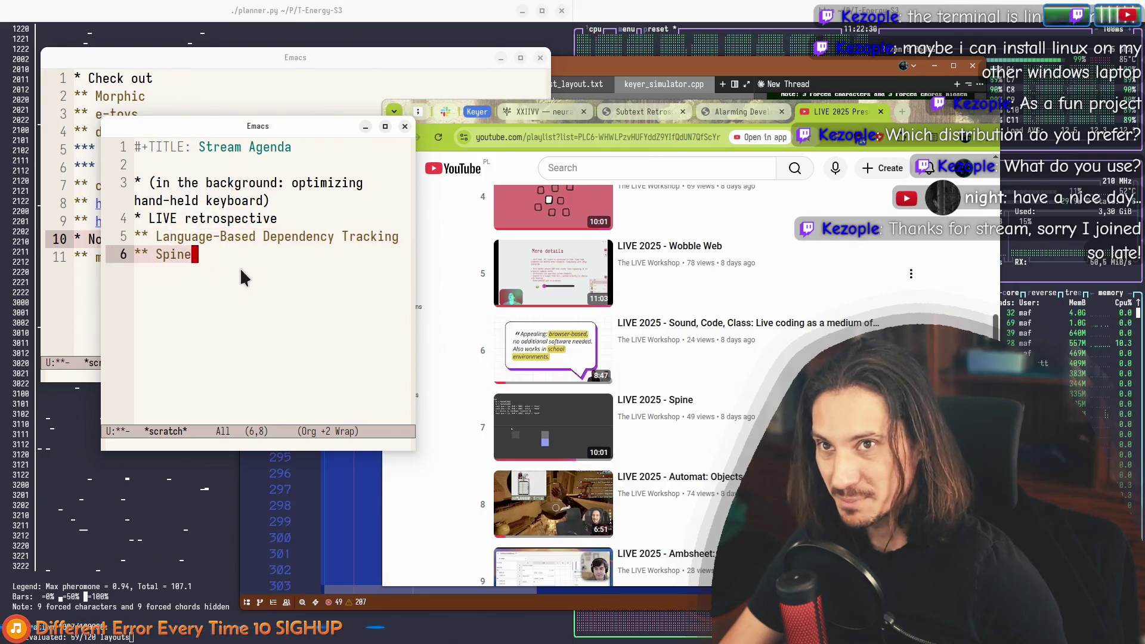
key("ctrl+p")
key("ctrl+a")
left_click(238, 269)
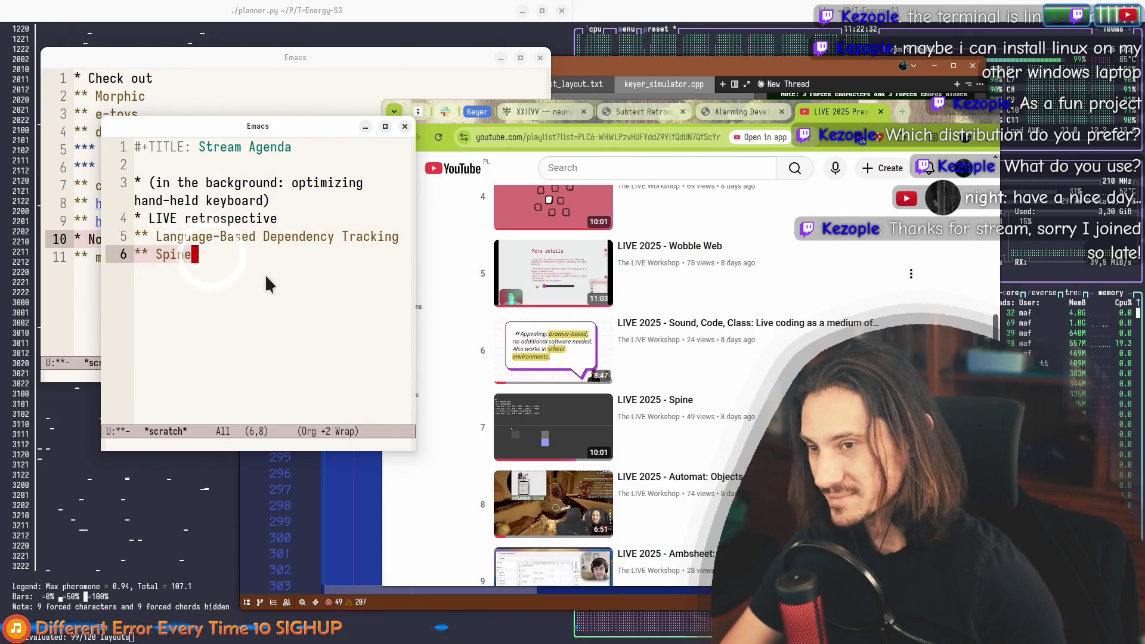
key("ctrl+p")
key("ctrl+p")
key("ctrl+e")
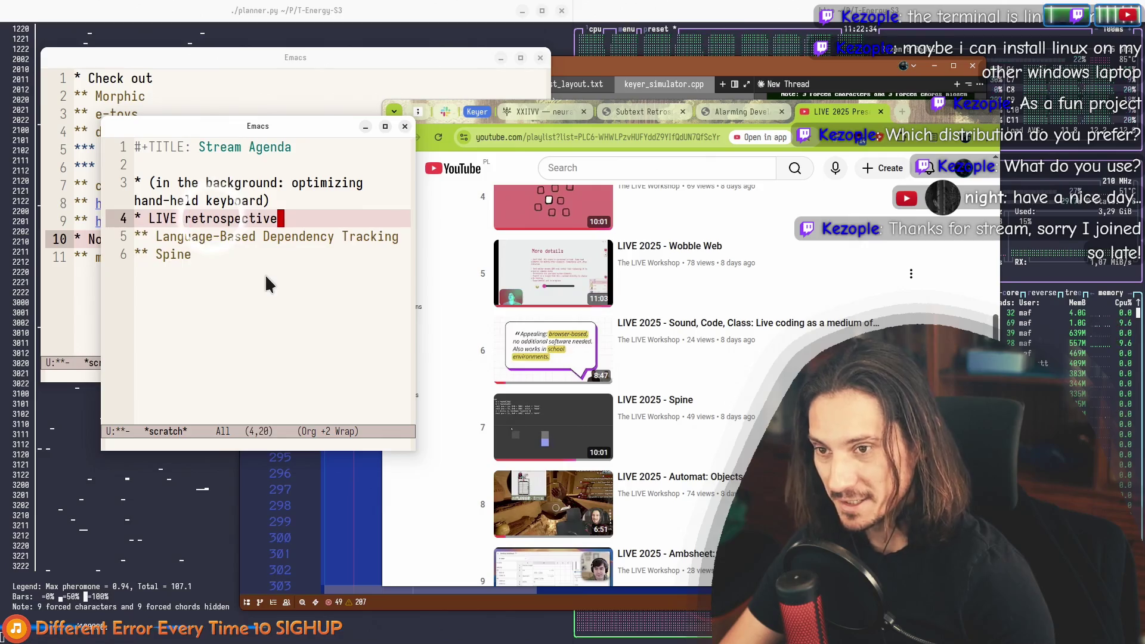
Step: Insert '** Dataflow backpropagation' and nest Spine, then Language-Based Dependency Tracking, beneath it
key("Return")
type("** Data")
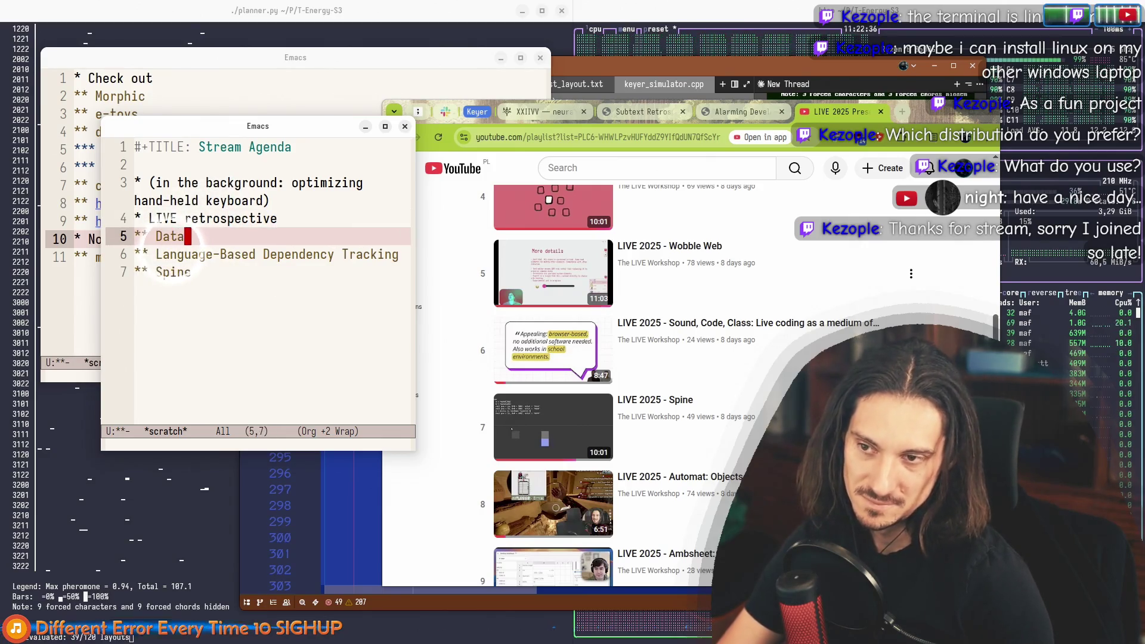
type("flow backp")
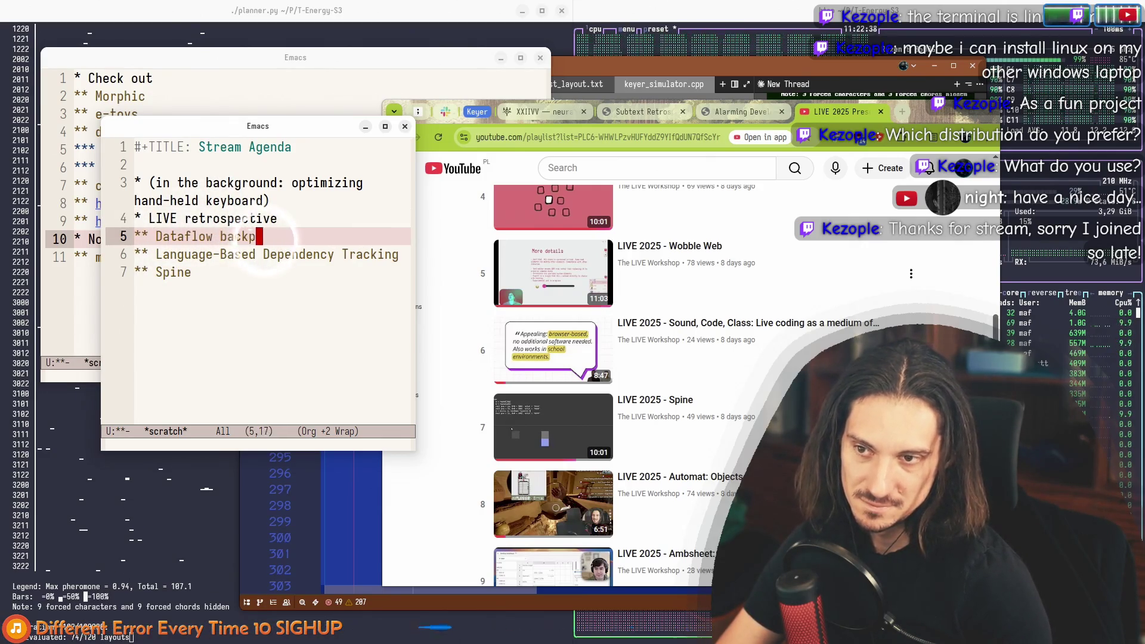
type("ropagation")
key("Down")
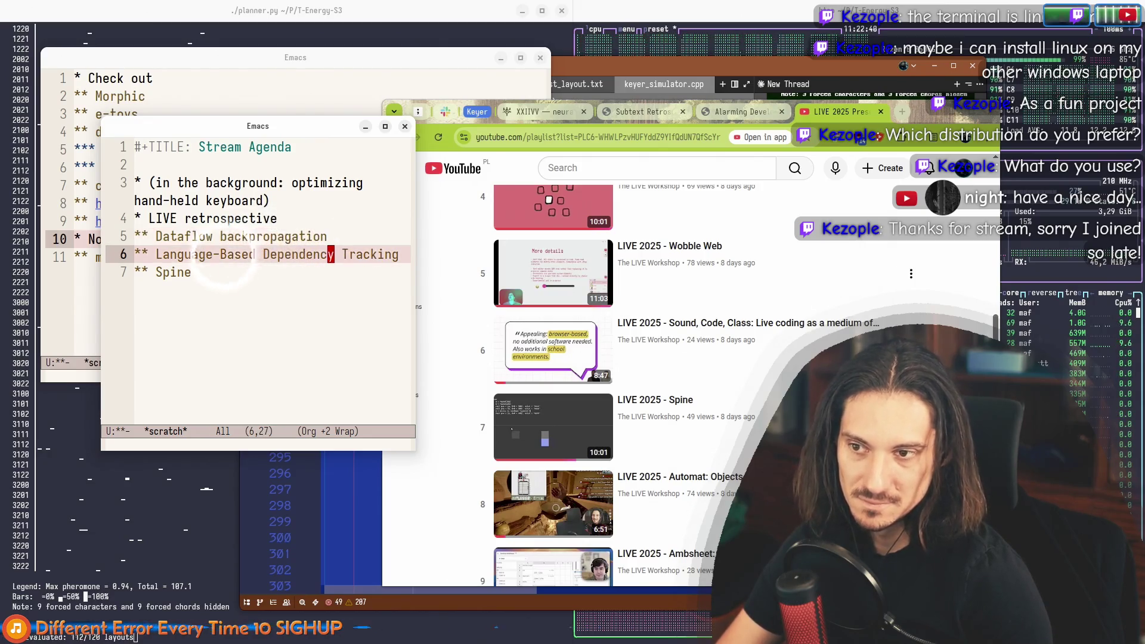
key("alt+Right")
key("Down")
key("alt+Up")
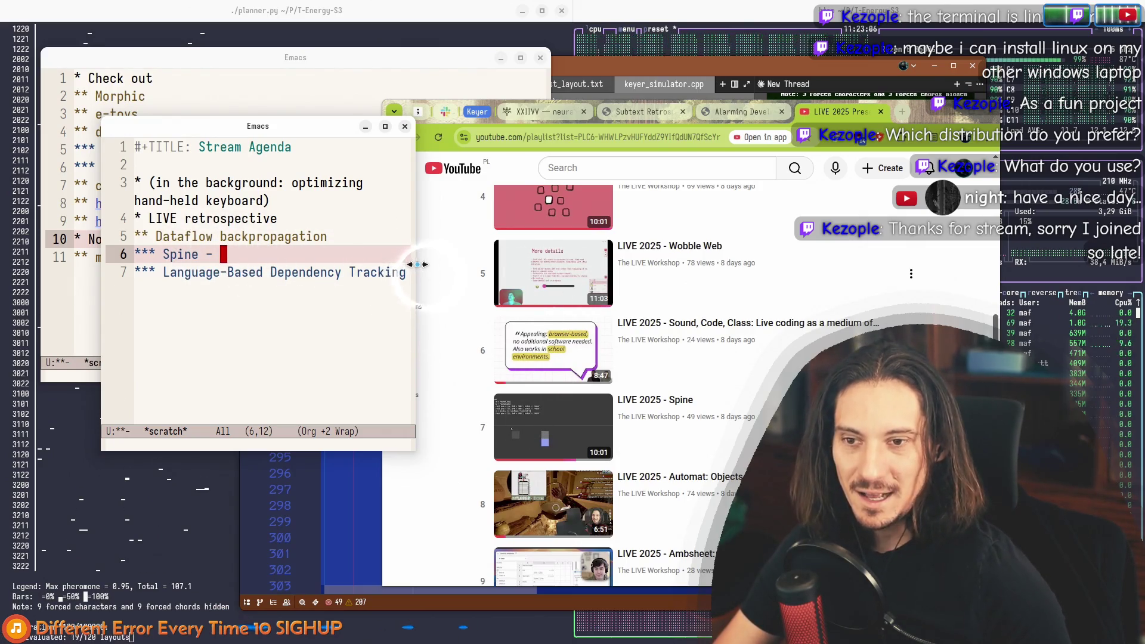
left_click_drag(418, 264, 473, 256)
Step: Scroll through YouTube's LIVE 2025 Presentations playlist, then return to the Emacs agenda notes
left_click(473, 255)
left_click(474, 513)
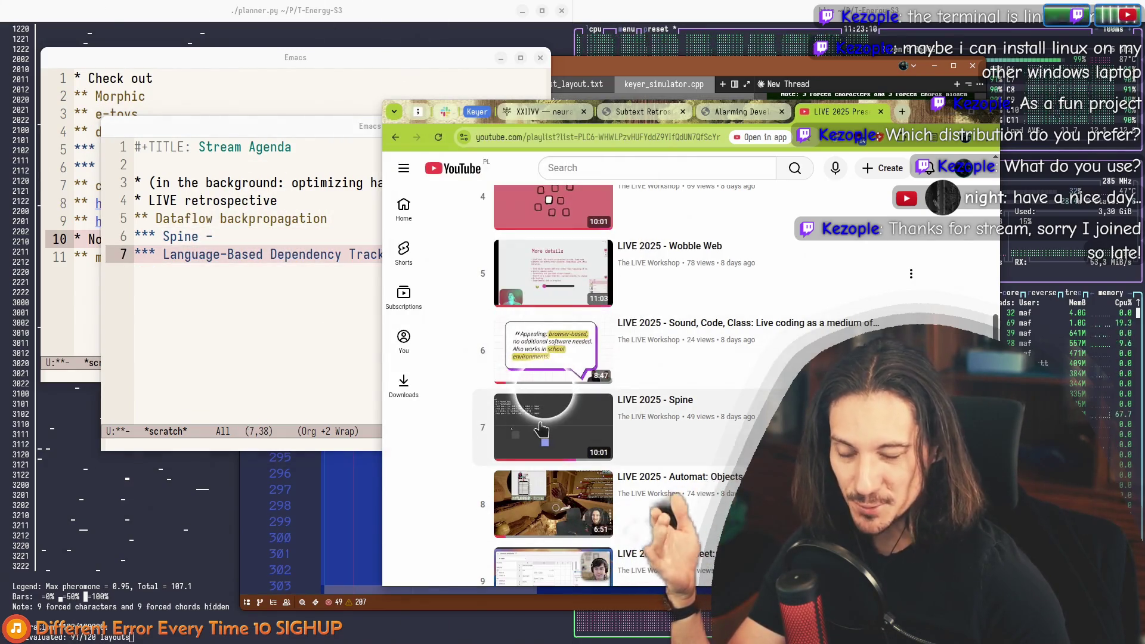
left_click(236, 238)
left_click(416, 528)
scroll(481, 491, "up", 7)
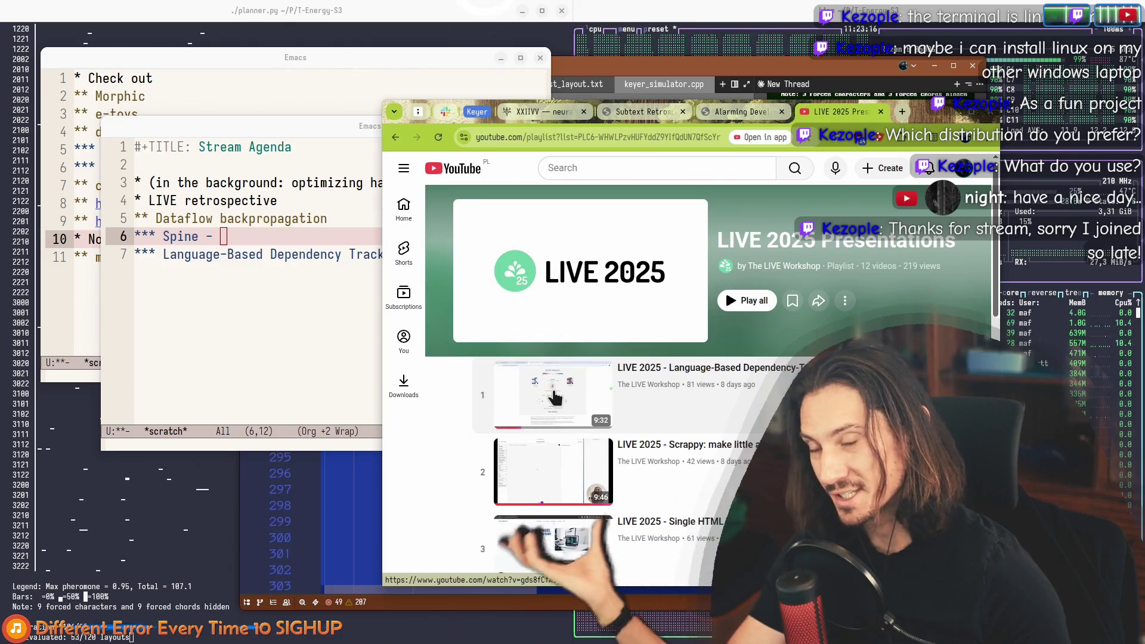
scroll(439, 445, "down", 6)
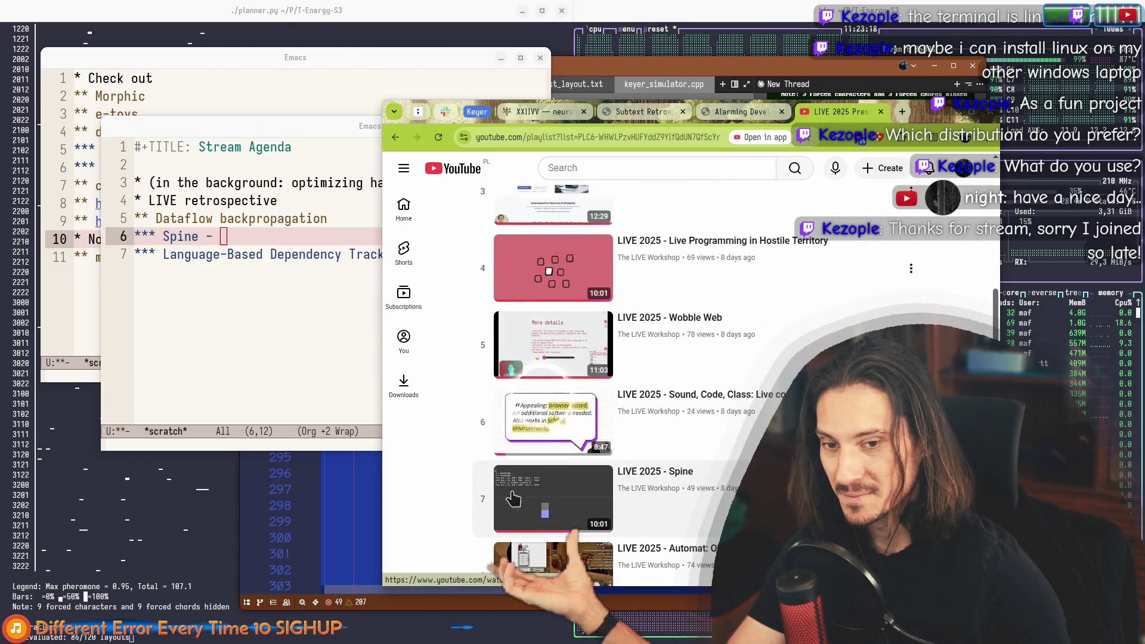
scroll(485, 468, "up", 5)
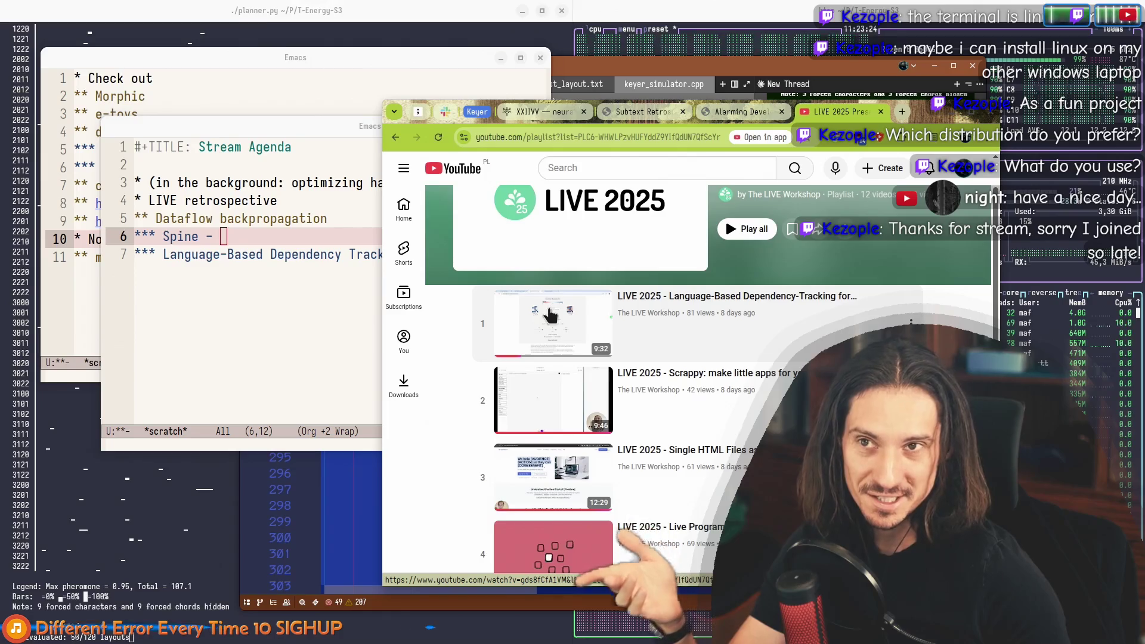
left_click(290, 256)
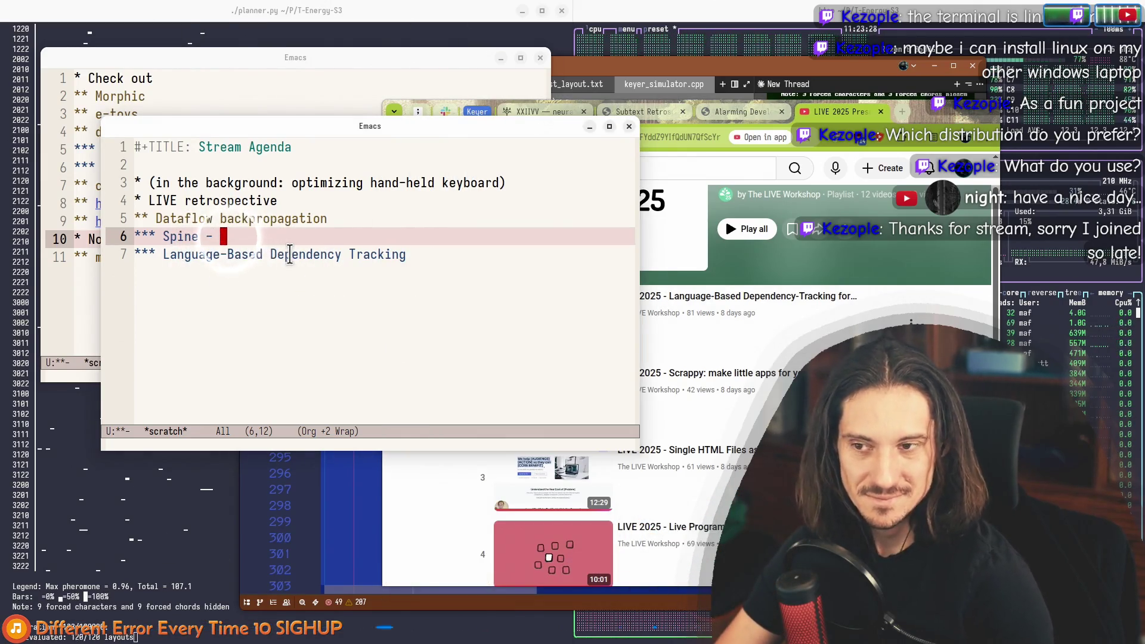
Step: Describe Spine as 'full interactivity (aims to solve programming problems)' and remove the Language-Based dash
type("fullinteractivity")
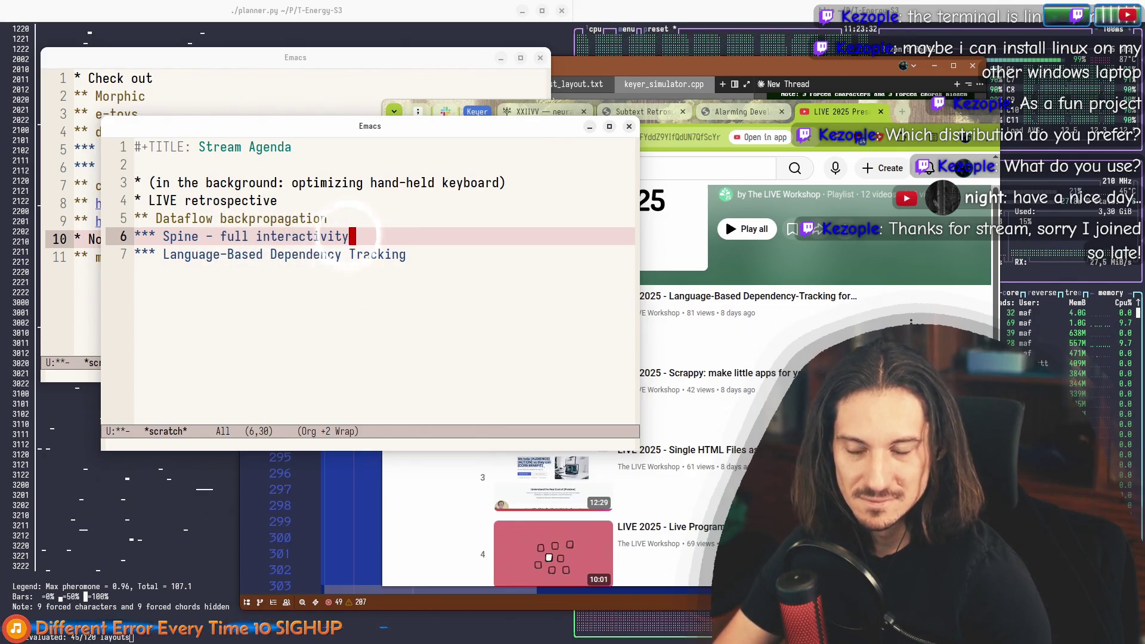
left_click(396, 269)
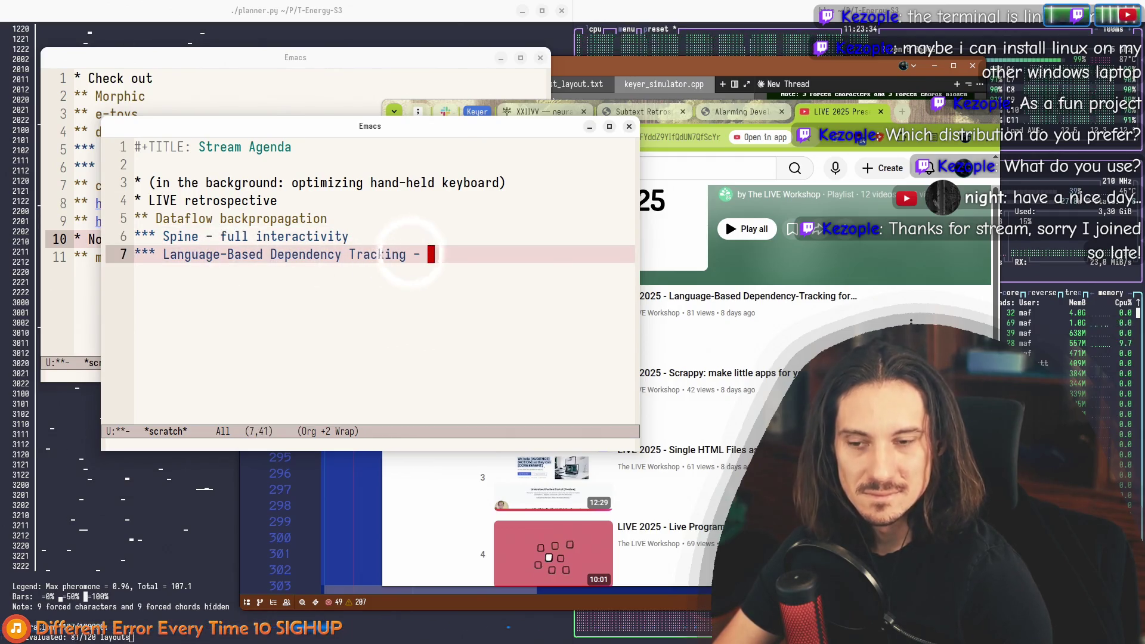
key("BackSpace")
key("BackSpace")
key("BackSpace")
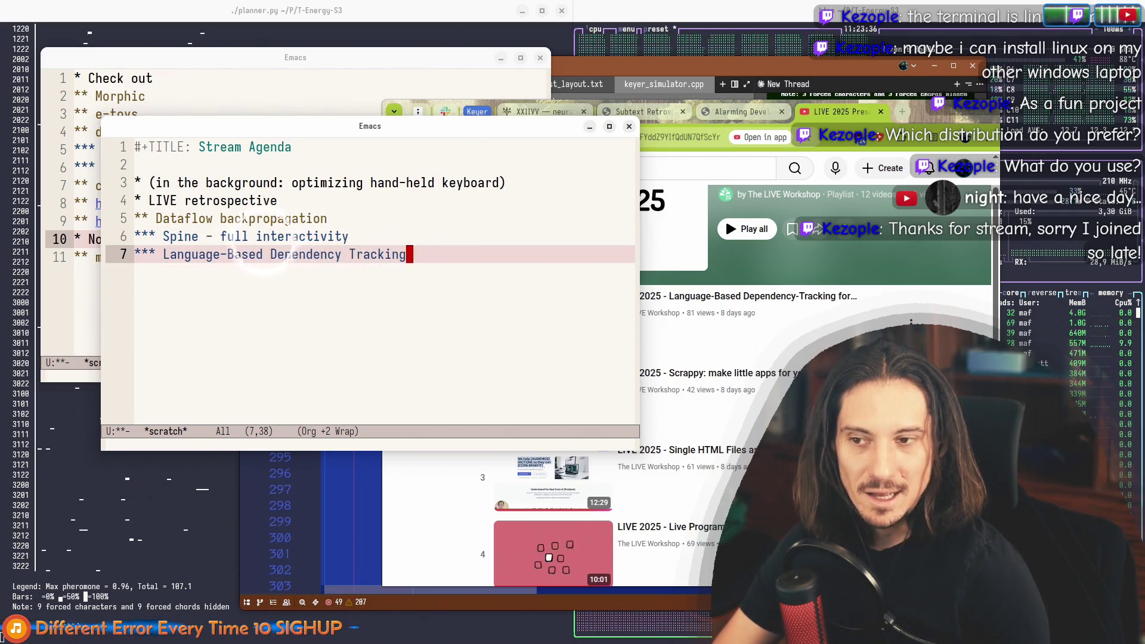
key("Up")
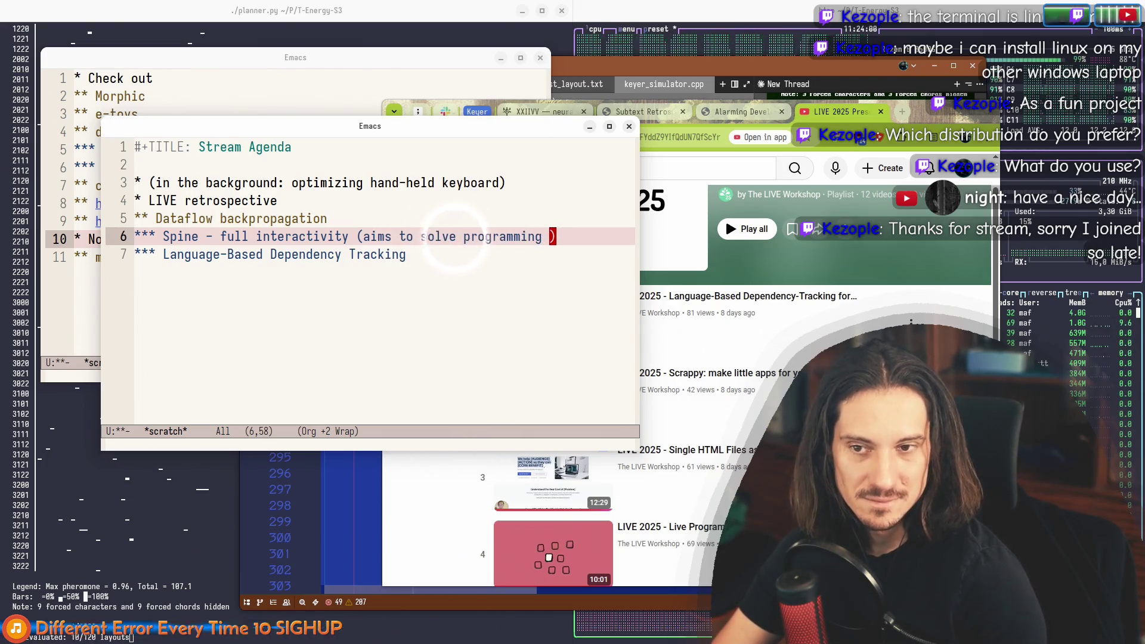
type("problems")
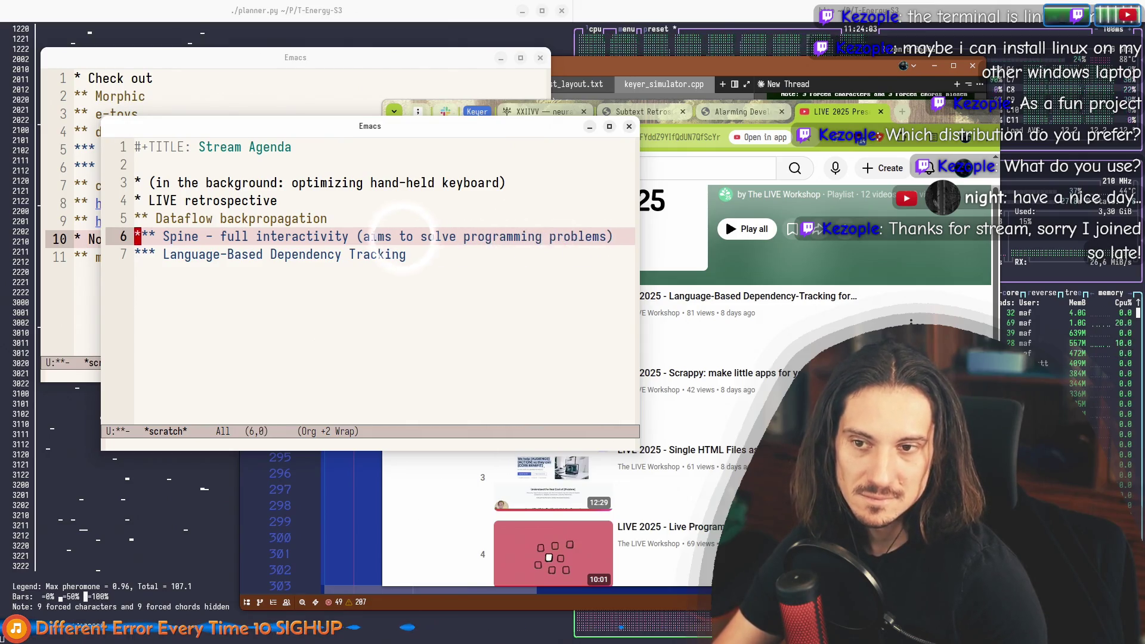
key("ctrl+e")
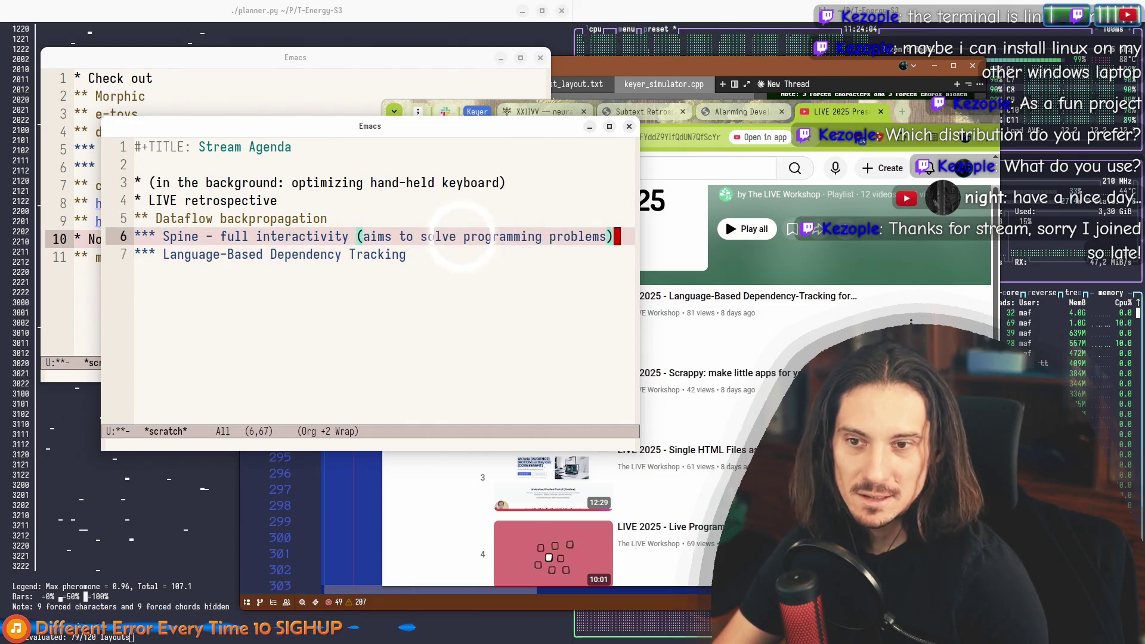
left_click(391, 253)
Step: Append '(visual data explanations)' to the Language-Based Dependency Tracking item
left_click(597, 236)
left_click(477, 254)
type("(")
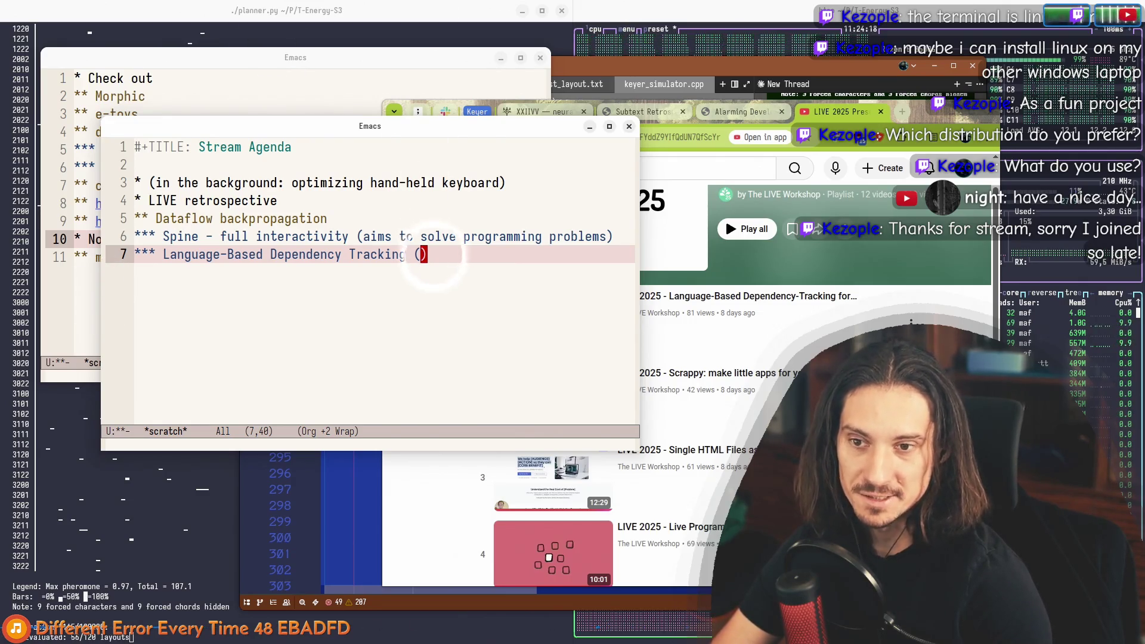
type("sual data explanations")
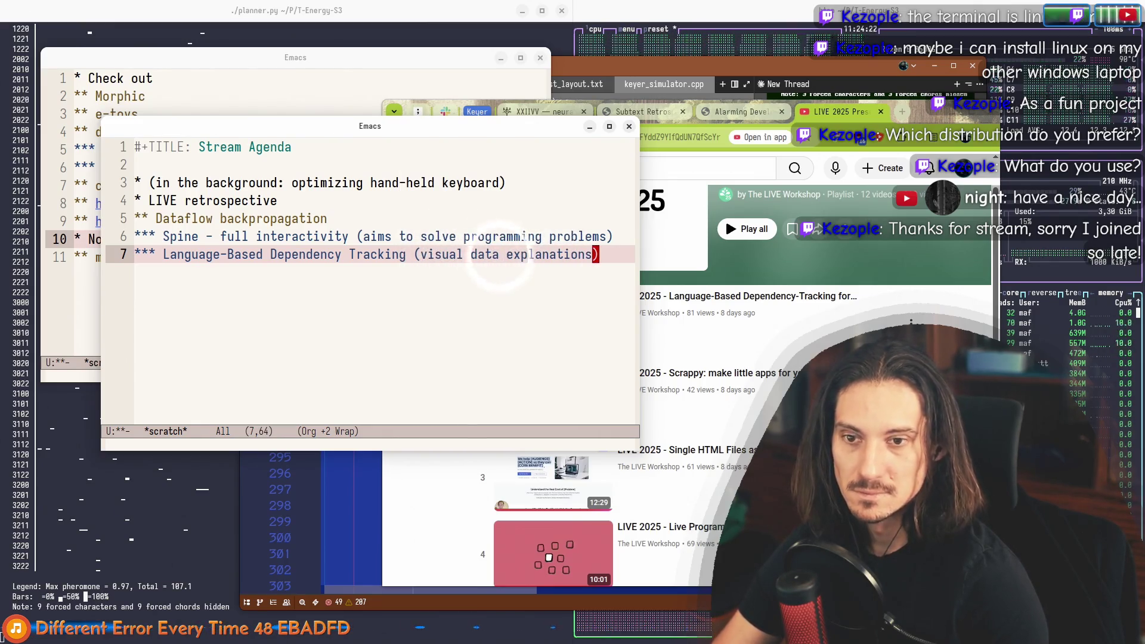
Step: Start an empty heading below Language-Based Dependency Tracking, then bring up the Check out notes
key("ctrl+a")
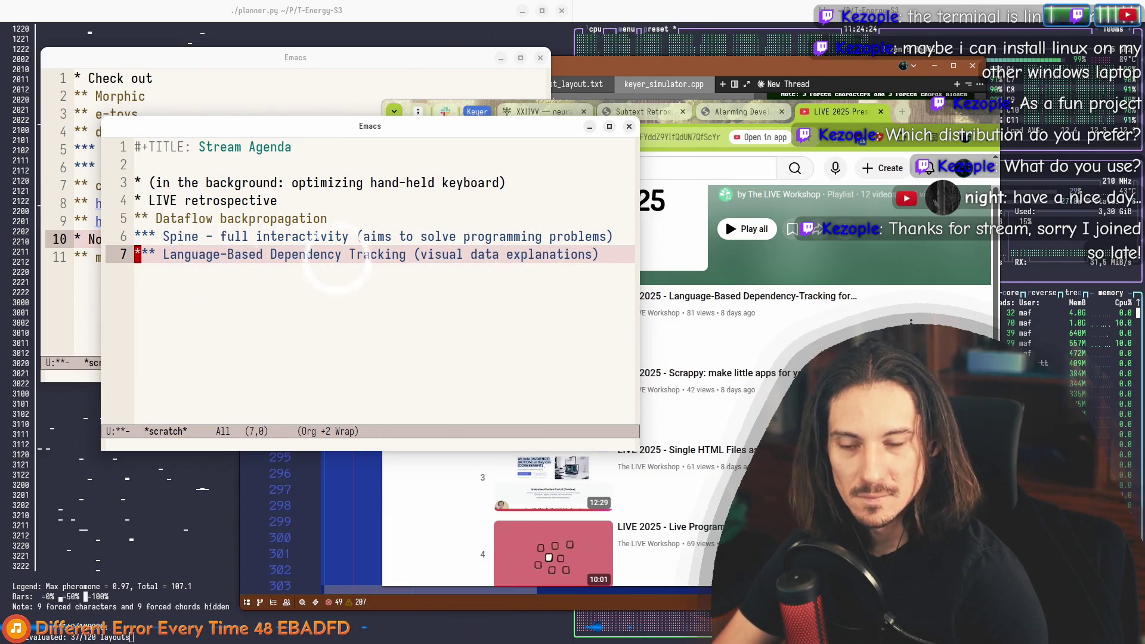
key("ctrl+e")
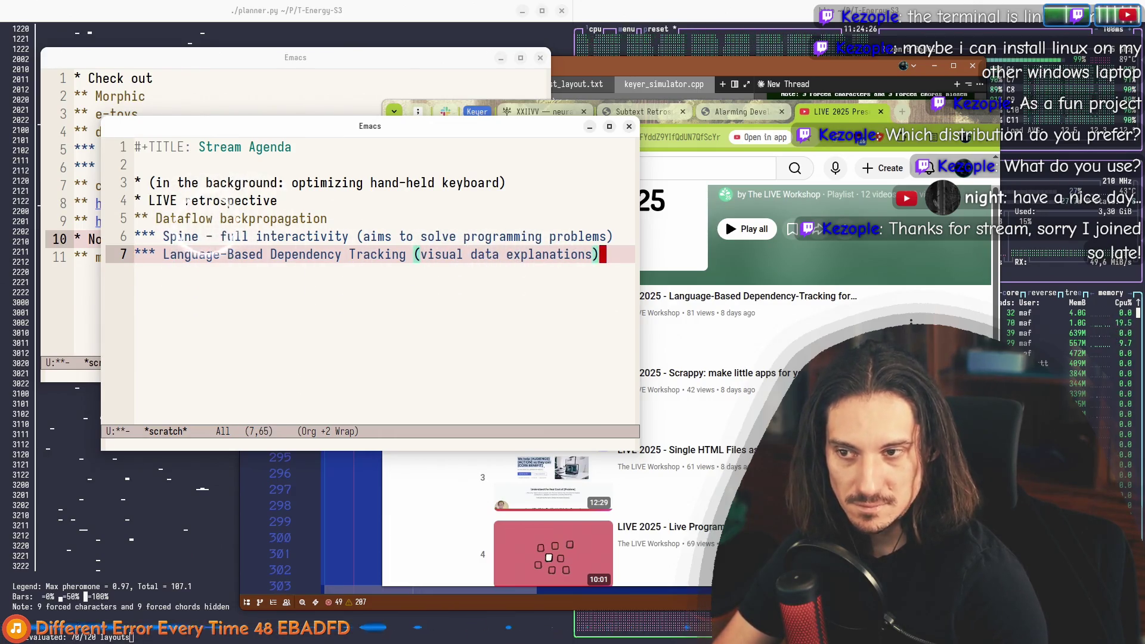
key("alt+Return")
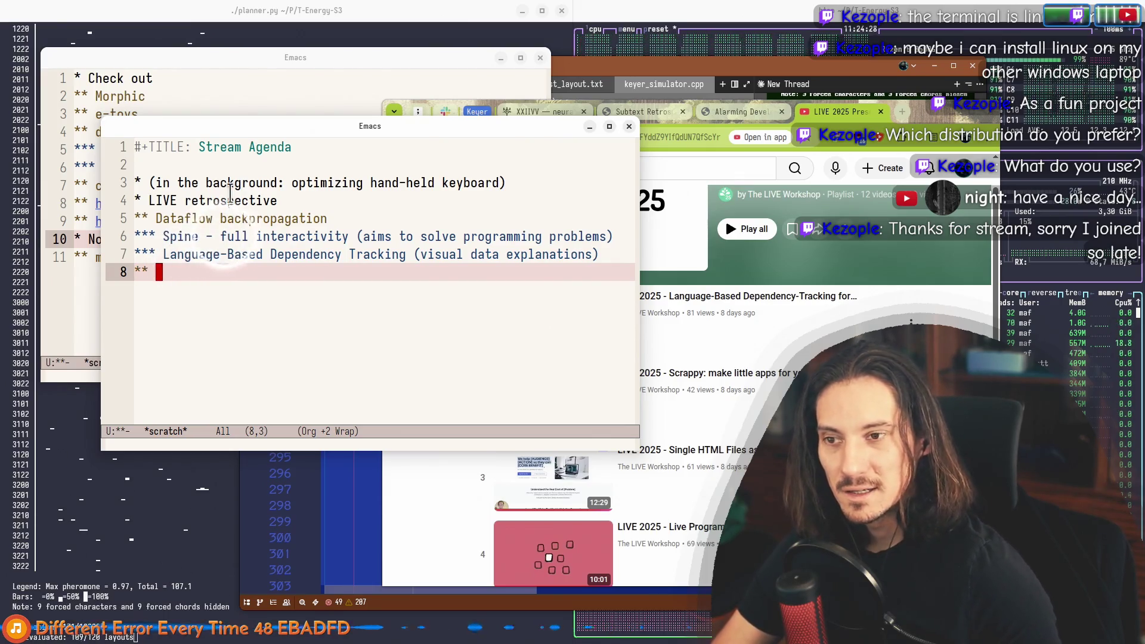
left_click(181, 218)
key("ctrl+e")
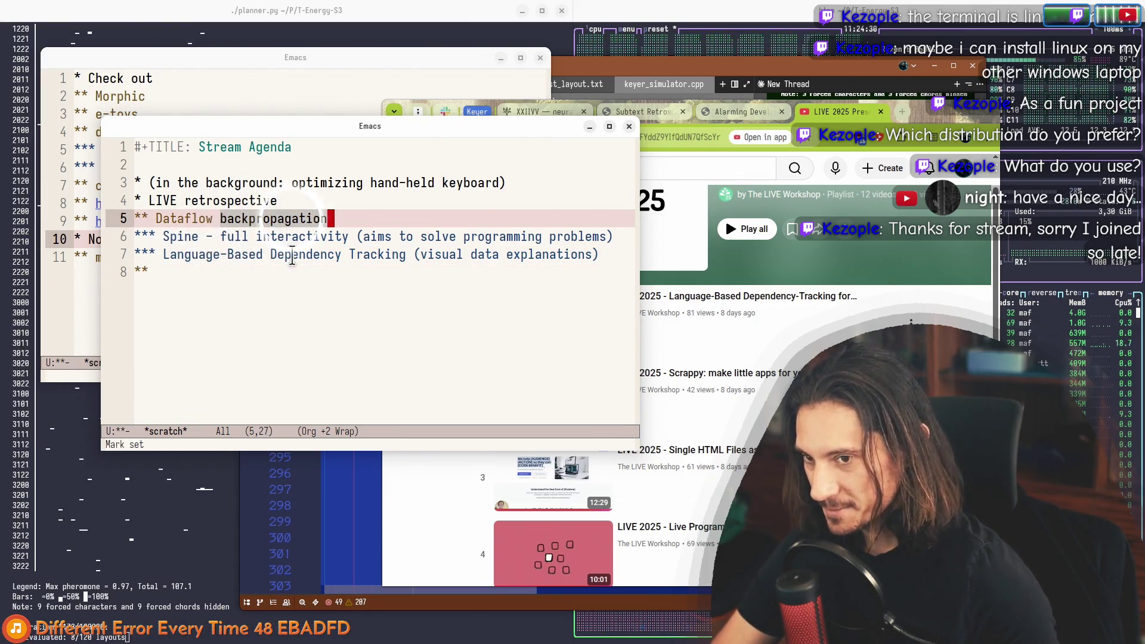
left_click(293, 255)
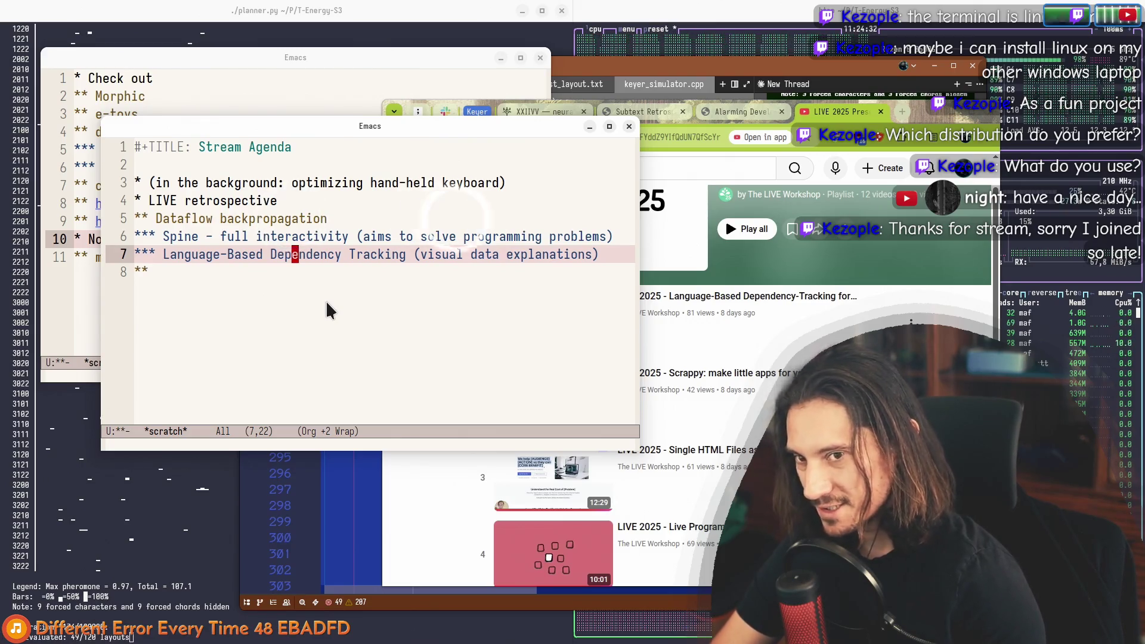
key("ctrl+e")
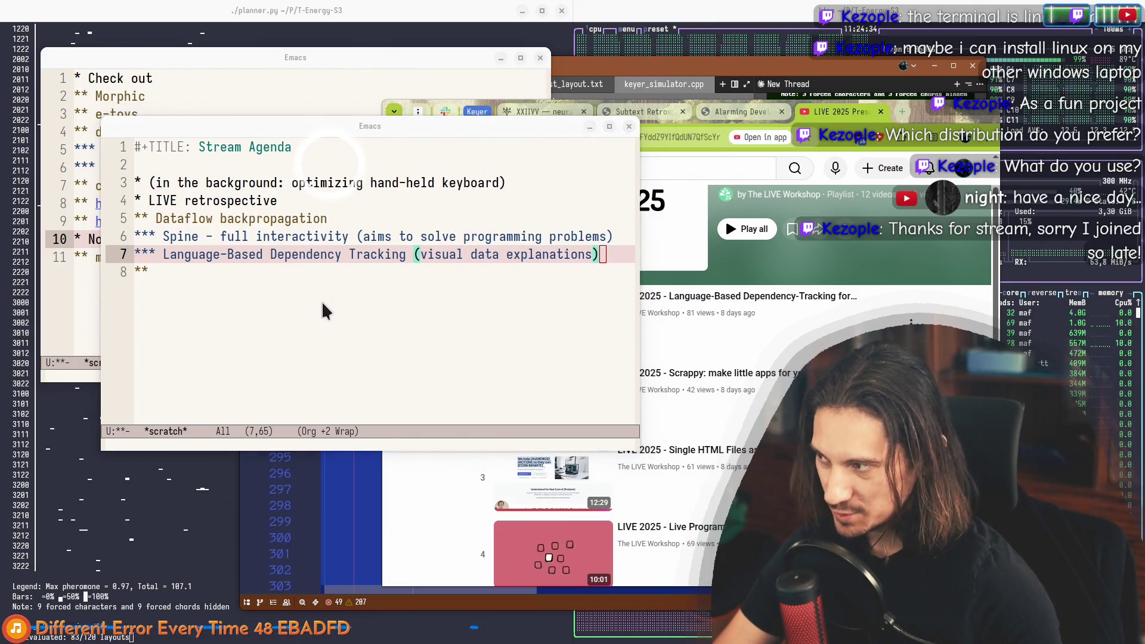
key("alt+Tab")
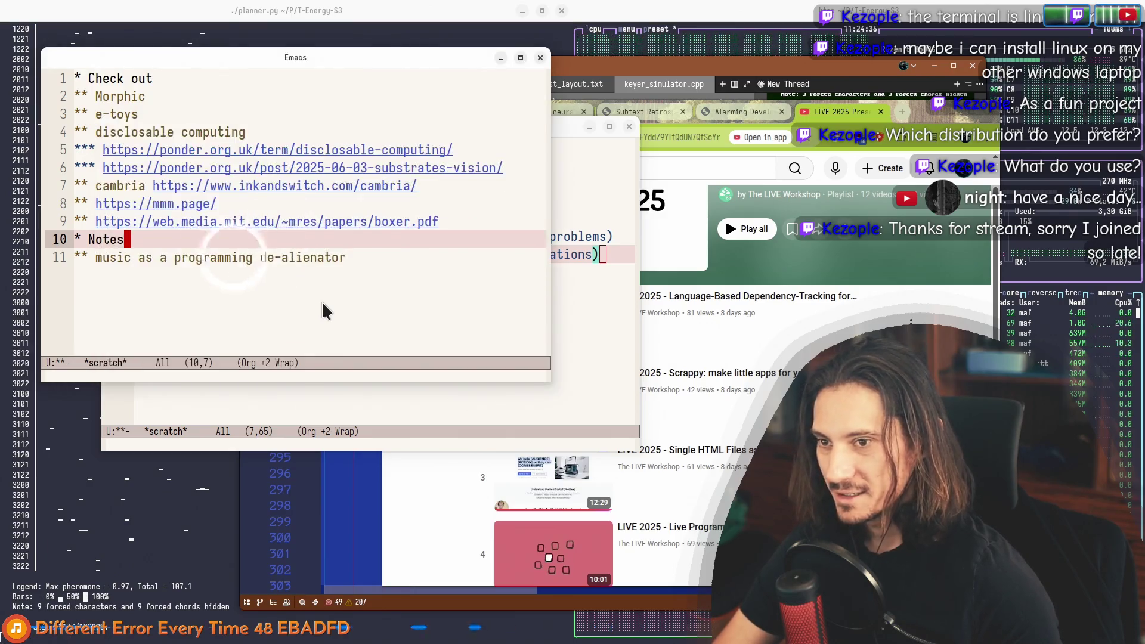
key("alt+Tab")
key("ctrl+p")
key("ctrl+a")
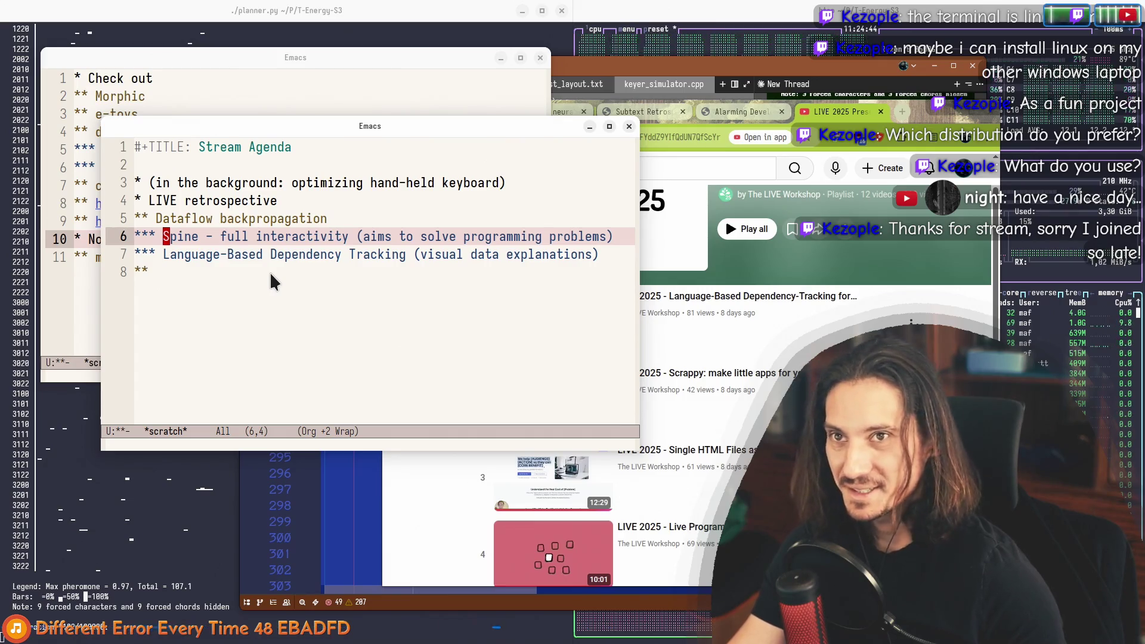
key("ctrl+p")
key("ctrl+a")
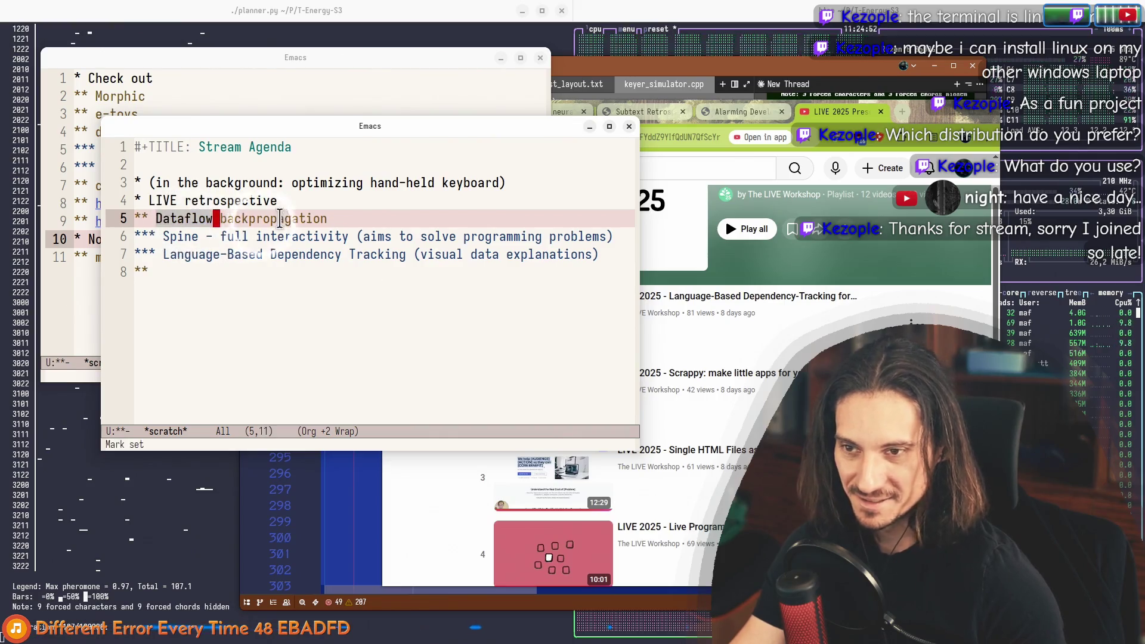
key("ctrl+e")
key("alt+m")
key("ctrl+n")
key("alt+f")
key("alt+f")
key("alt+f")
key("ctrl+f")
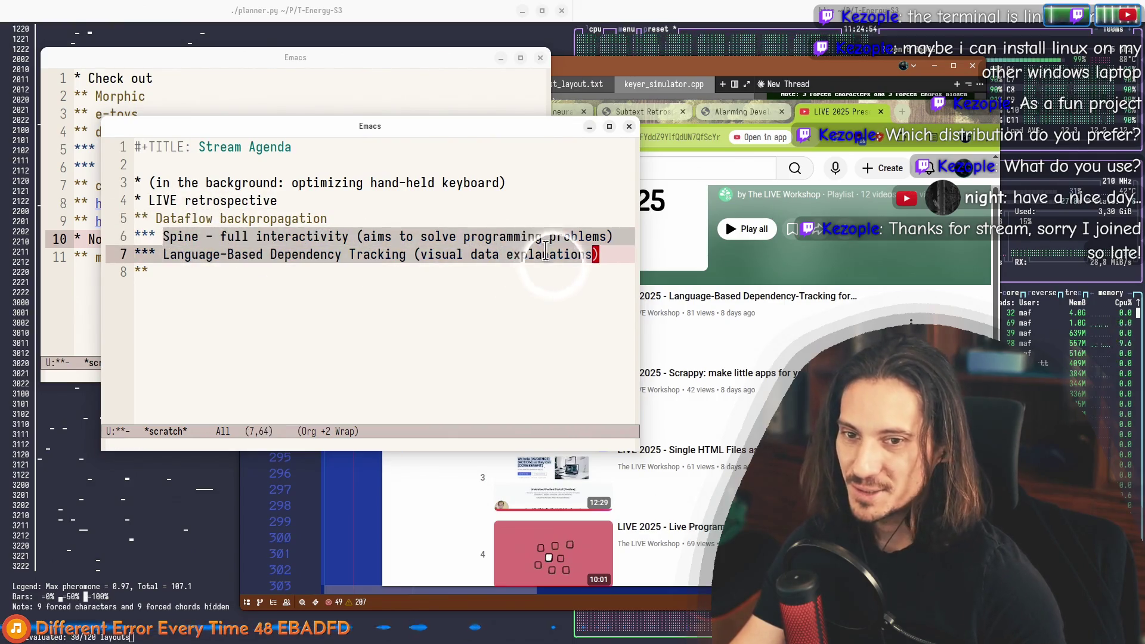
Step: Add a new sibling heading below the Language-Based Dependency Tracking item
left_click(567, 255)
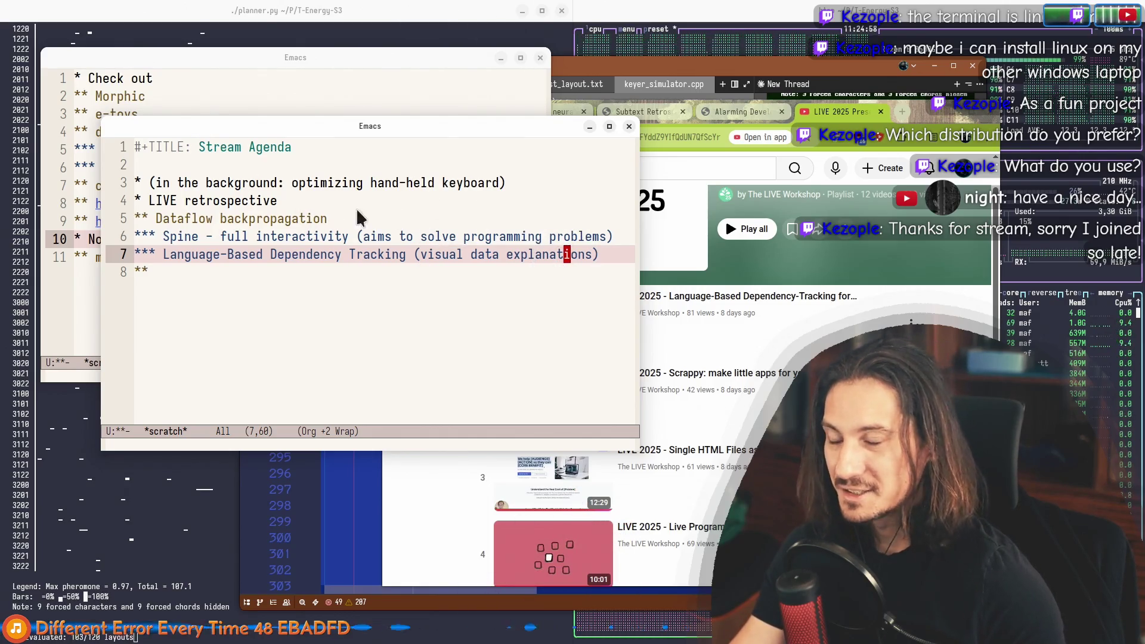
left_click(222, 218)
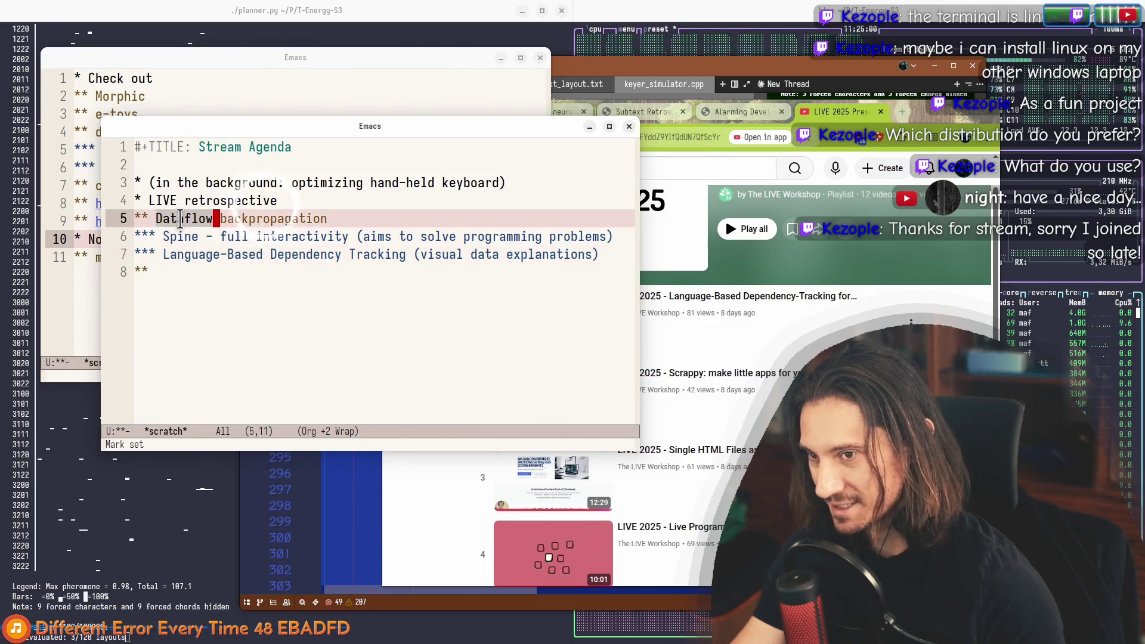
left_click(180, 236)
left_click(202, 254)
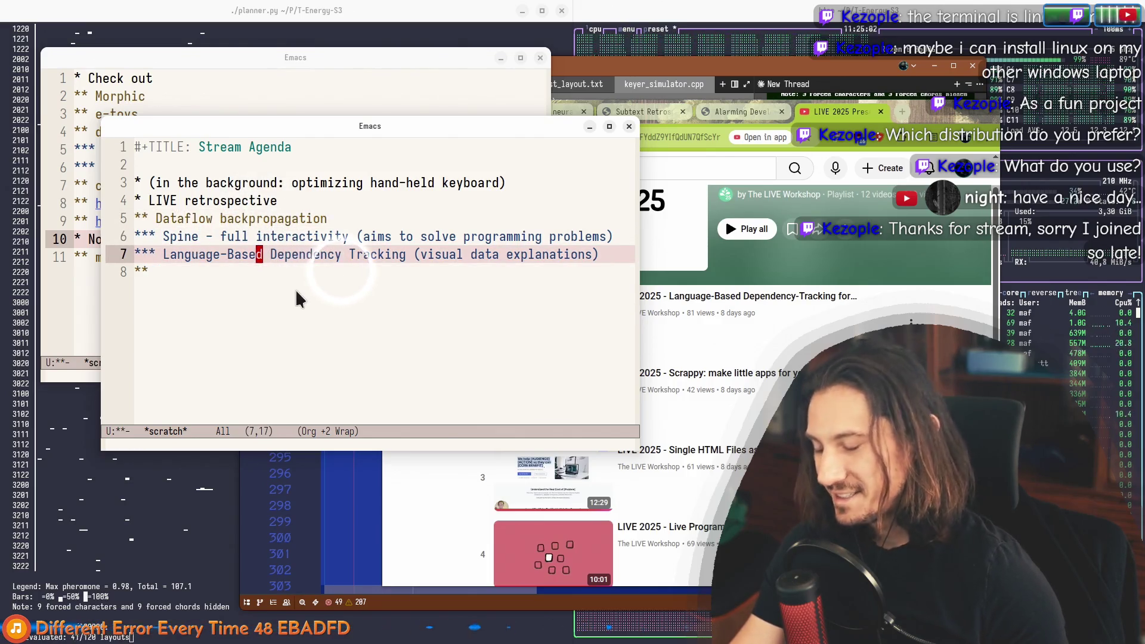
key("ctrl+a")
key("ctrl+e")
key("alt+Return")
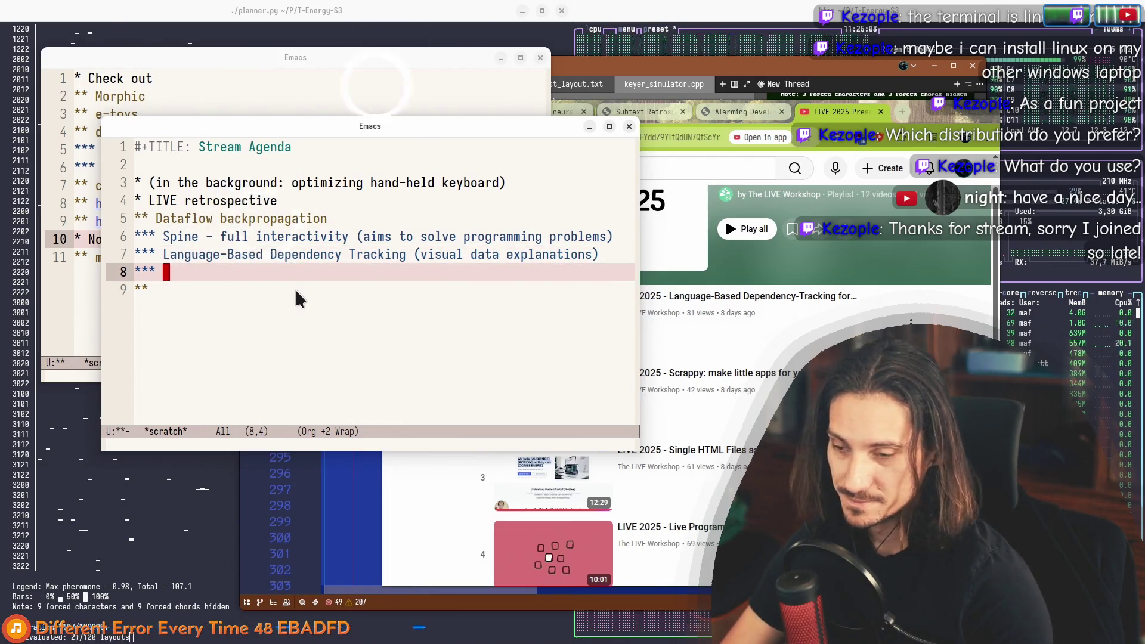
Step: Title it 'Automat's approach - limited to simple formulas'
type("Automat")
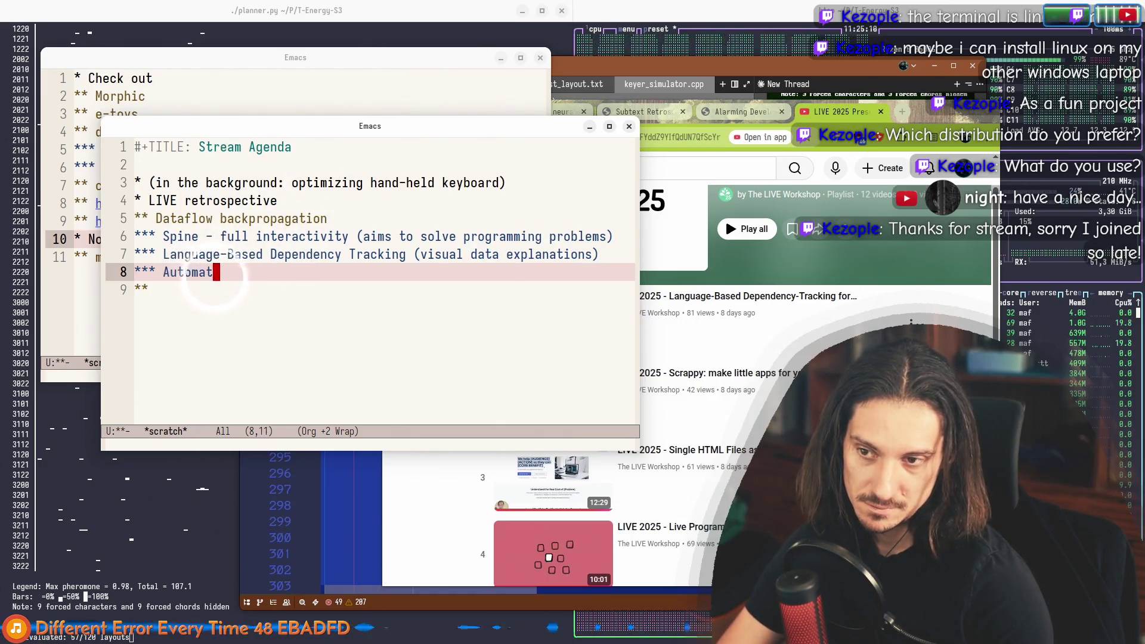
type("'s approach - limited to")
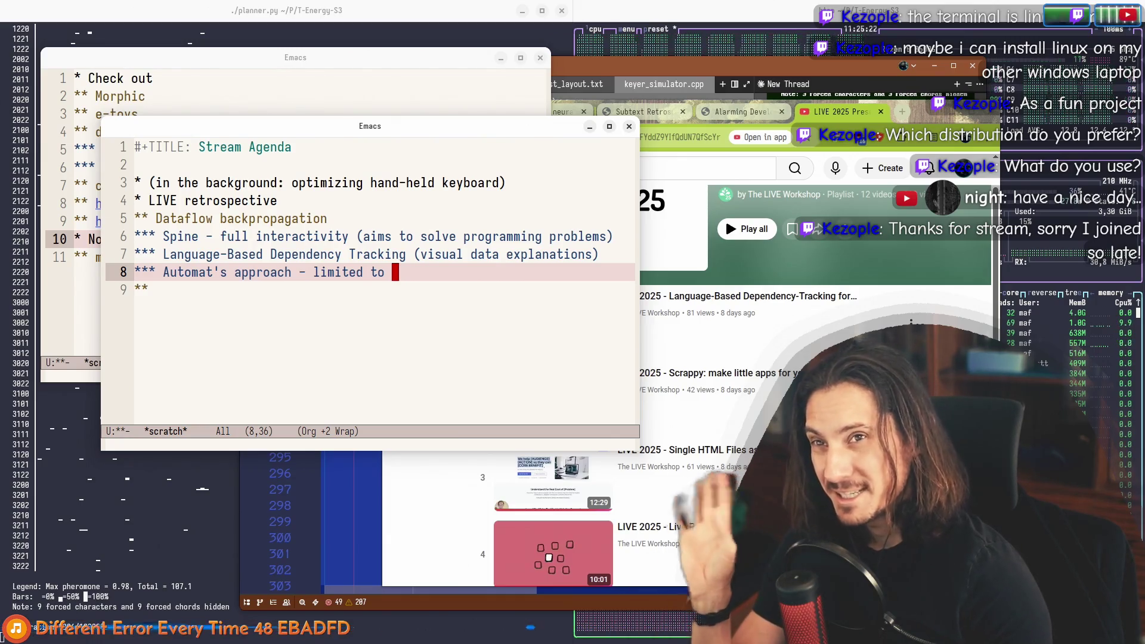
type("ple formulas")
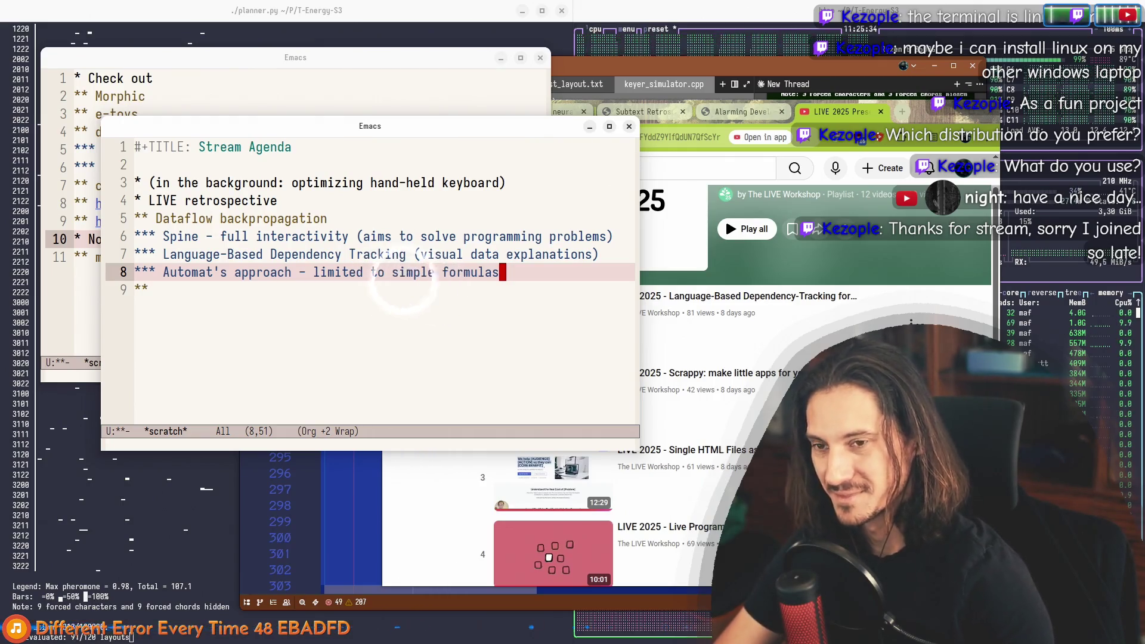
key("Up")
key("Up")
key("End")
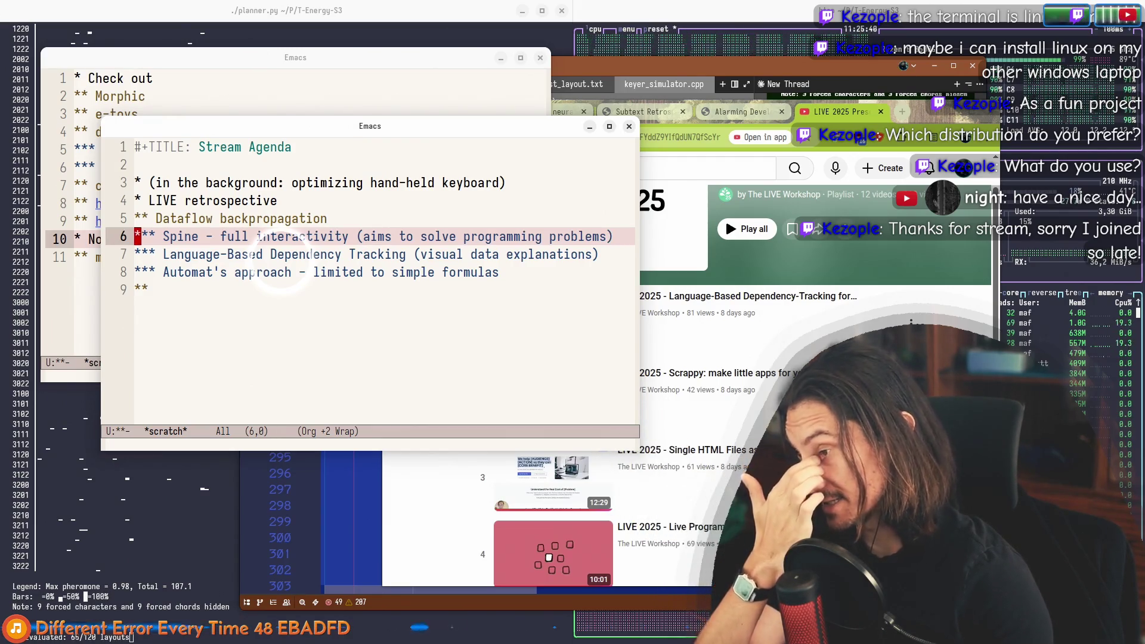
key("Down")
key("Down")
key("End")
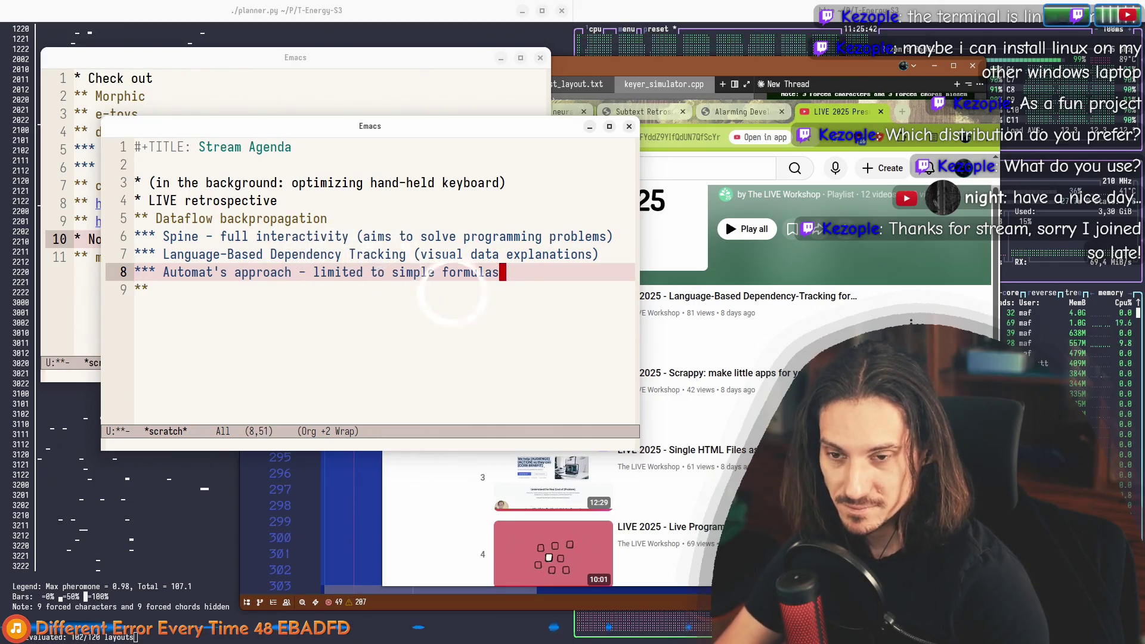
type("*")
key("End")
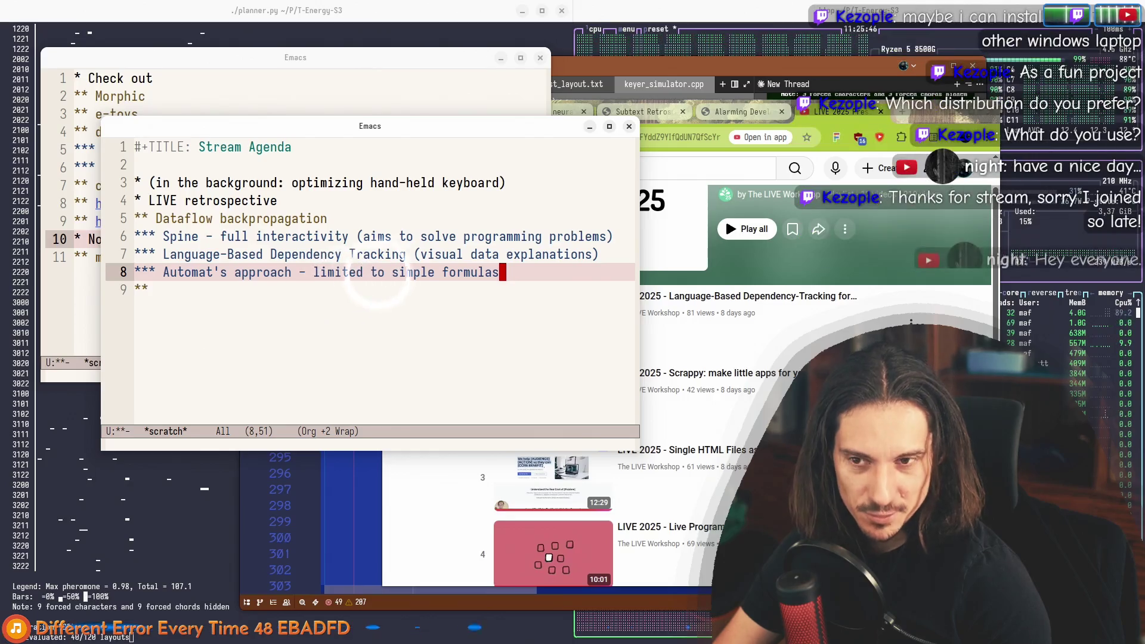
Step: Add a heading below Automat's approach, briefly swapping it above Language-Based and back
key("alt+Return")
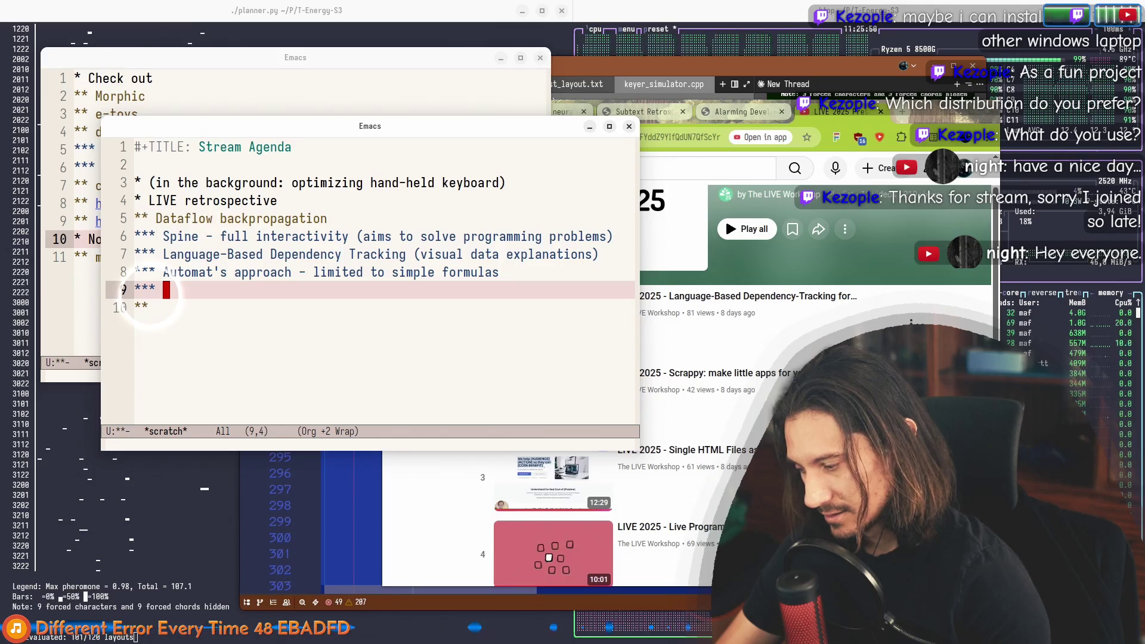
key("Up")
key("Up")
key("Up")
key("Down")
key("Down")
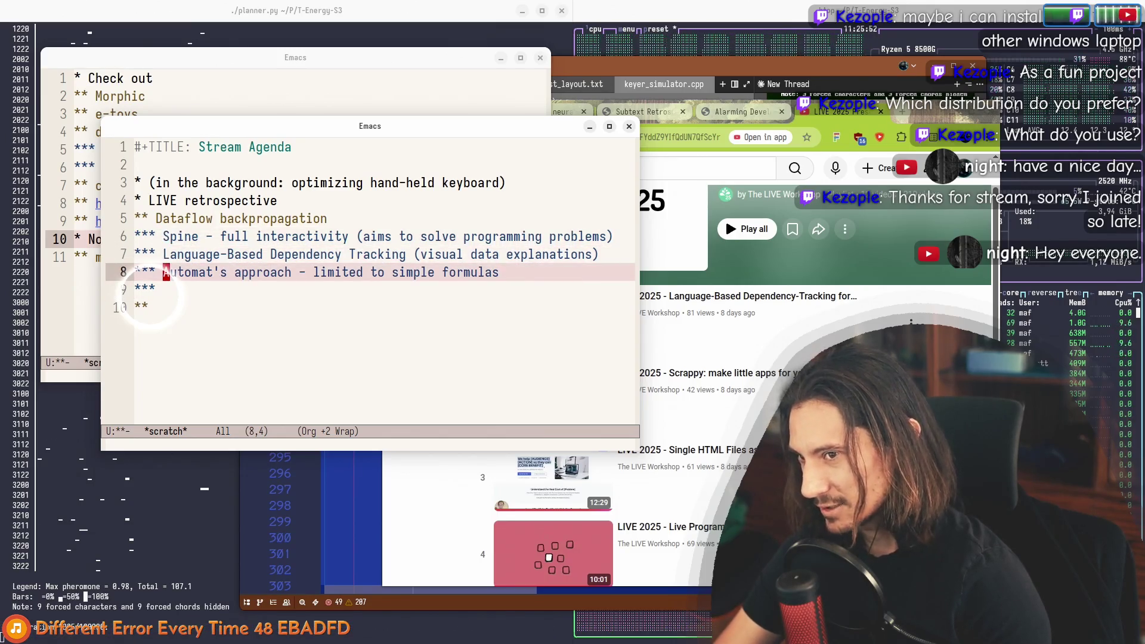
key("alt+Up")
key("alt+Down")
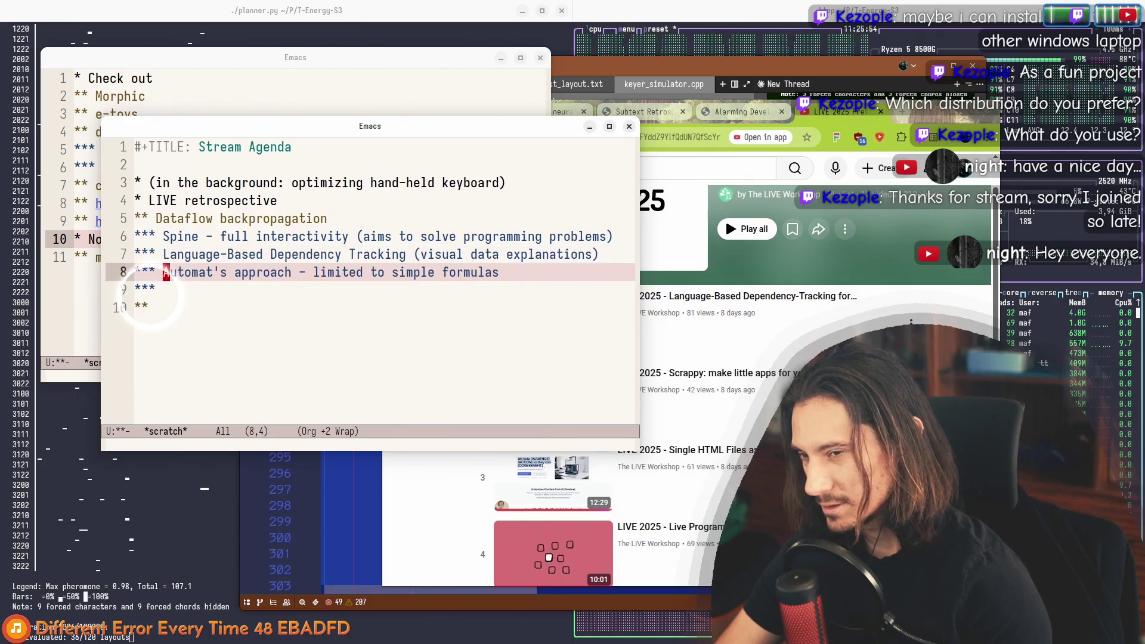
key("Down")
key("Up")
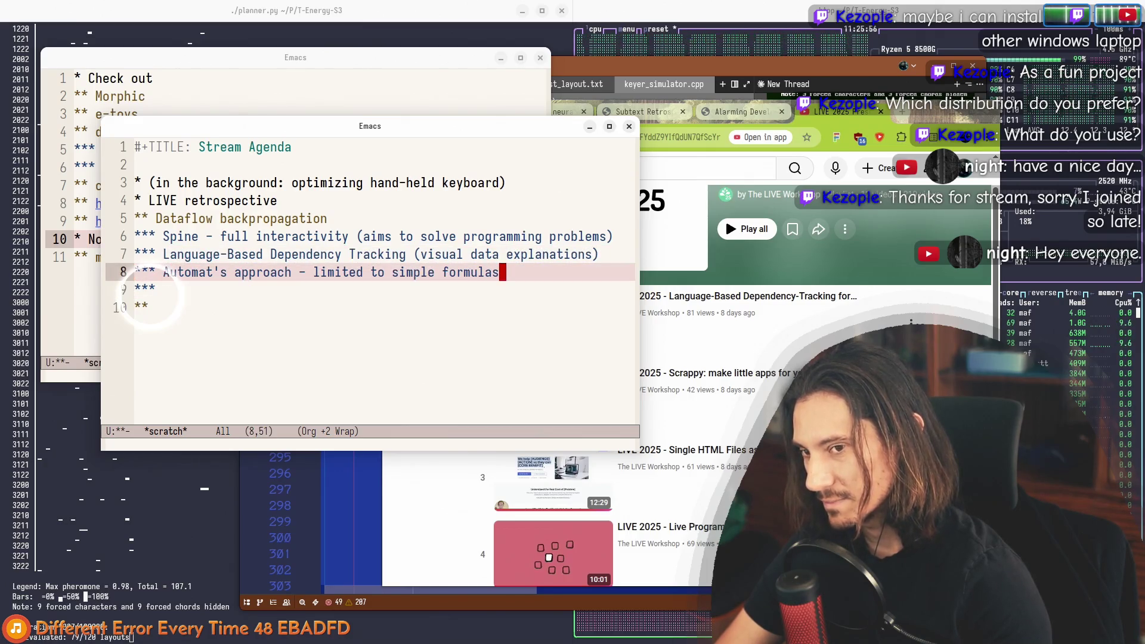
key("Down")
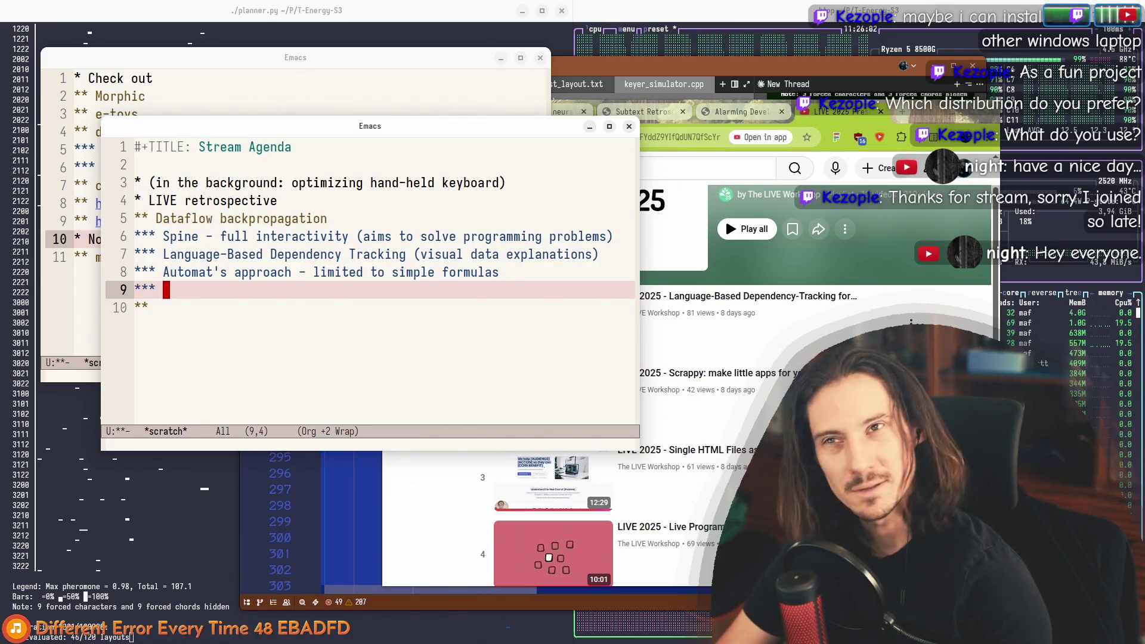
key("Up")
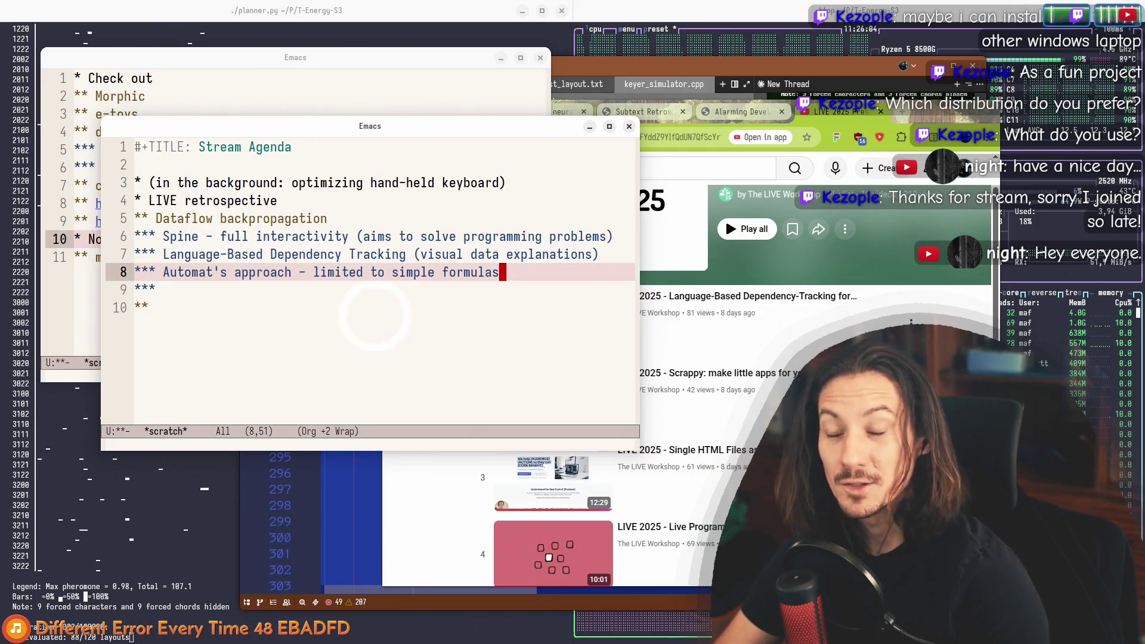
Step: Create a deeper sub-item nested under Automat's approach
key("alt+Return")
key("alt+Right")
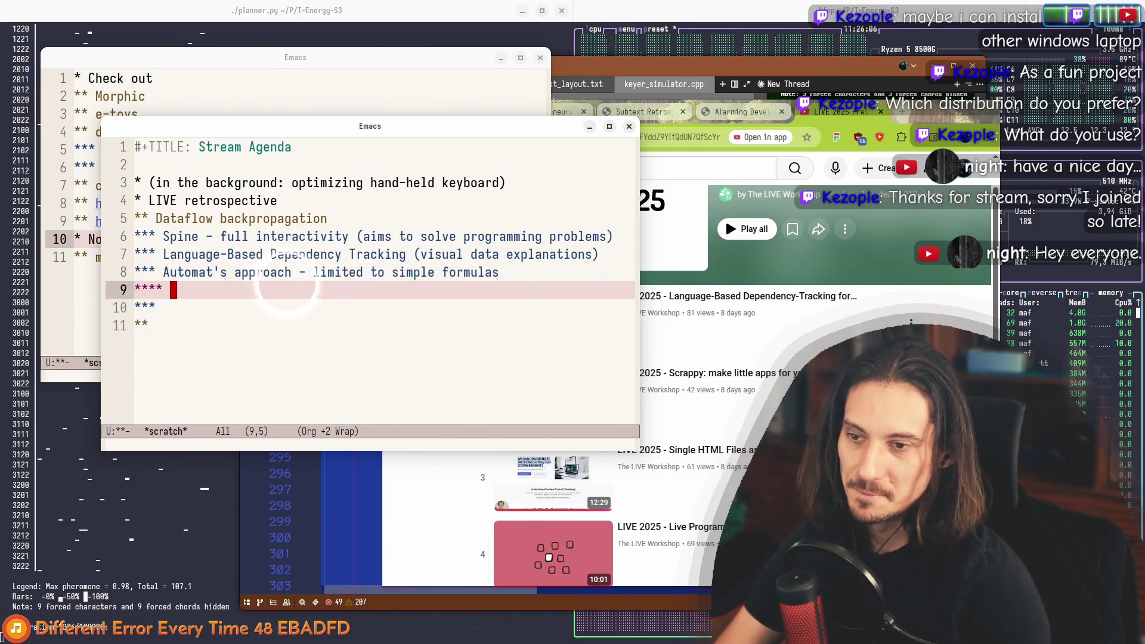
key("Up")
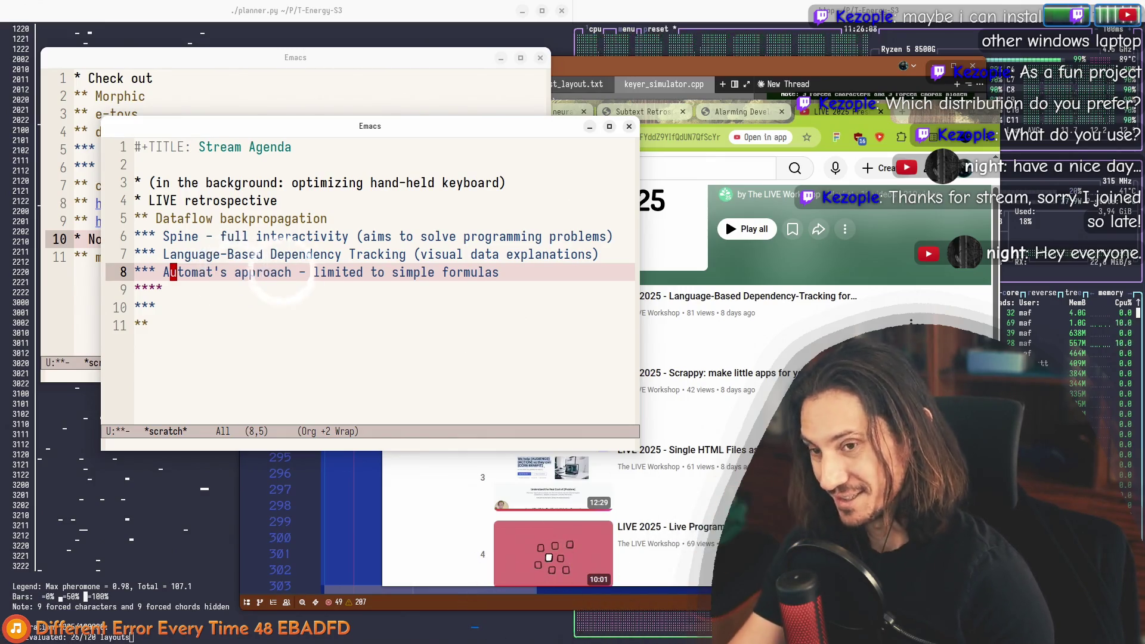
key("Up")
key("Up")
key("Down")
key("Down")
key("Down")
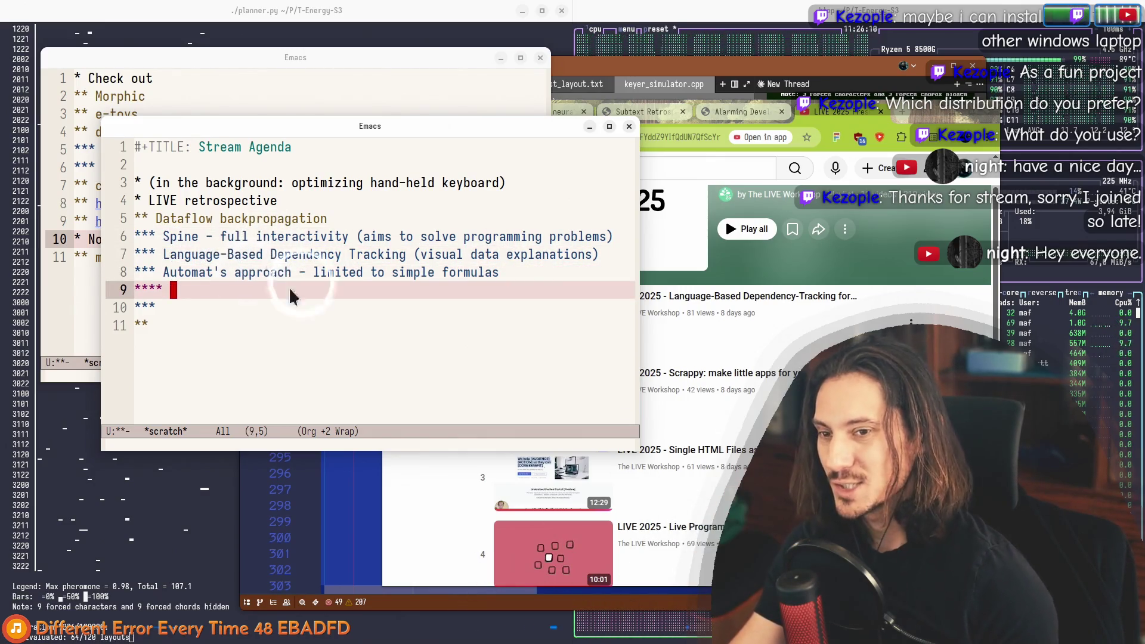
key("Up")
key("Left")
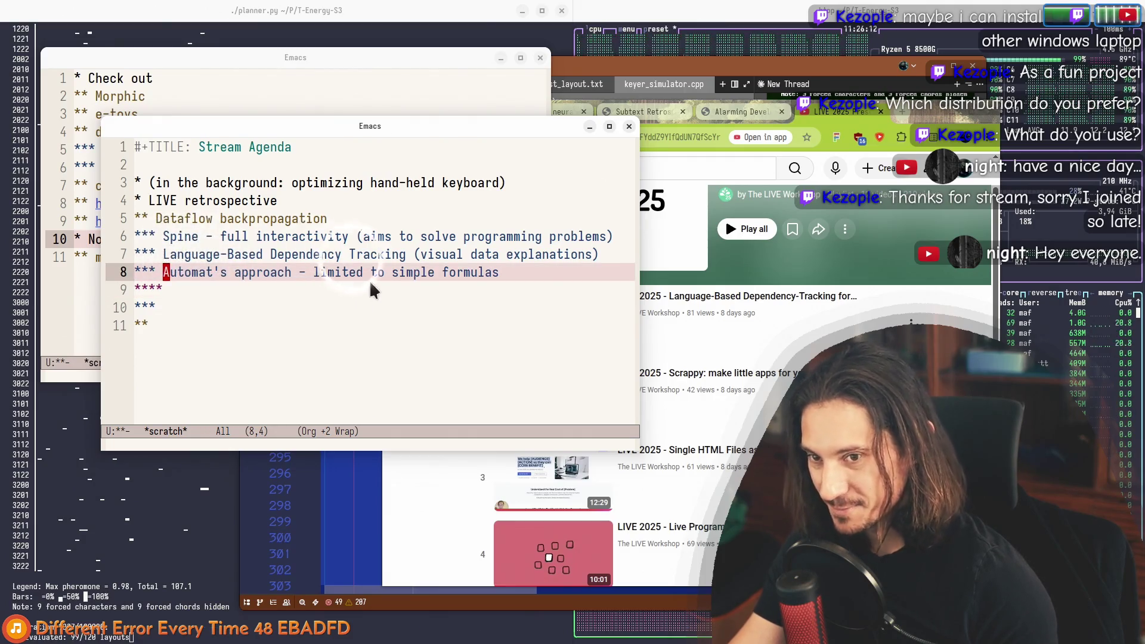
left_click(520, 287)
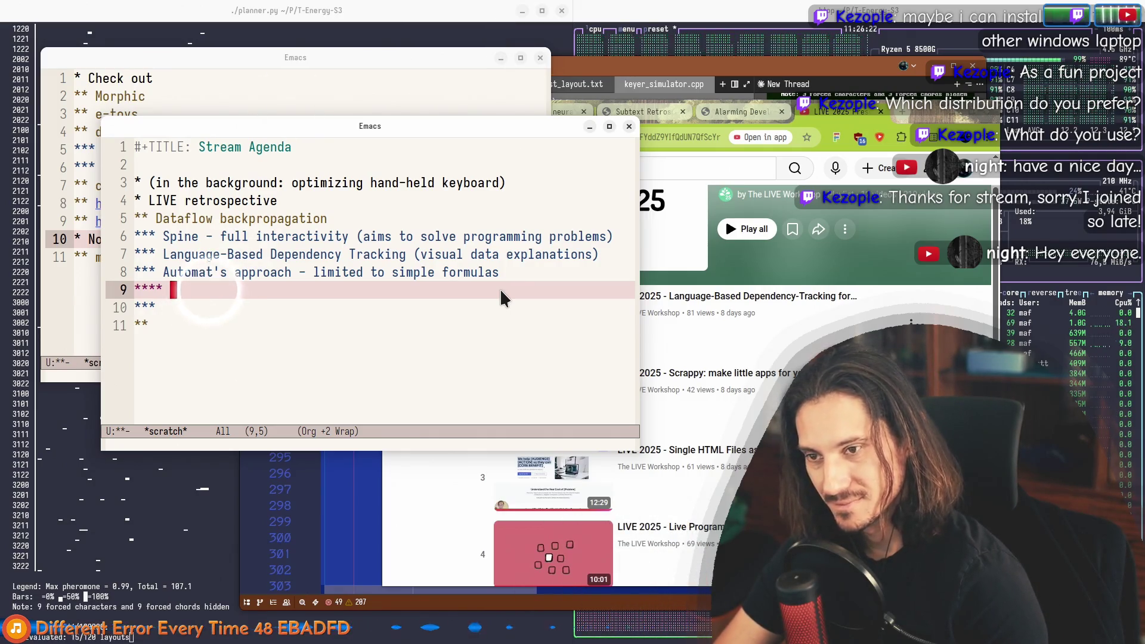
Step: Title the sub-item 'symbolic' and start another heading below it
type("symbolic")
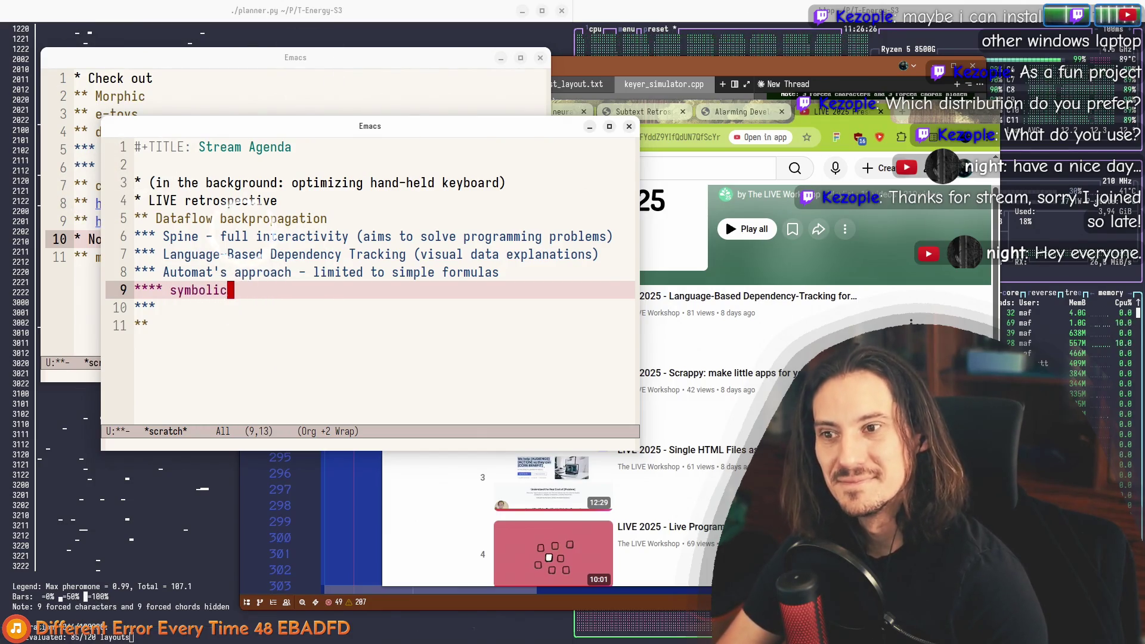
key("Up")
key("Up")
key("Up")
key("alt+f")
key("alt+f")
key("alt+f")
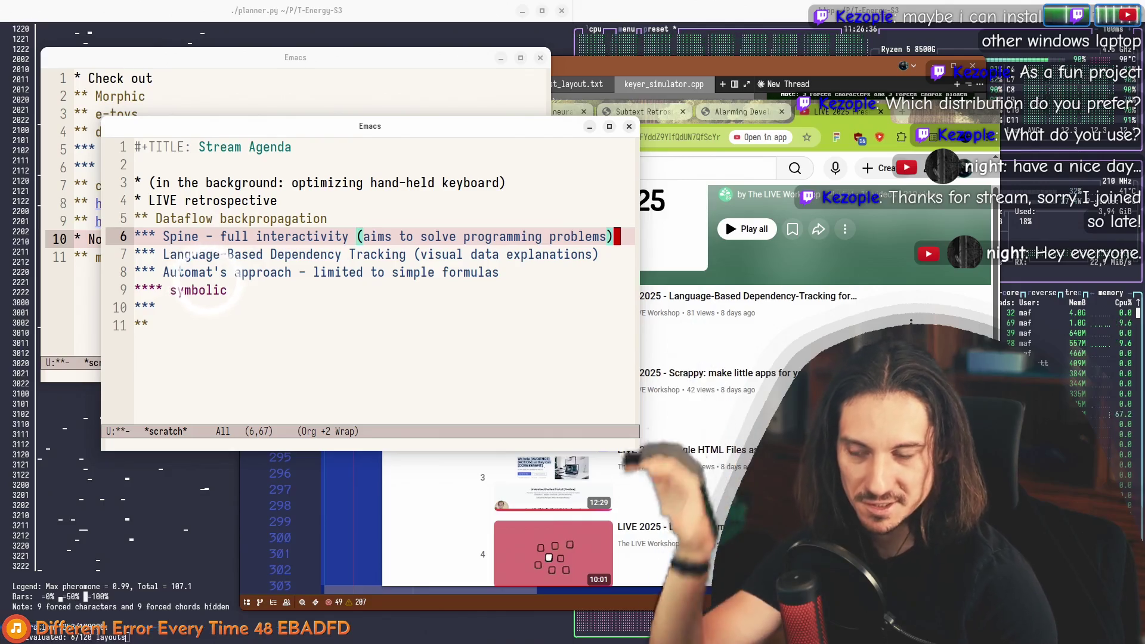
key("Down")
key("Down")
key("Down")
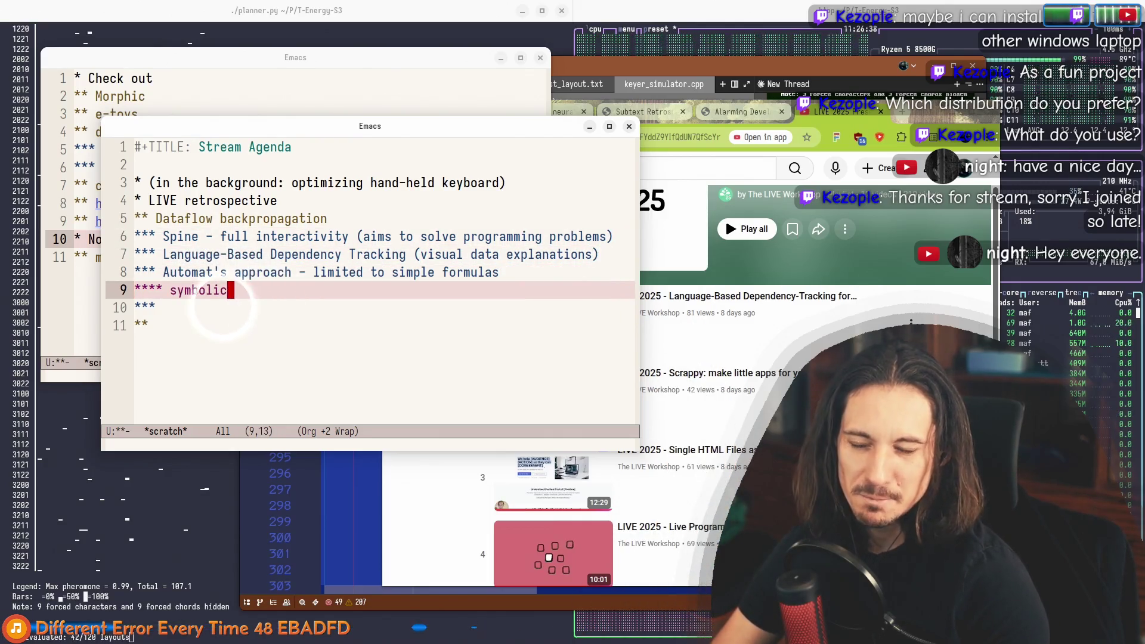
key("alt+b")
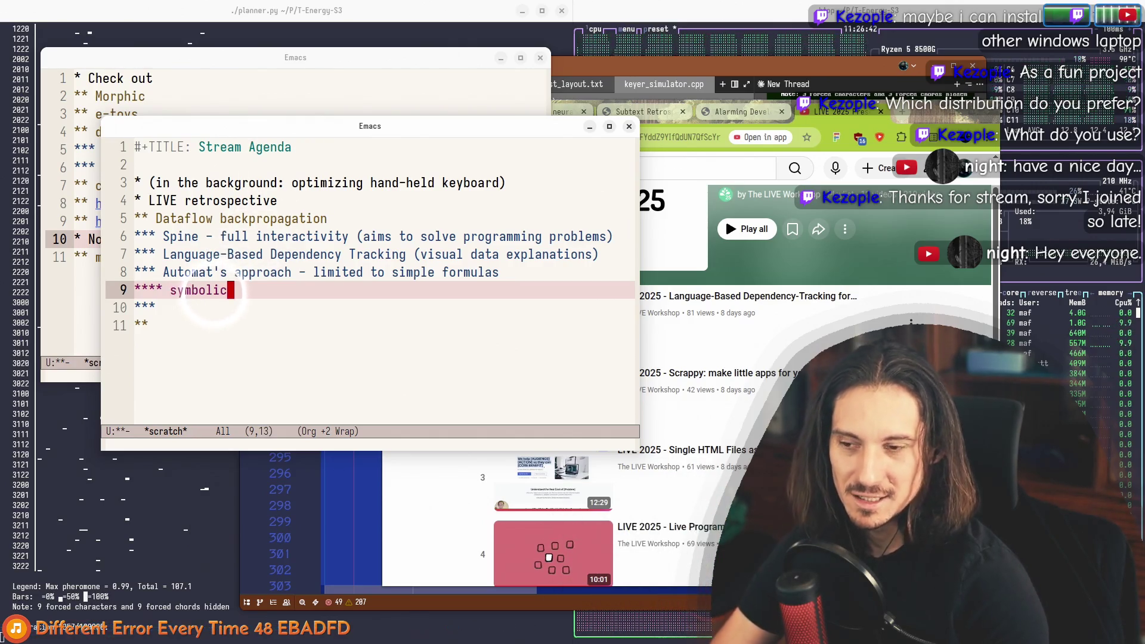
key("alt+Return")
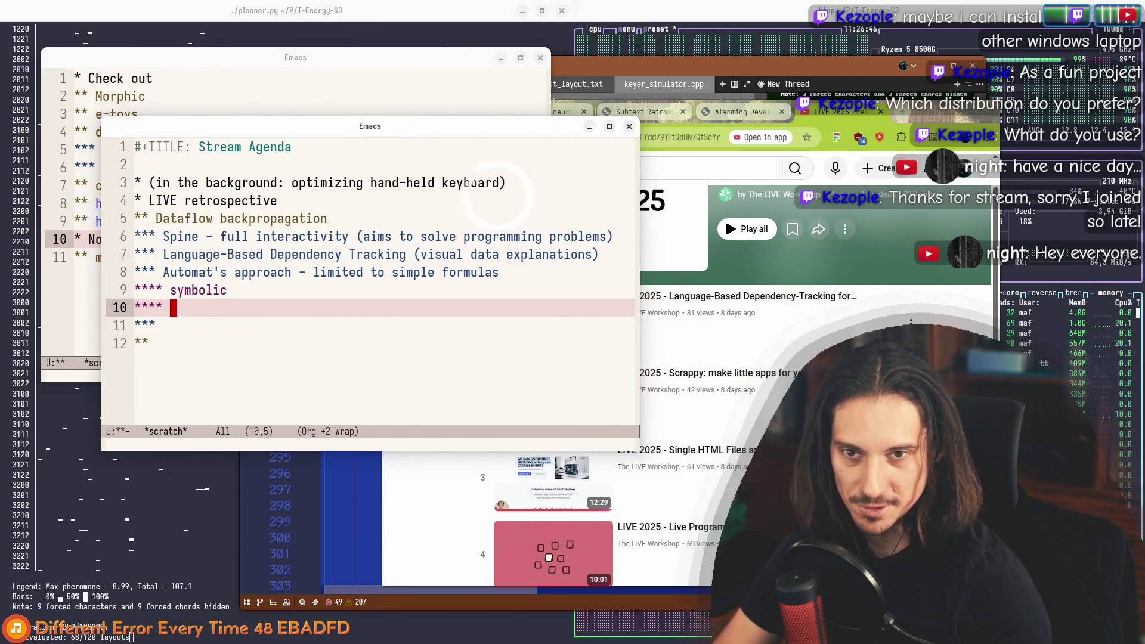
key("alt+Tab")
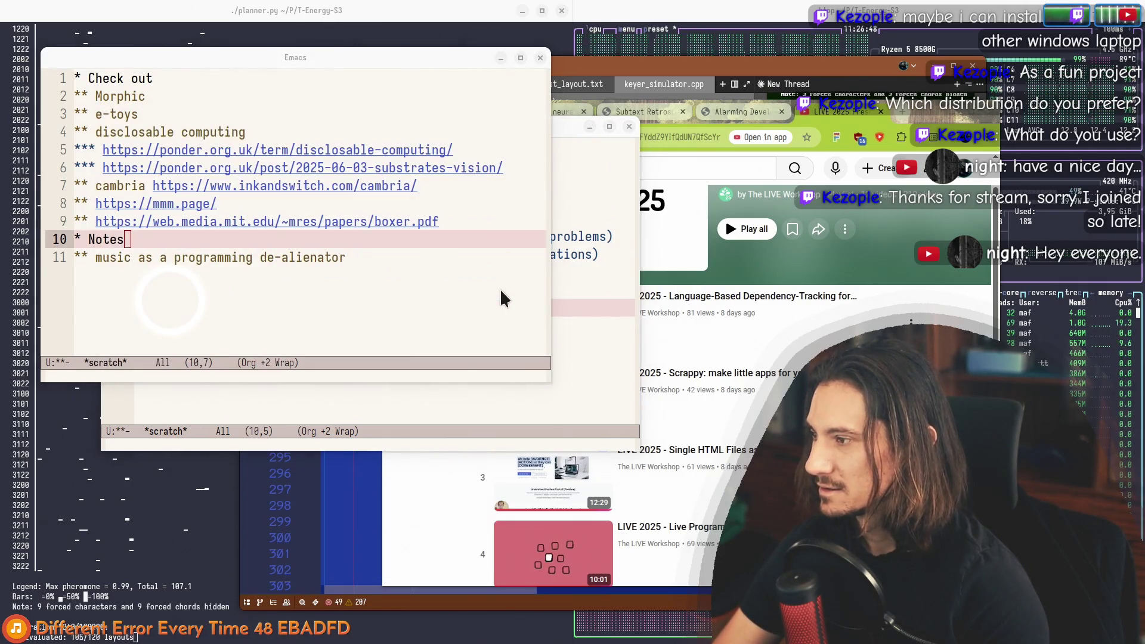
Step: Search Google in a new tab for 'celsius to fahrenheit', then return to the Stream Agenda
key("alt+Tab")
key("ctrl+t")
type("ce")
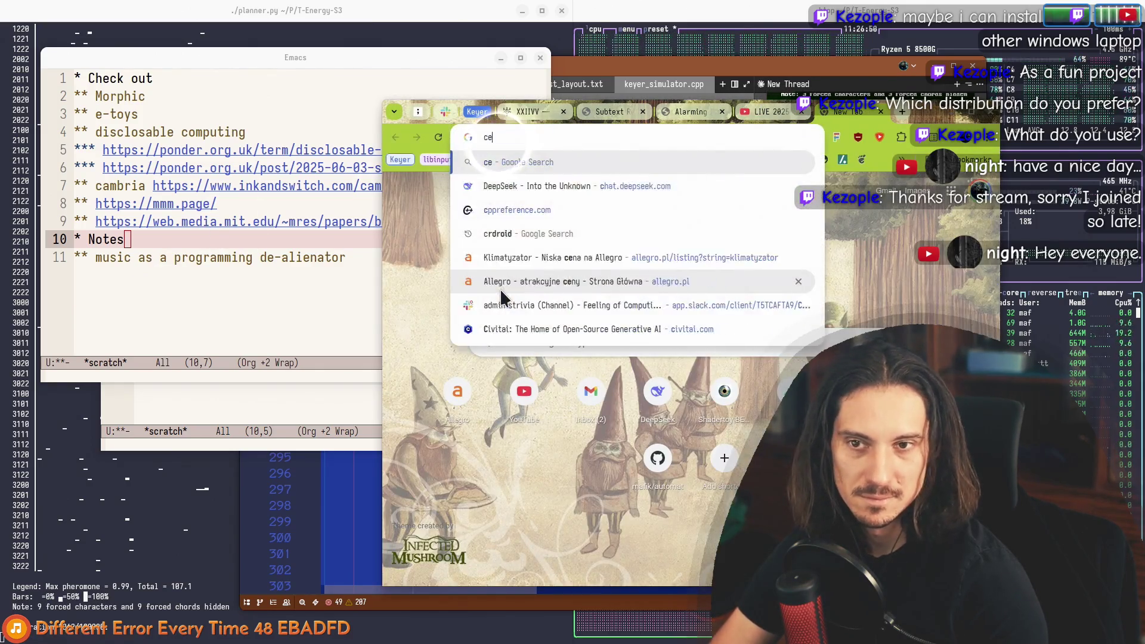
type("lsius to fahrenheit")
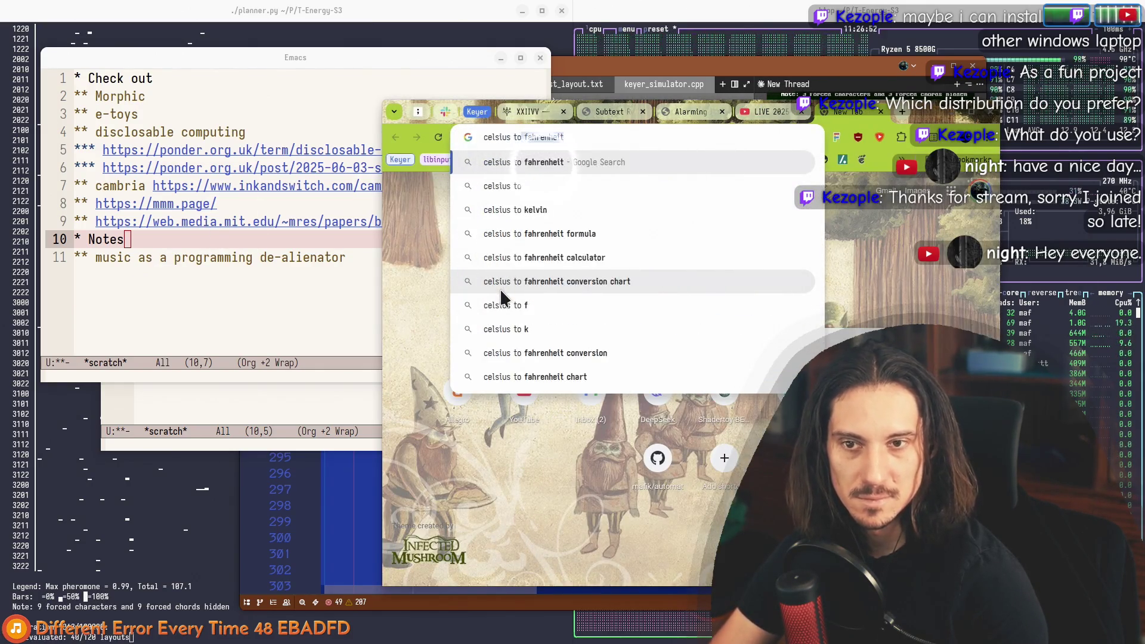
key("Return")
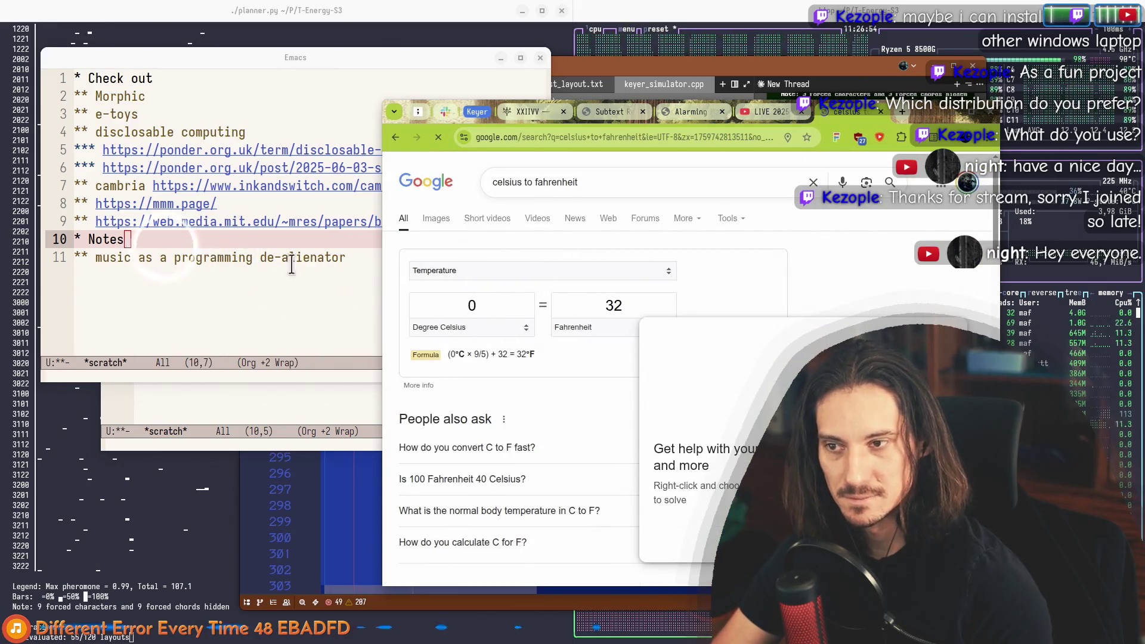
left_click(289, 397)
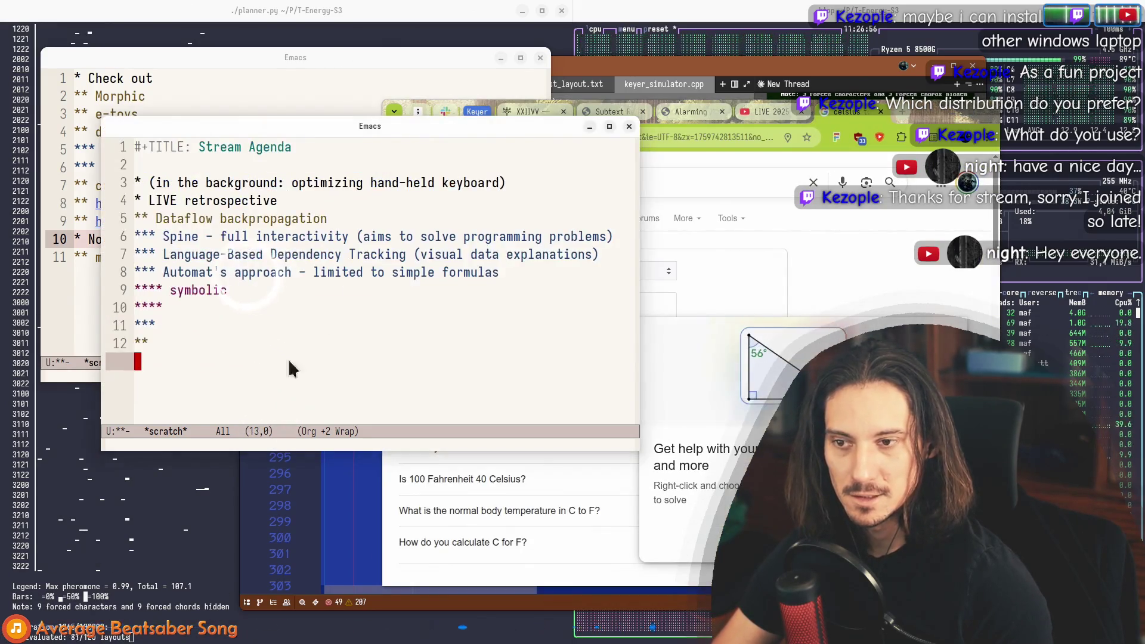
Step: Add the formula 'C * 9/5 + 32 = F' under symbolic, with a new heading below
mouse_move(440, 263)
left_mouse_down()
mouse_move(384, 102)
mouse_move(443, 82)
left_mouse_up()
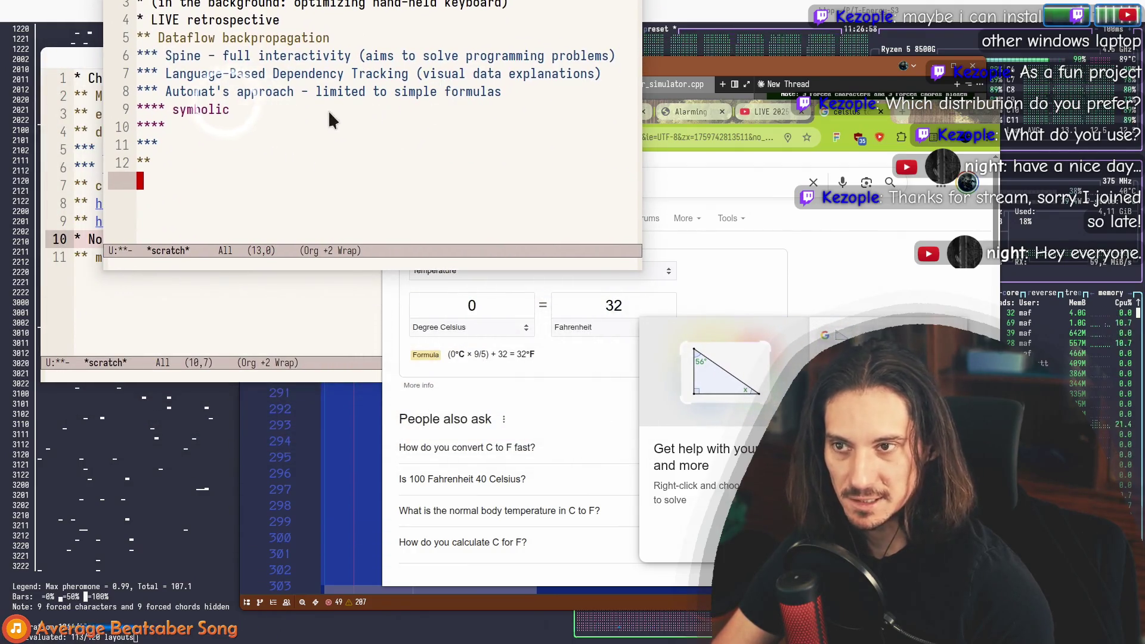
left_click(523, 110)
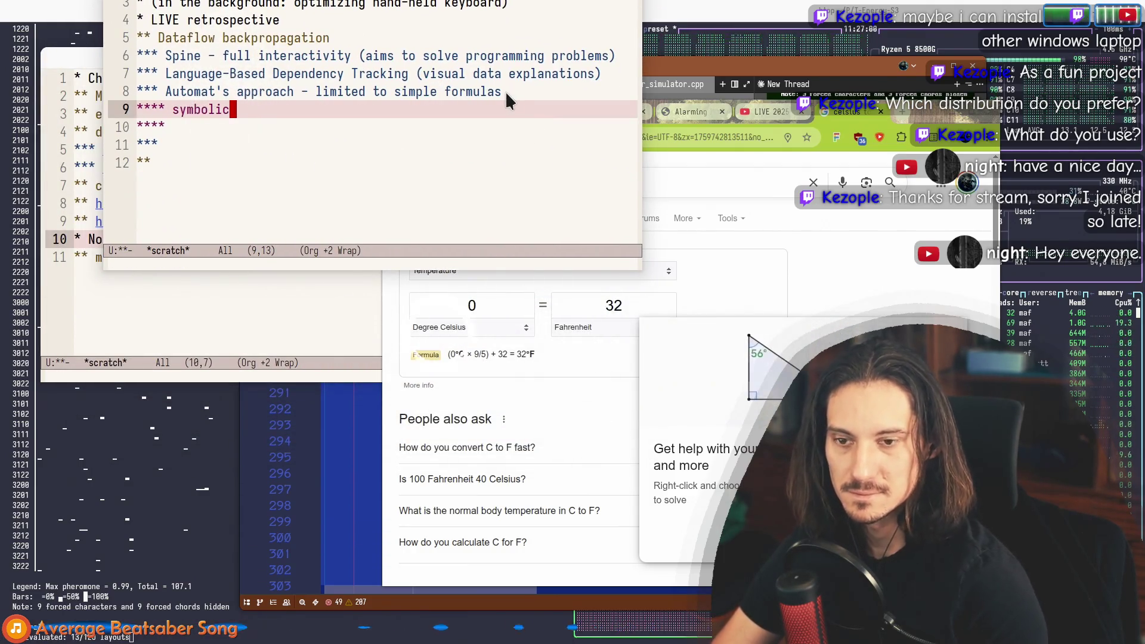
key("Down")
type("C")
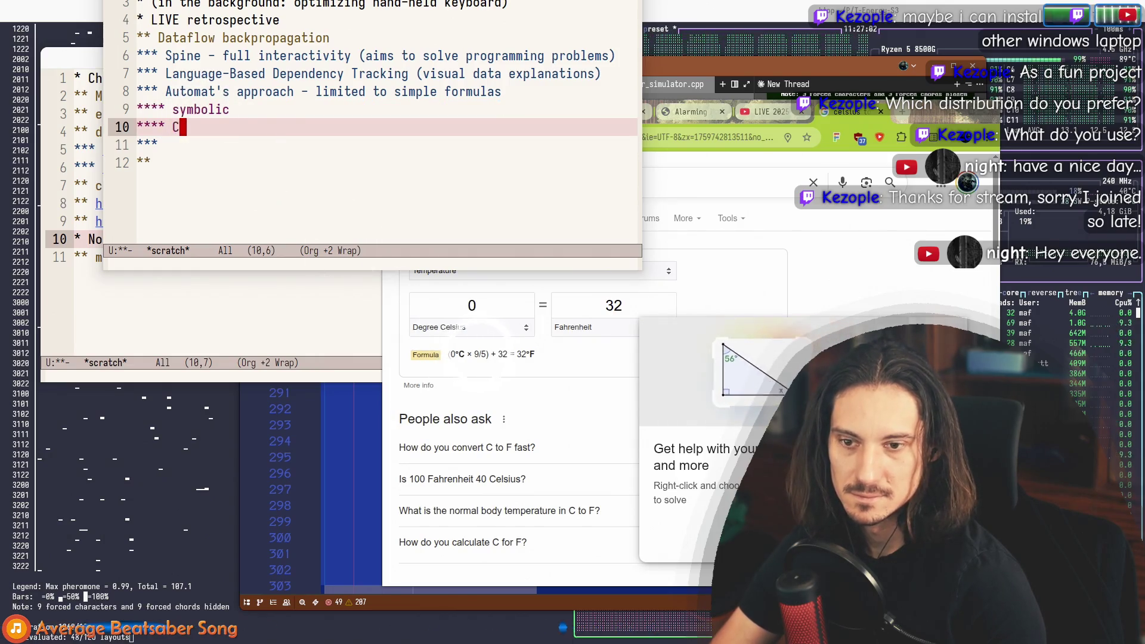
type(" * 3")
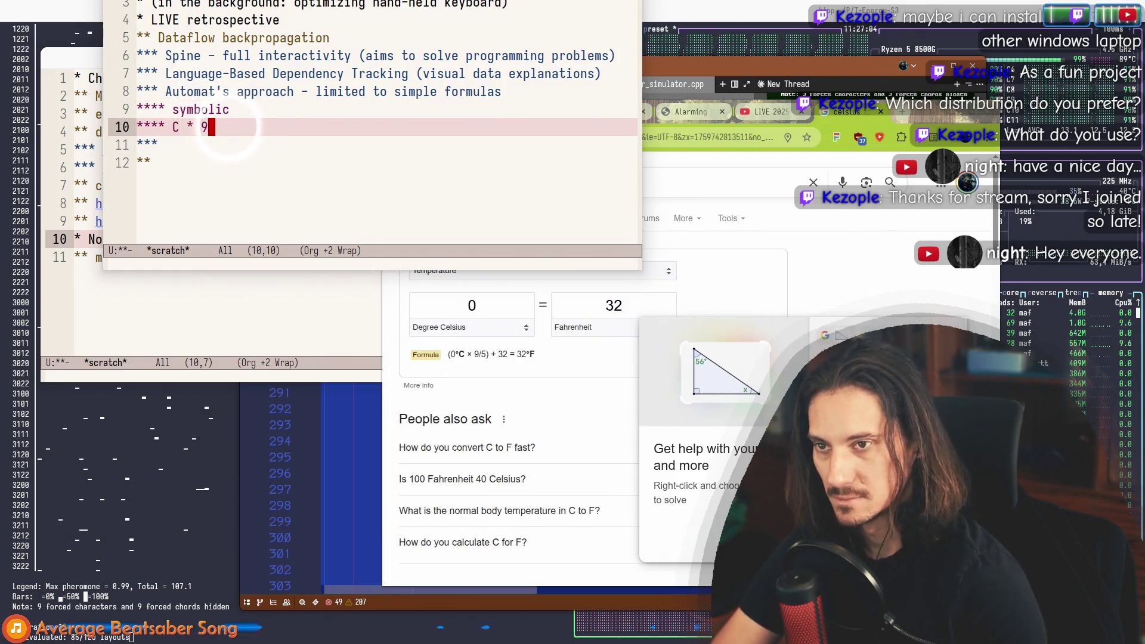
type("5 + 32 = F")
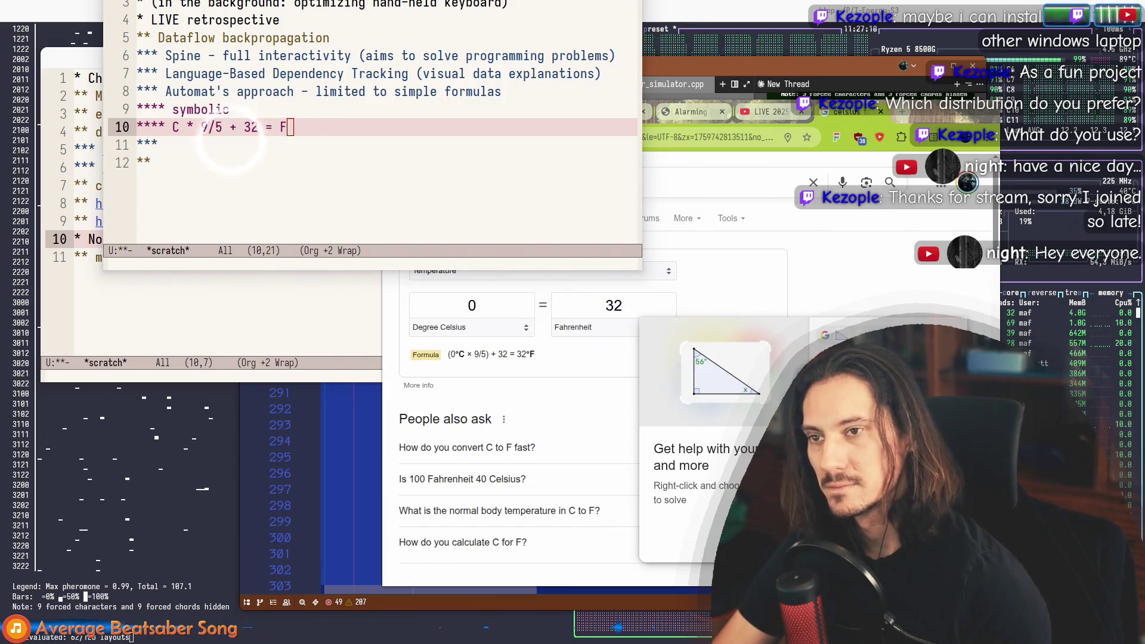
mouse_move(417, 187)
left_mouse_down()
mouse_move(401, 448)
mouse_move(240, 356)
left_mouse_up()
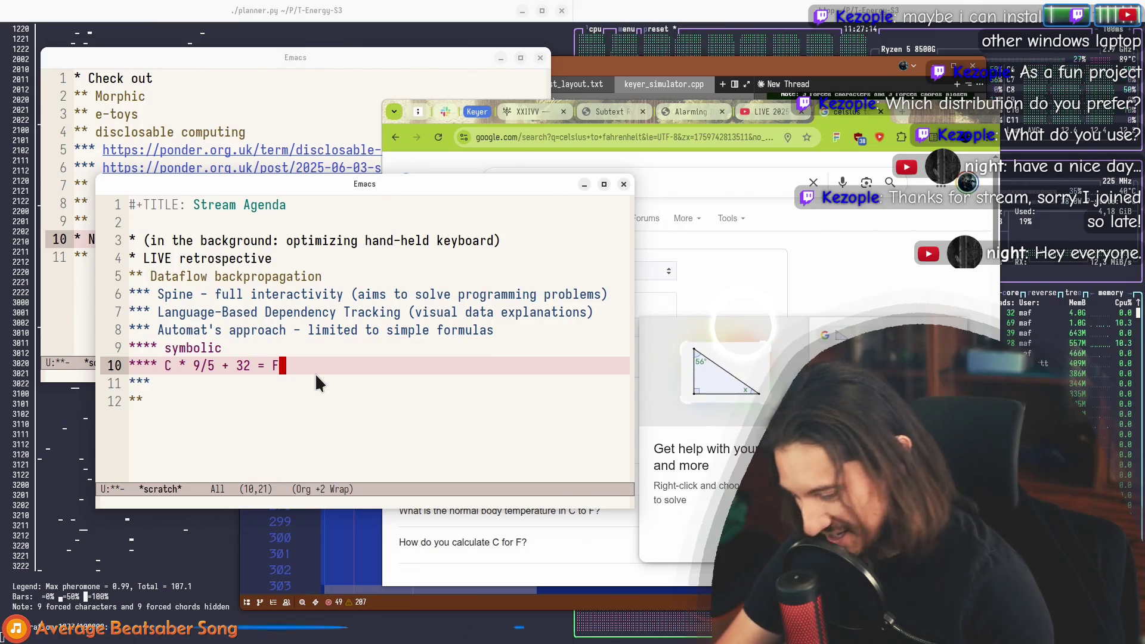
key("alt+Return")
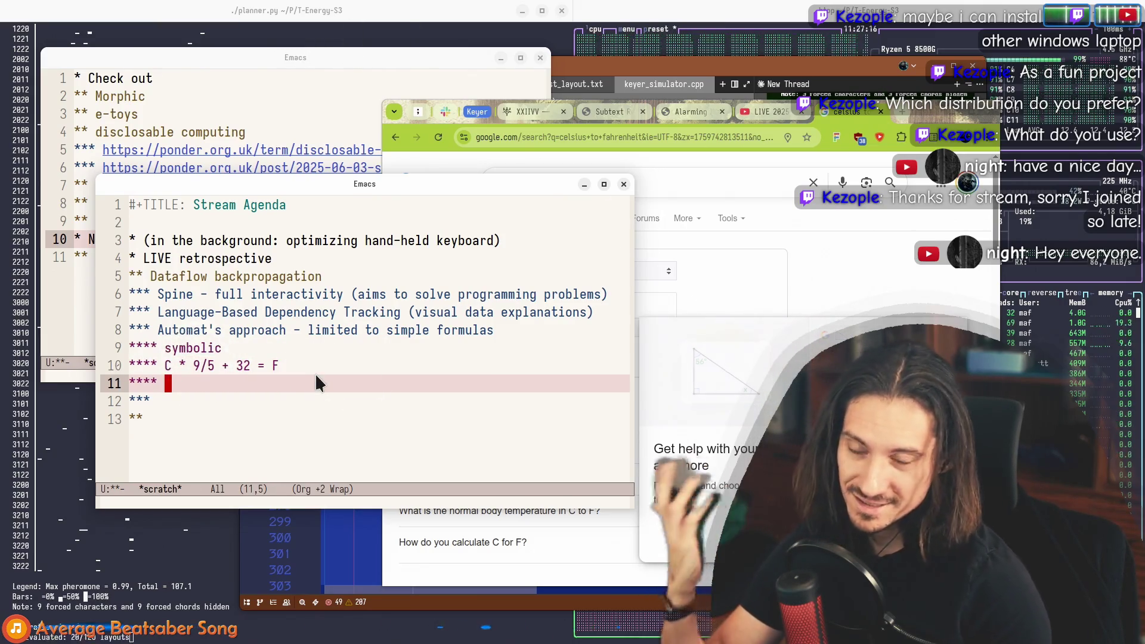
key("Up")
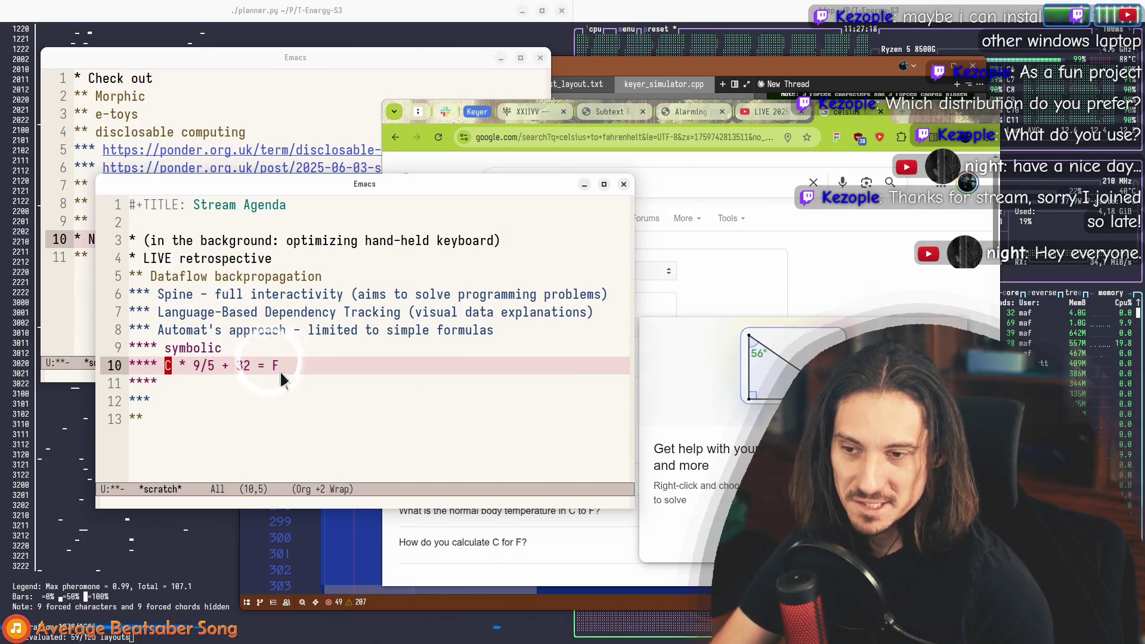
Step: Enter the second formula 'C = (F - 32) * 5/9' on the new heading
left_click(161, 366)
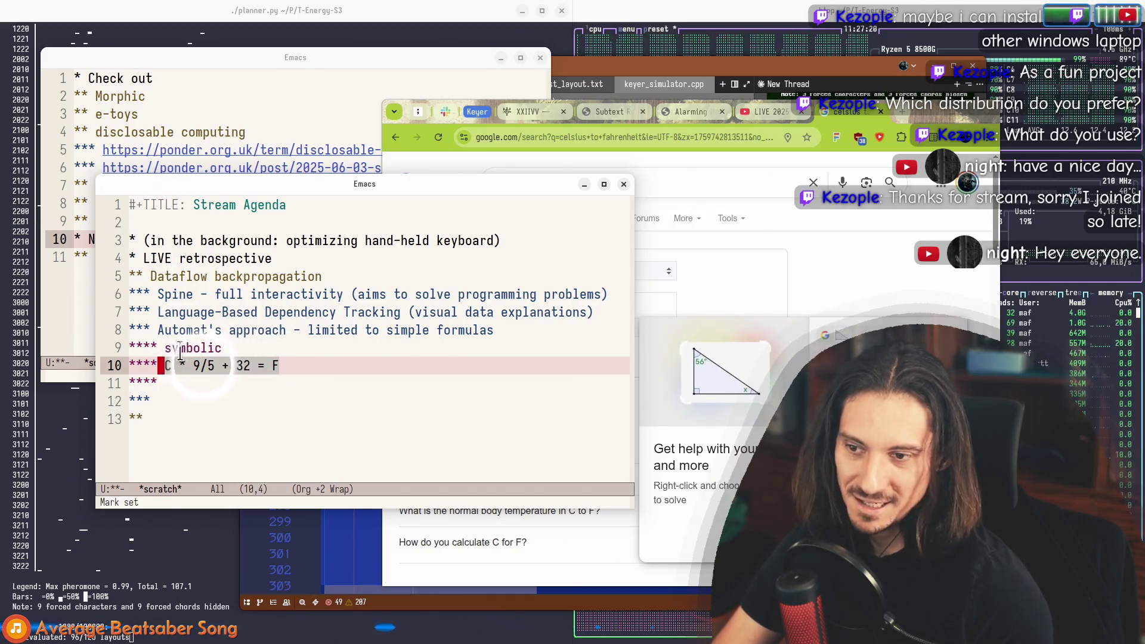
left_click(182, 385)
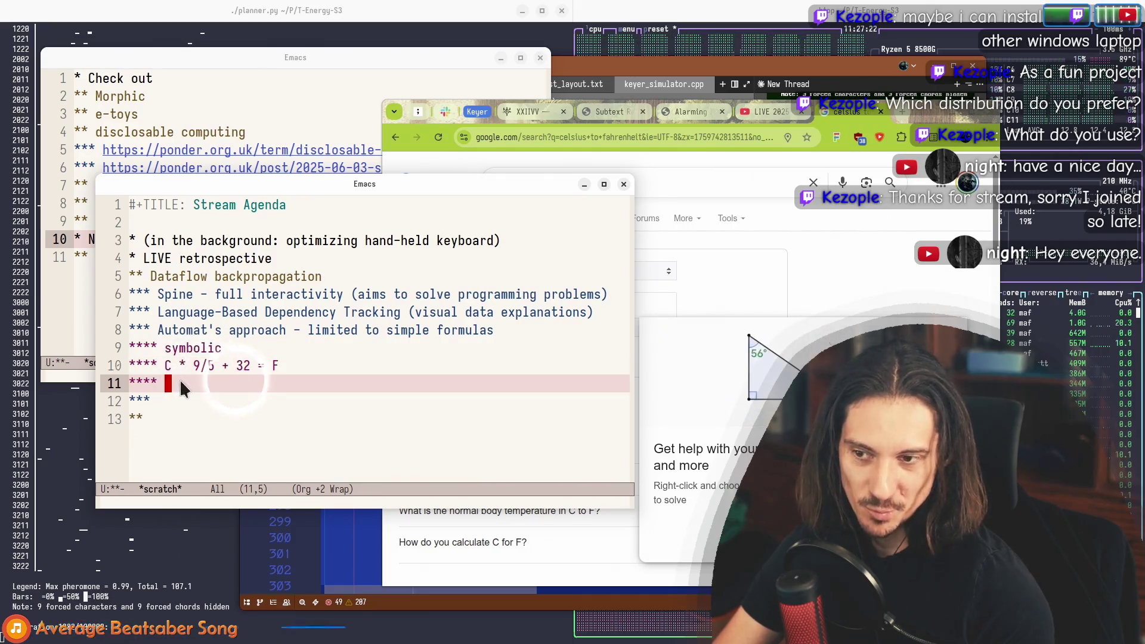
type("= ")
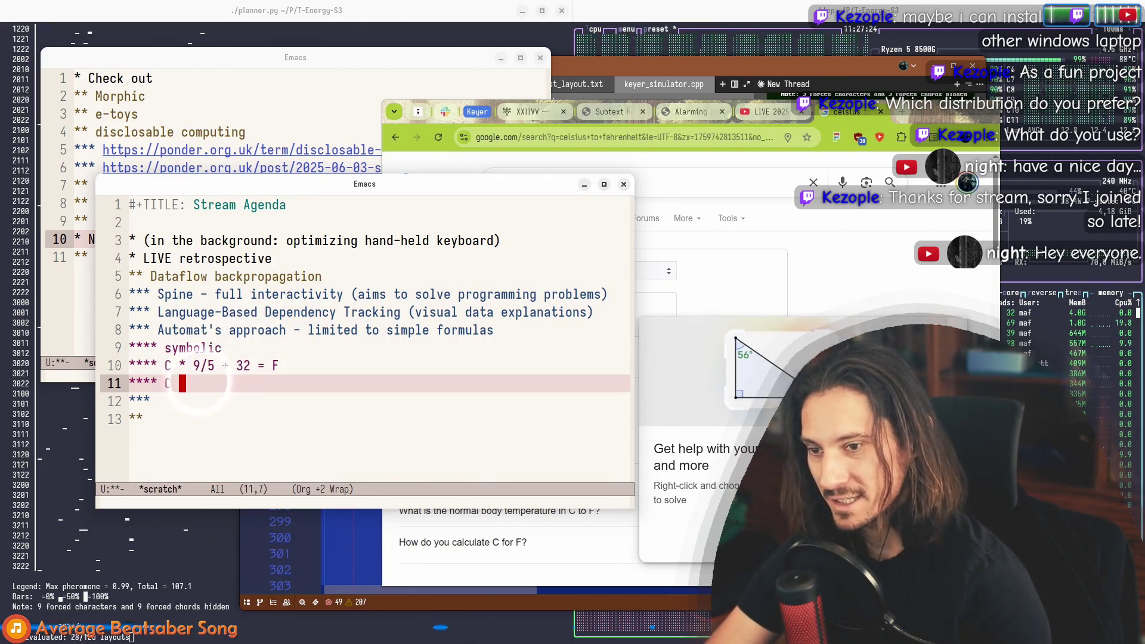
type("F - 5")
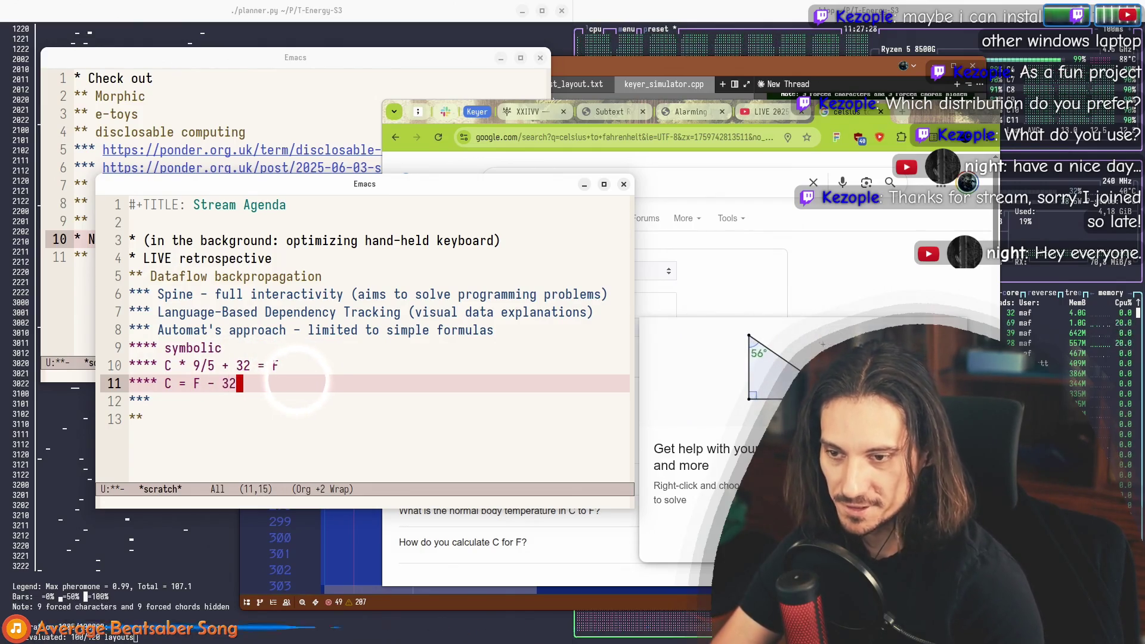
key("Left")
key("Left")
key("Left")
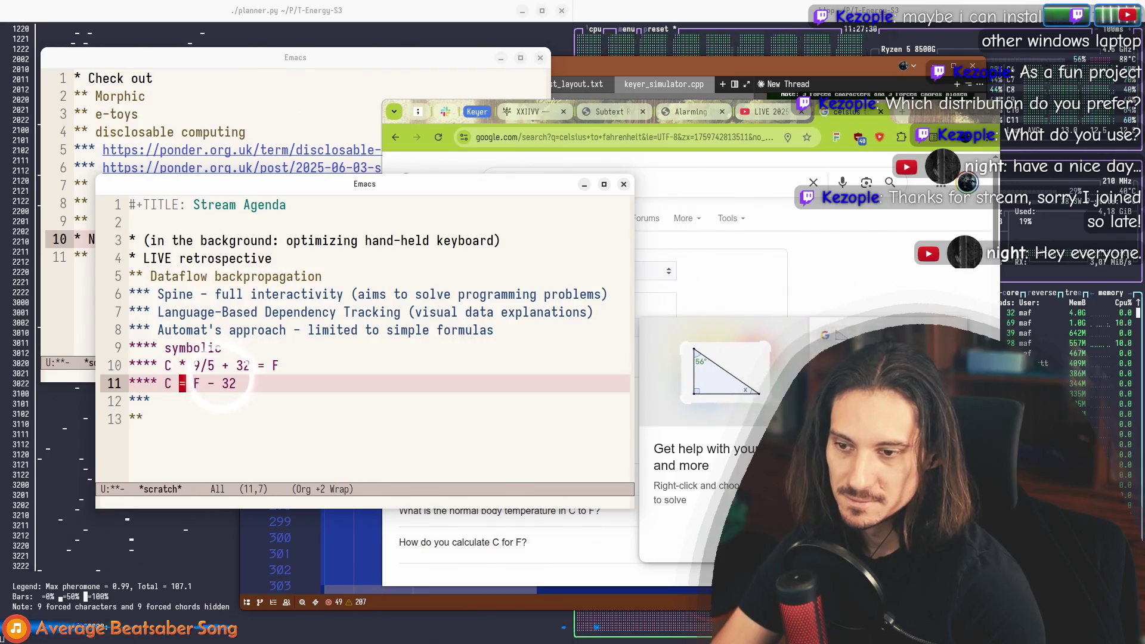
type("* 5/9")
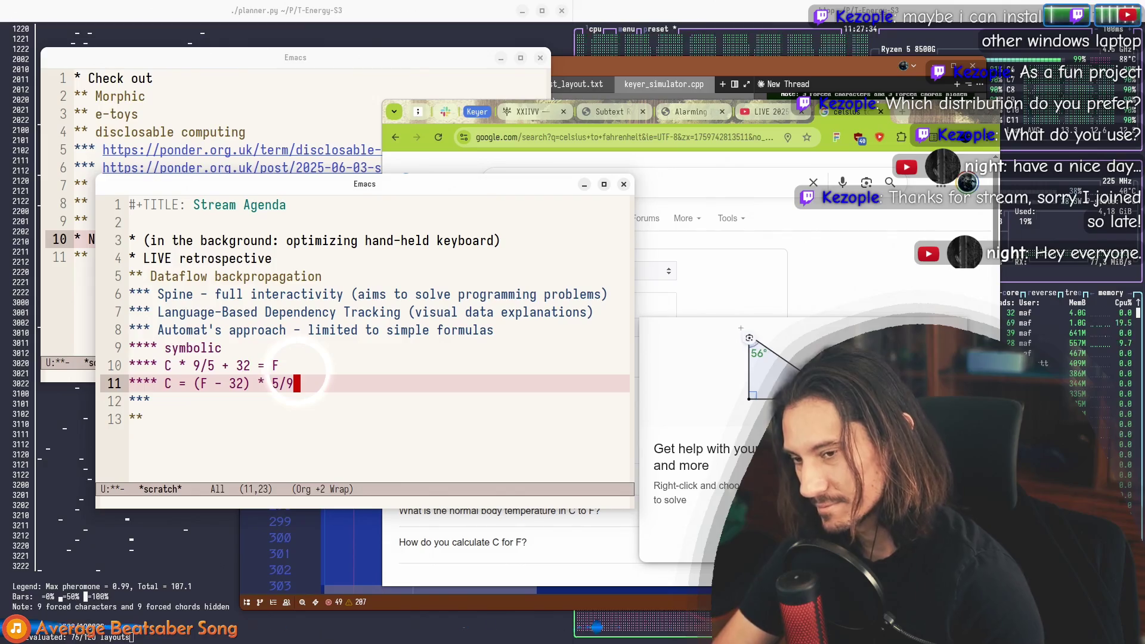
key("End")
Step: Select the Fahrenheit formula on line 10, then set a mark inside the Celsius formula
key("Up")
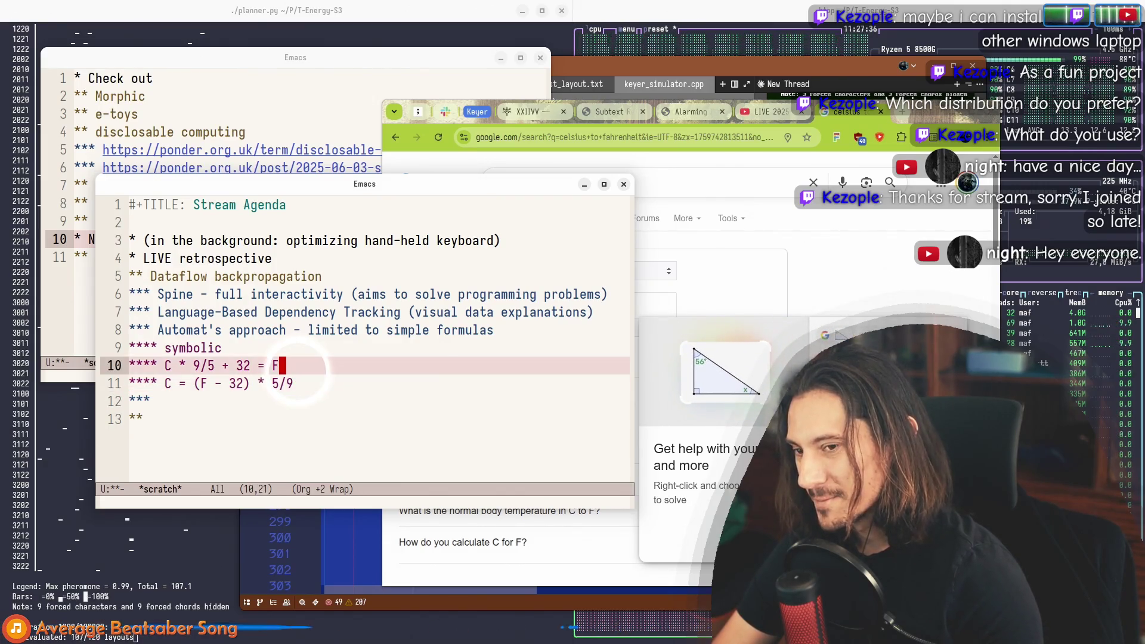
key("Up")
left_click(296, 368)
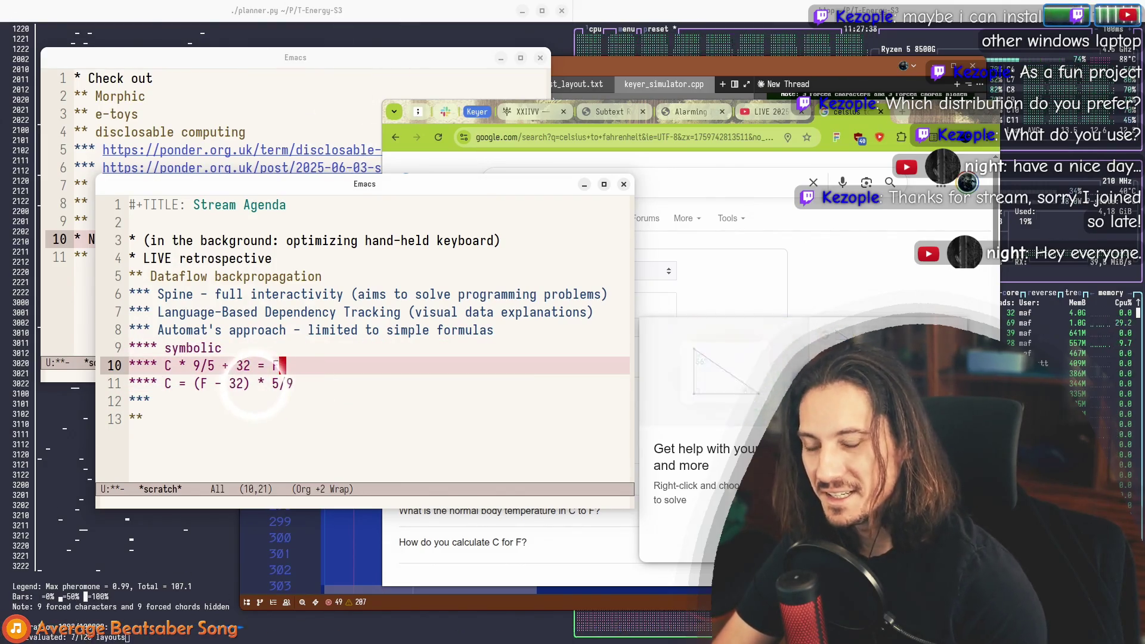
left_click(165, 358)
key("ctrl+space")
key("End")
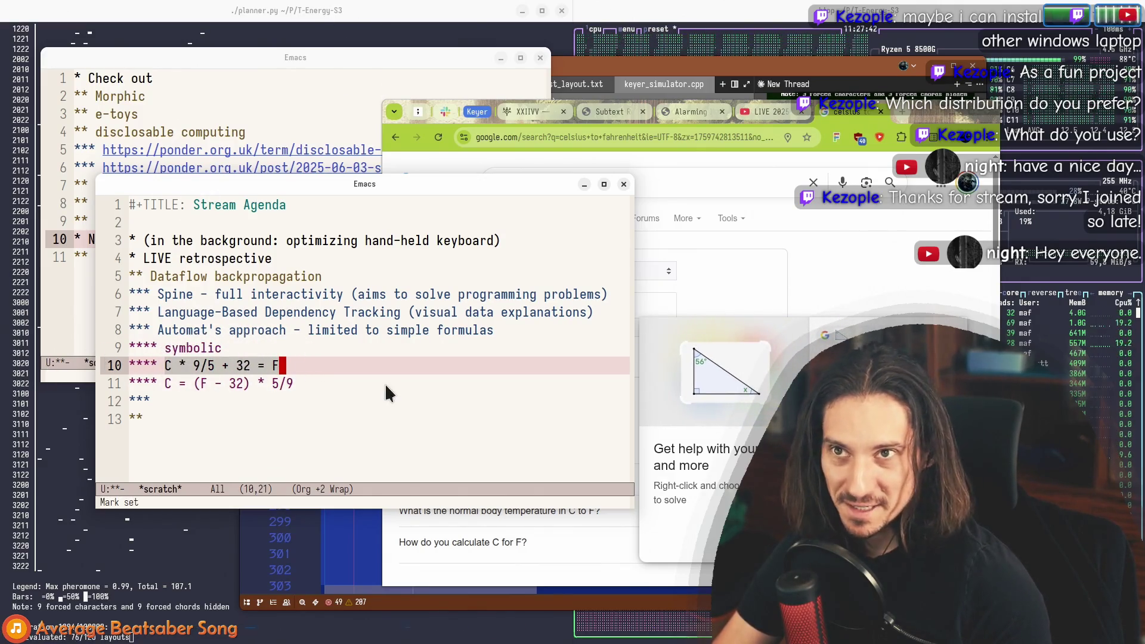
left_click(236, 352)
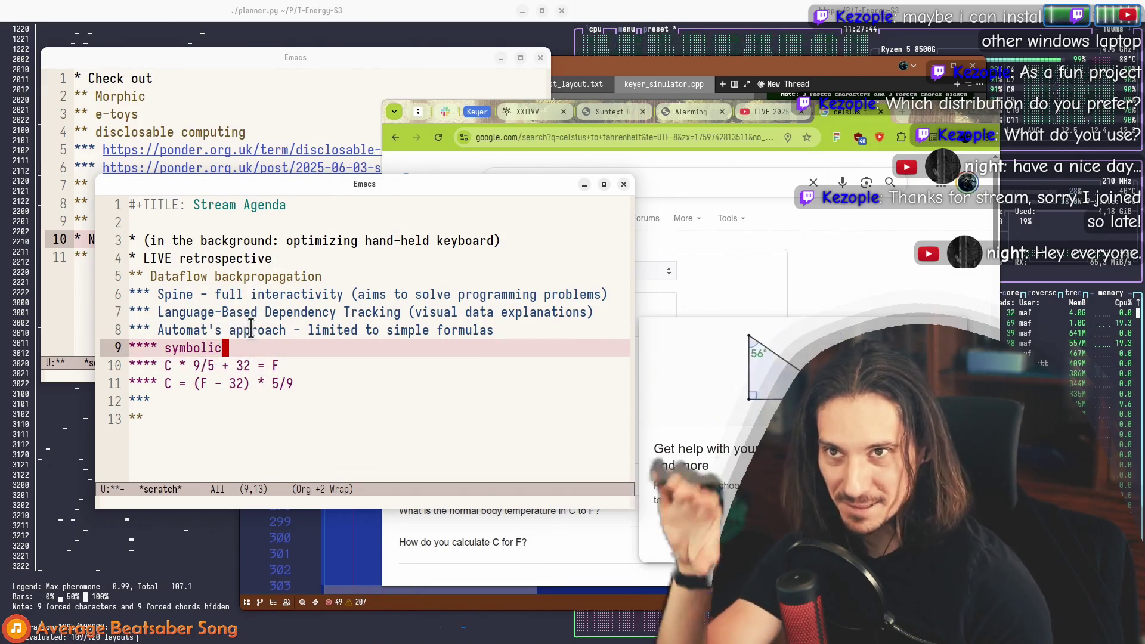
left_click(169, 364)
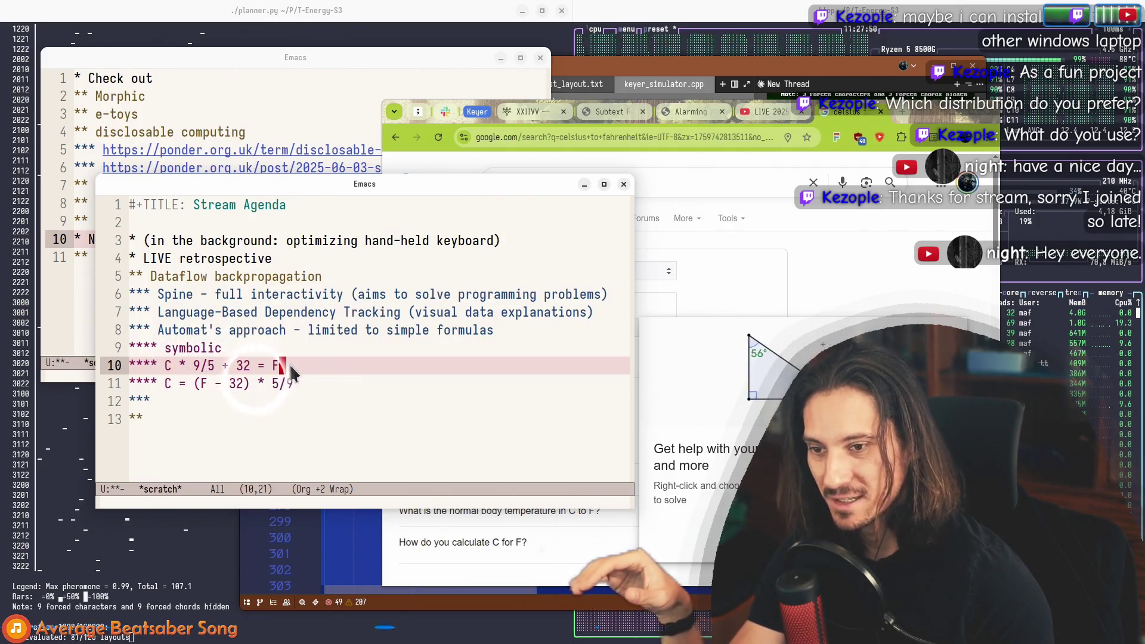
left_click(203, 383)
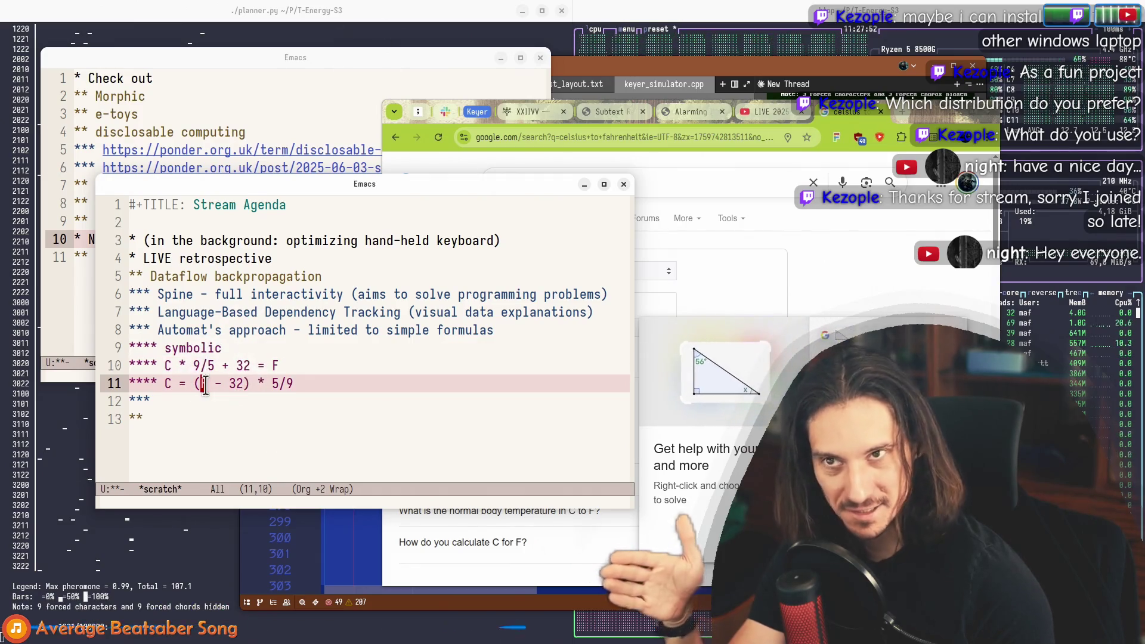
key("Left")
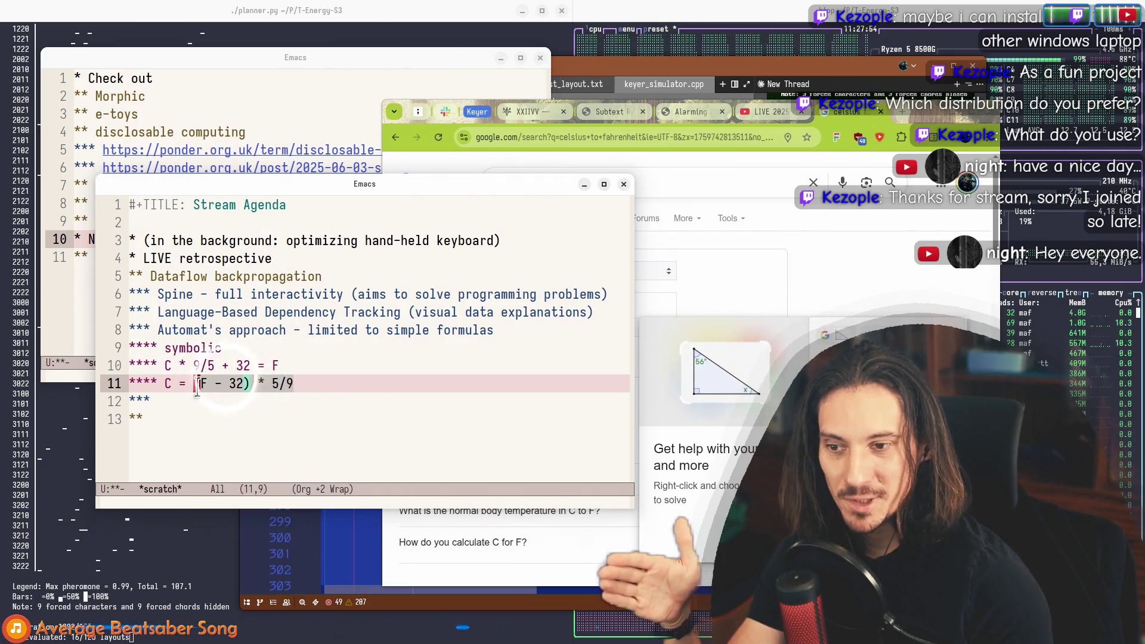
key("ctrl+space")
key("Left")
key("Left")
key("Left")
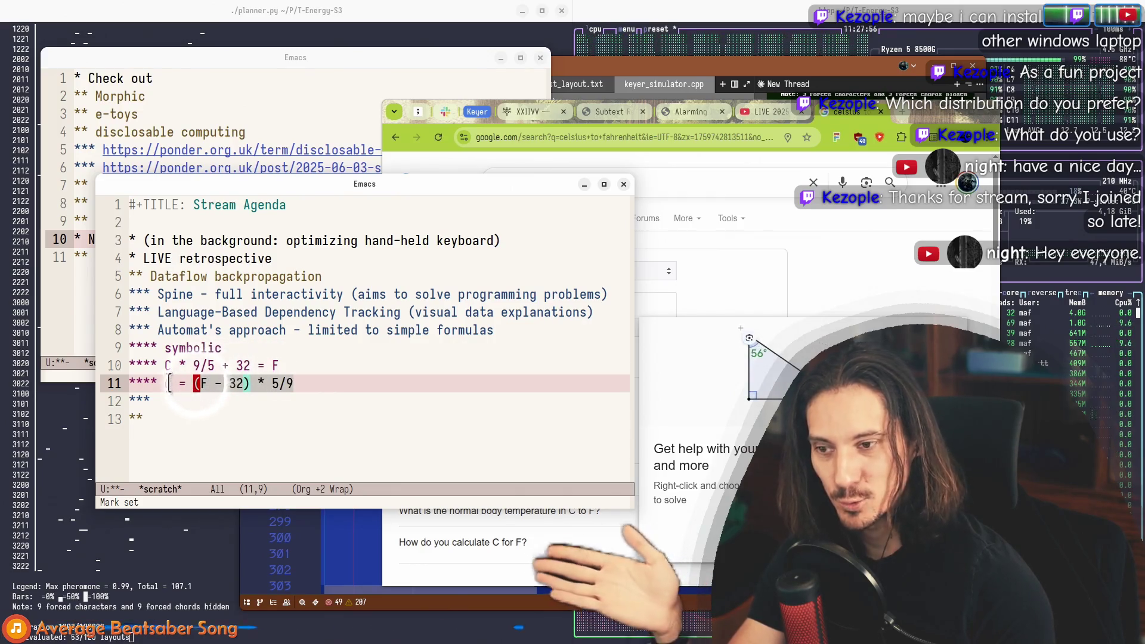
Step: Move the agenda window up and append ' transforms & observables' to the symbolic heading
mouse_move(337, 192)
left_mouse_down()
mouse_move(439, 532)
mouse_move(349, 137)
left_mouse_up()
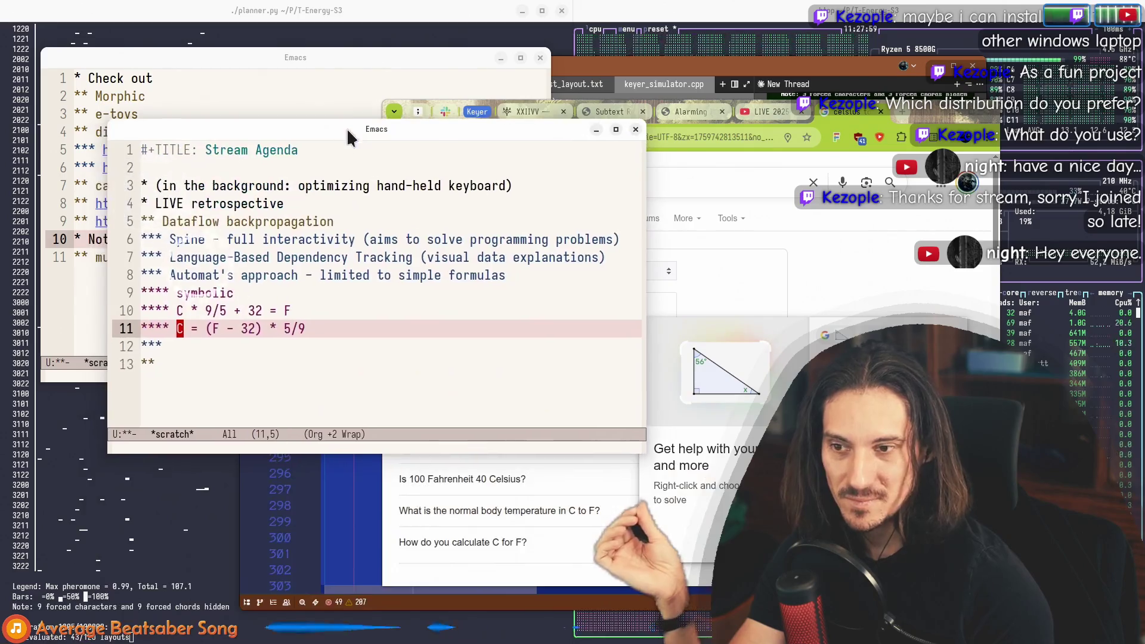
left_click(314, 292)
type("transforms ")
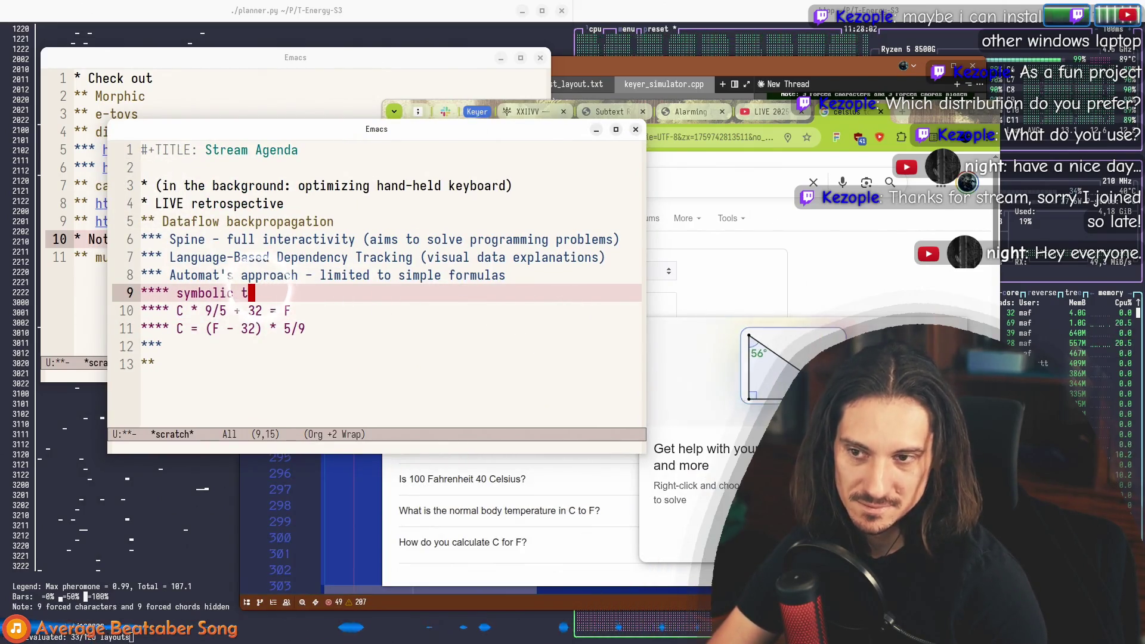
type("& observables")
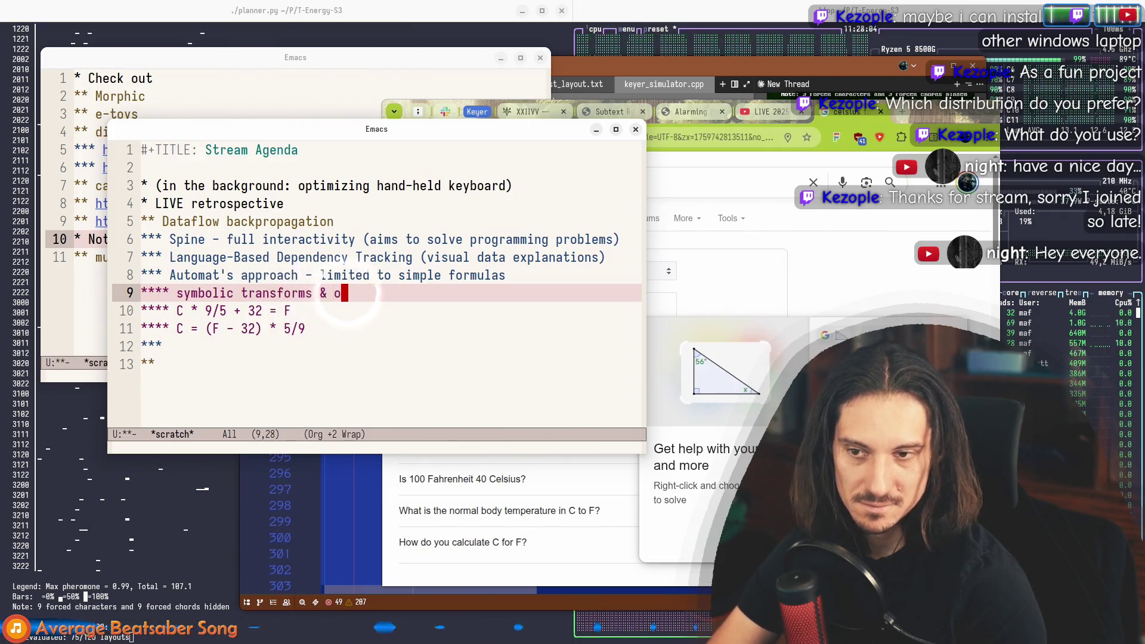
Step: Demote the 'symbolic transforms & observables' heading one level
key("ctrl+a")
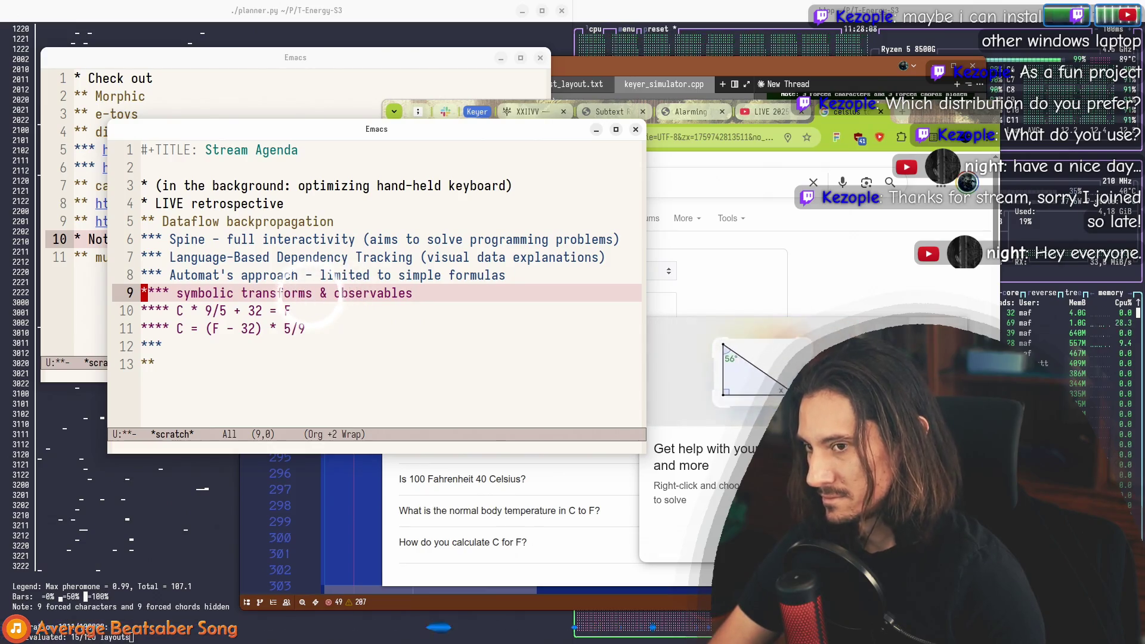
type("*")
key("alt+f")
key("alt+f")
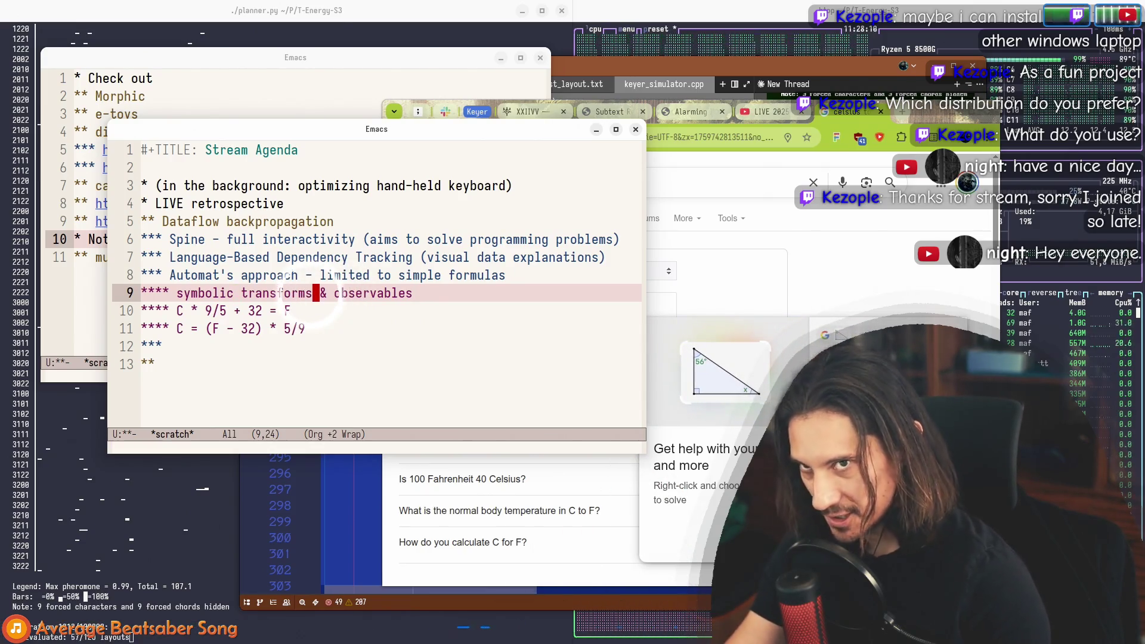
key("ctrl+e")
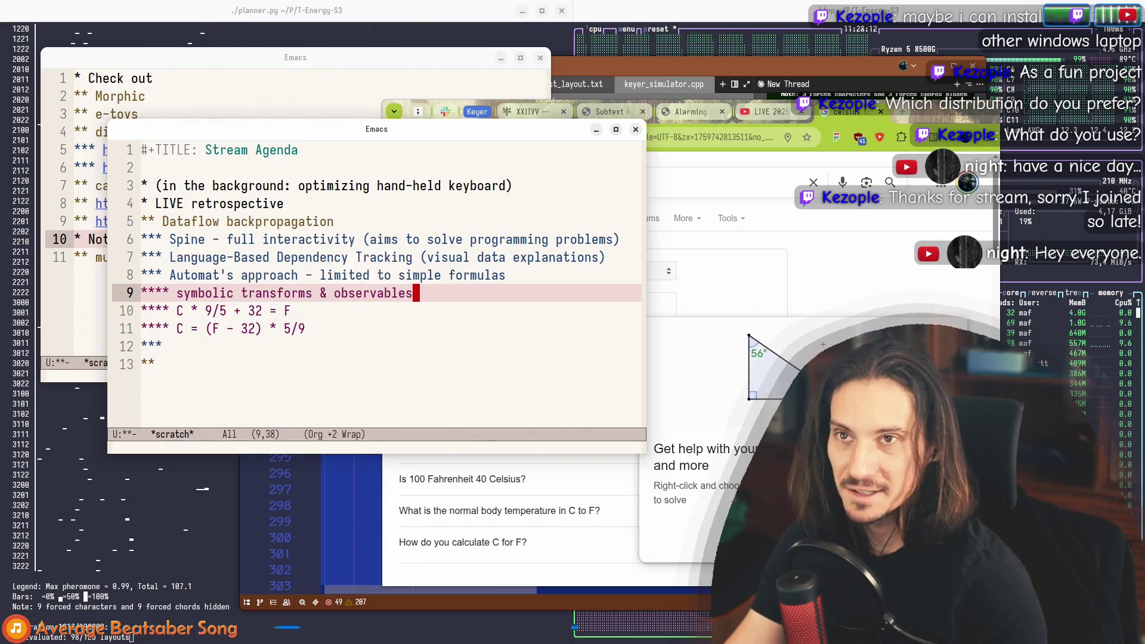
Step: Step through the Fahrenheit and Celsius formula lines down to the empty heading on line 12
key("Down")
key("Down")
key("Up")
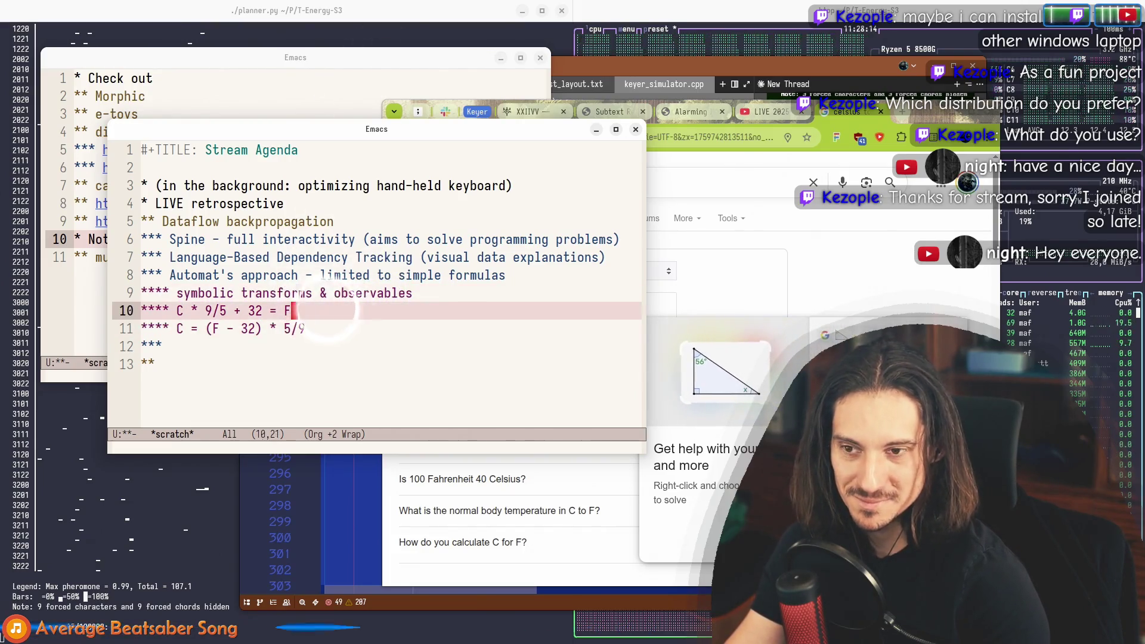
key("Up")
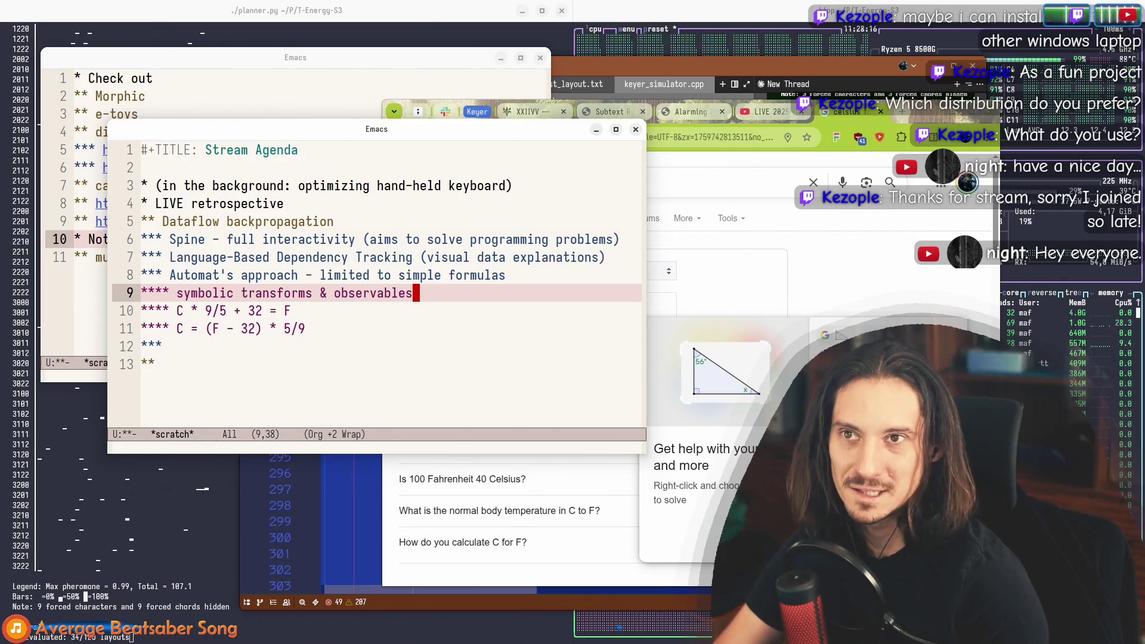
key("Down")
key("Down")
key("Up")
key("Up")
key("Down")
key("Down")
key("Up")
key("Up")
key("Down")
key("Down")
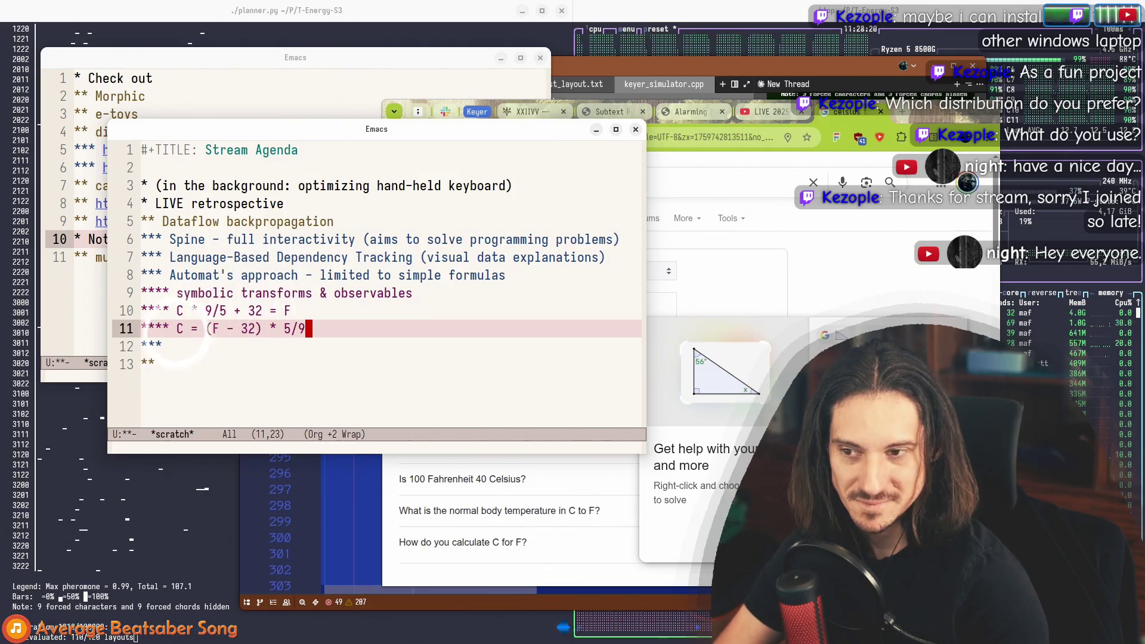
key("Up")
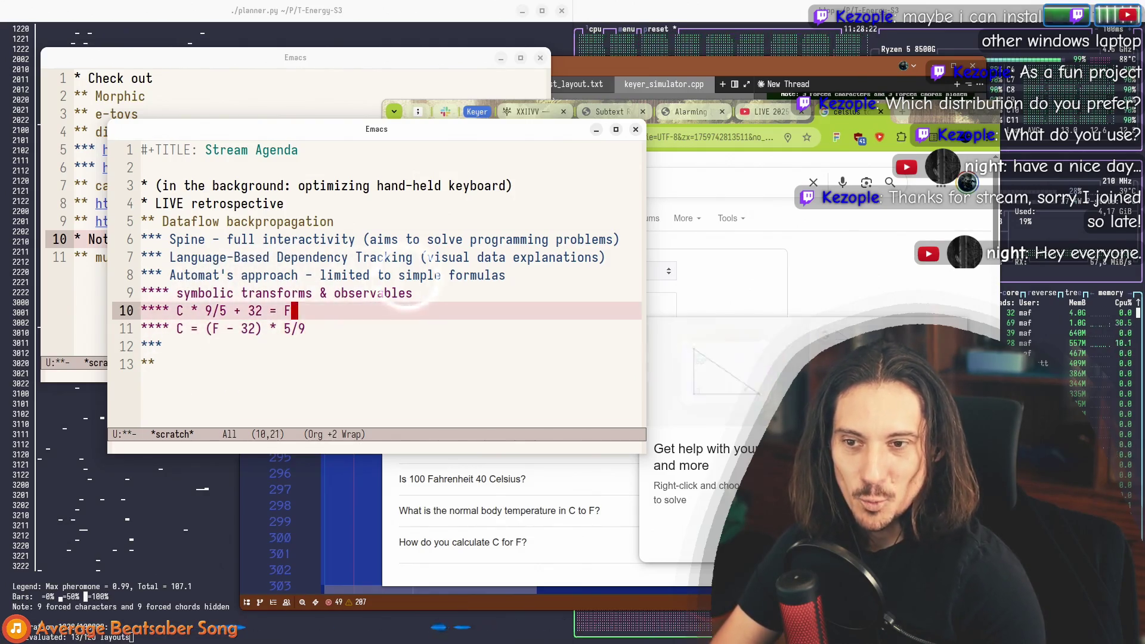
key("Up")
key("Up")
key("End")
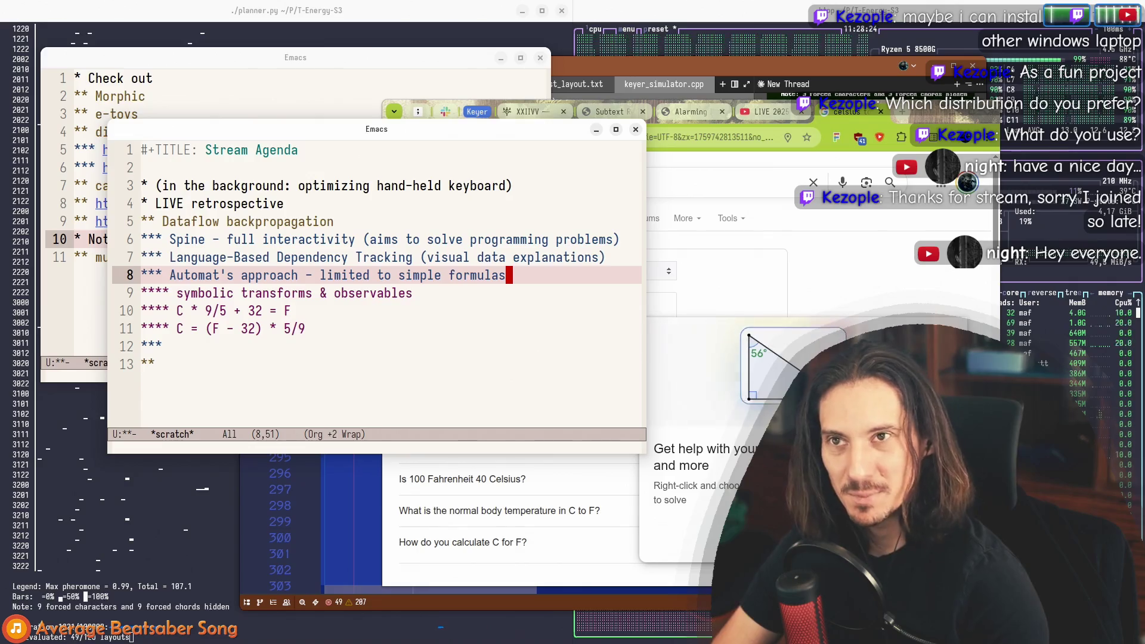
key("Down")
key("Down")
key("Down")
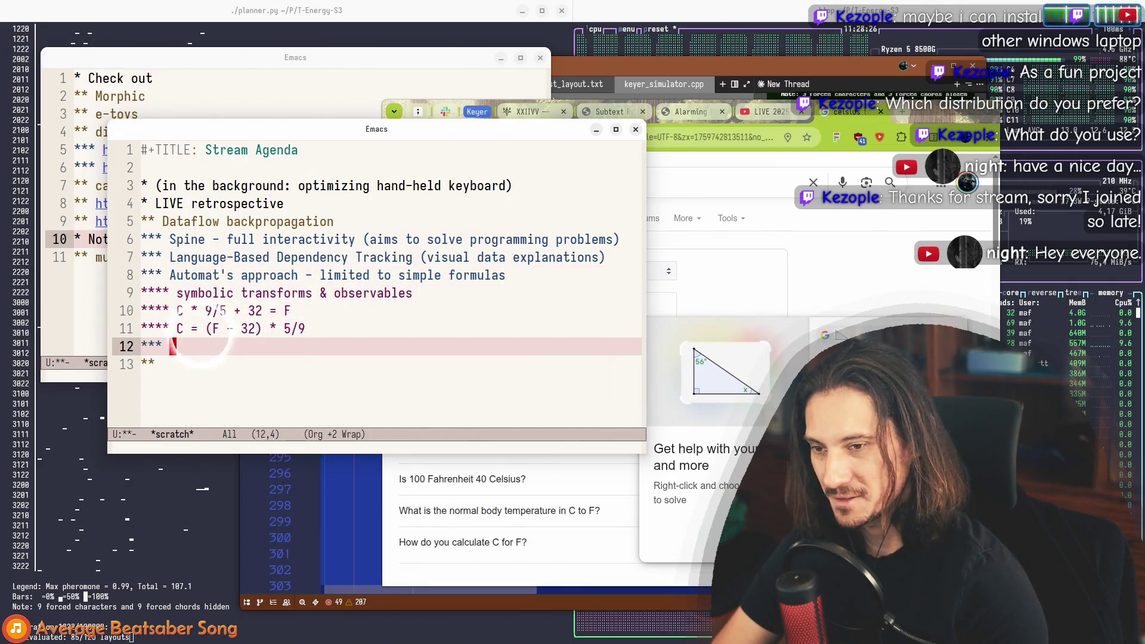
key("Up")
key("Up")
key("Up")
key("Down")
key("Down")
key("Down")
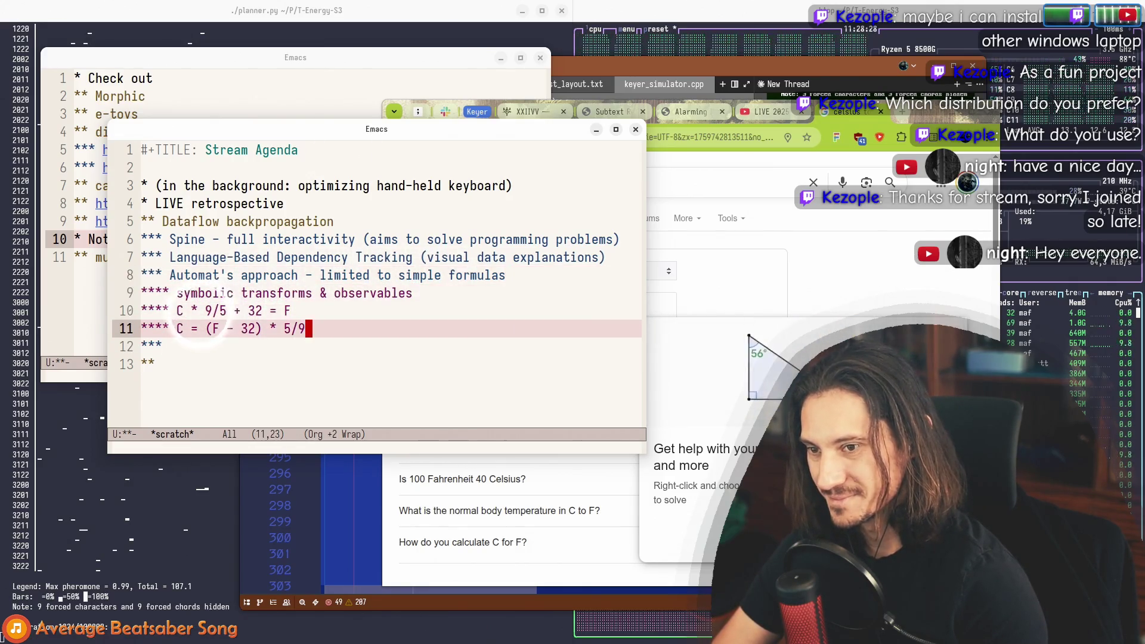
key("Down")
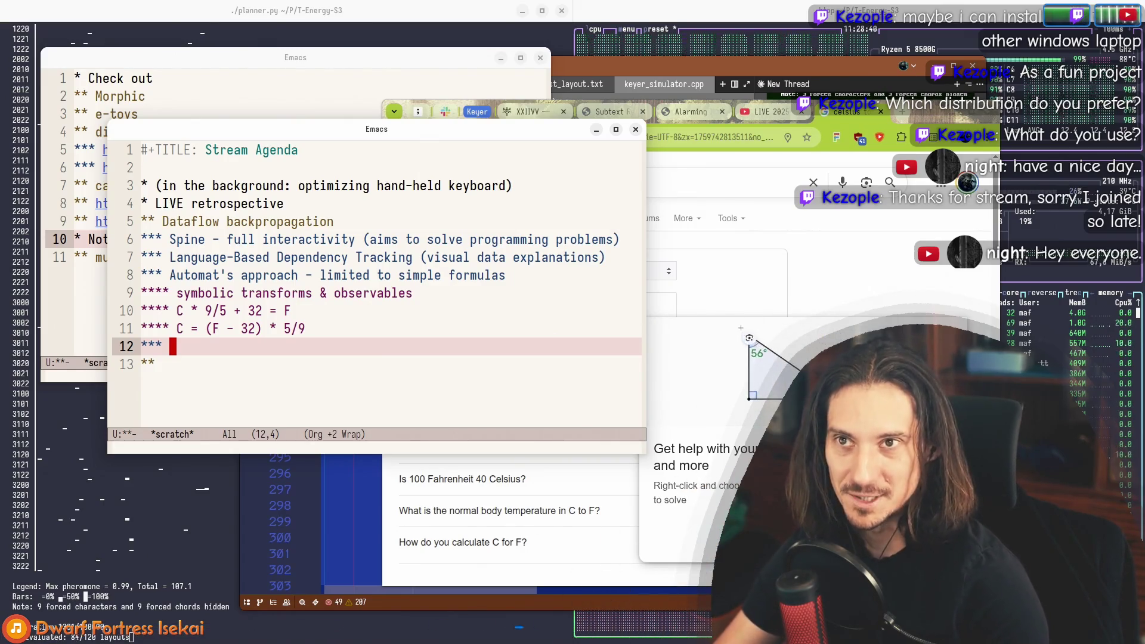
Step: Title line 12 'automatic differentiation' and add an empty subheading beneath it
type("automatic differentiation")
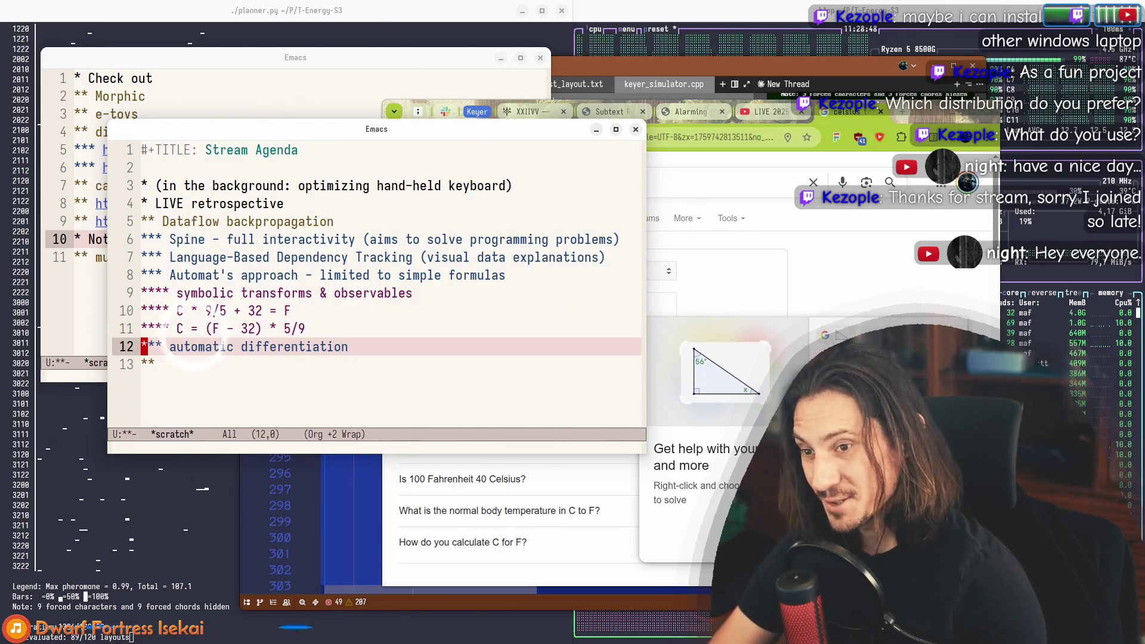
key("ctrl+e")
key("alt+Return")
key("Tab")
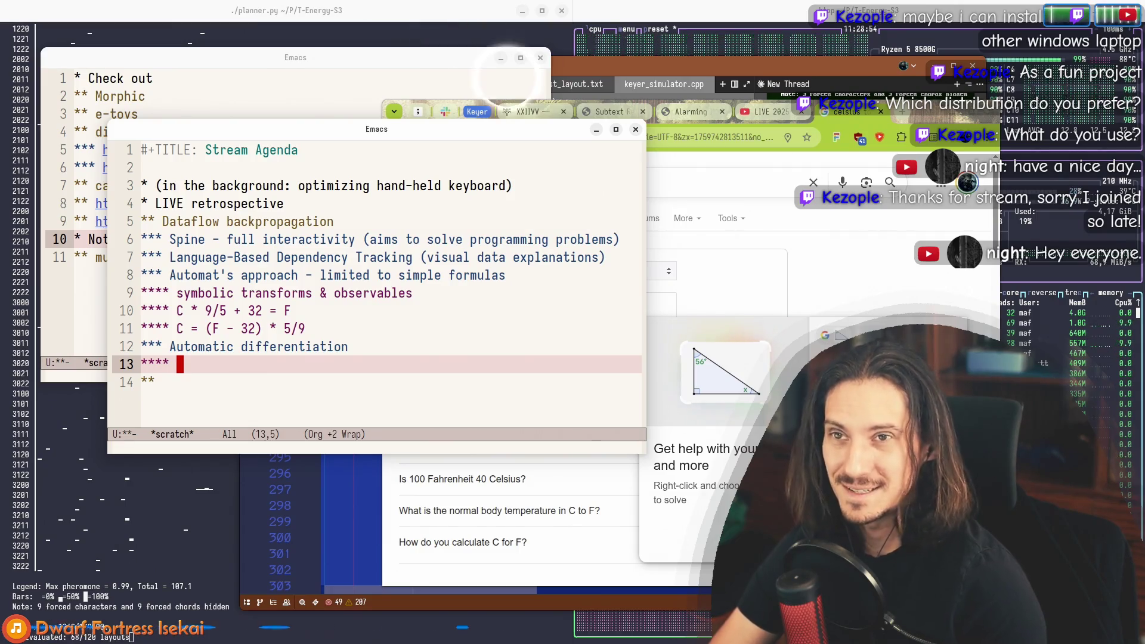
key("Up")
key("Up")
key("Up")
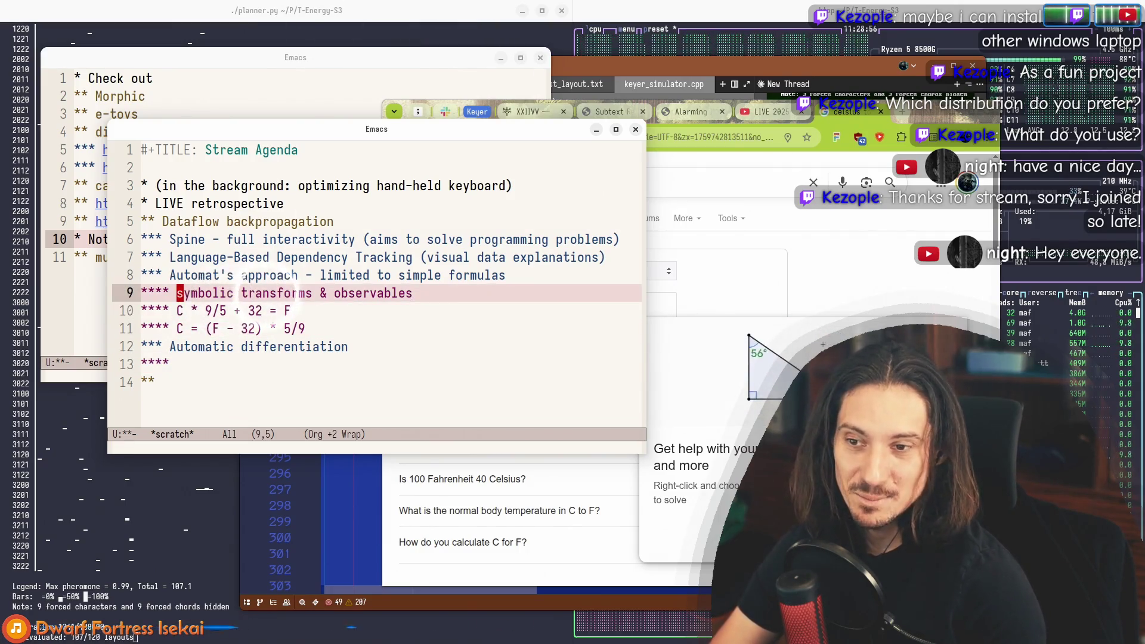
key("Down")
key("Down")
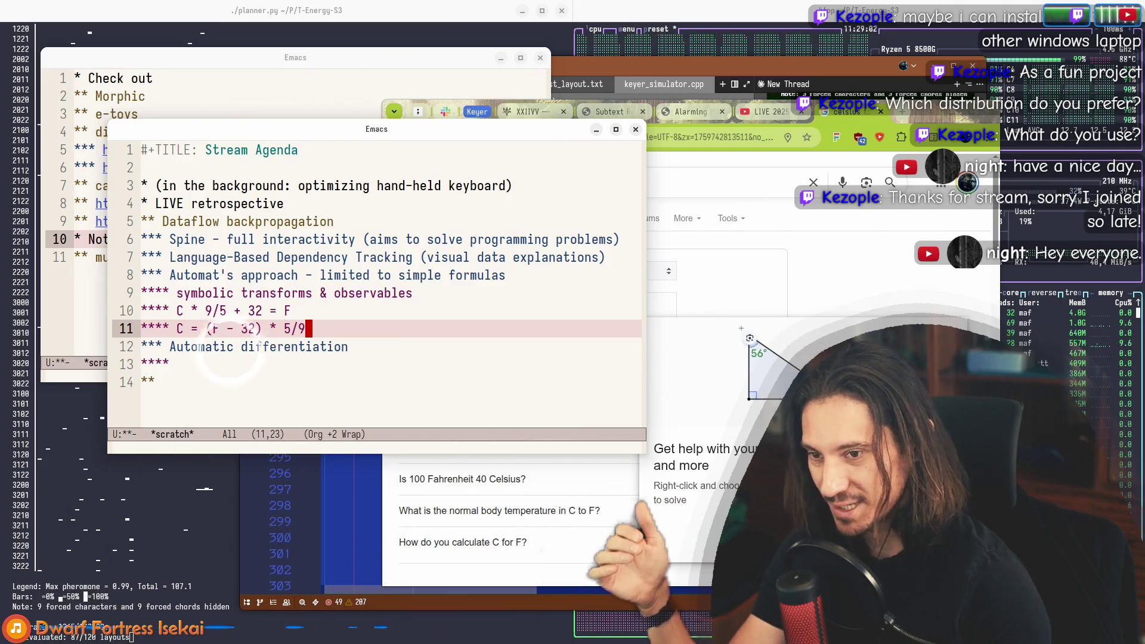
left_click(259, 358)
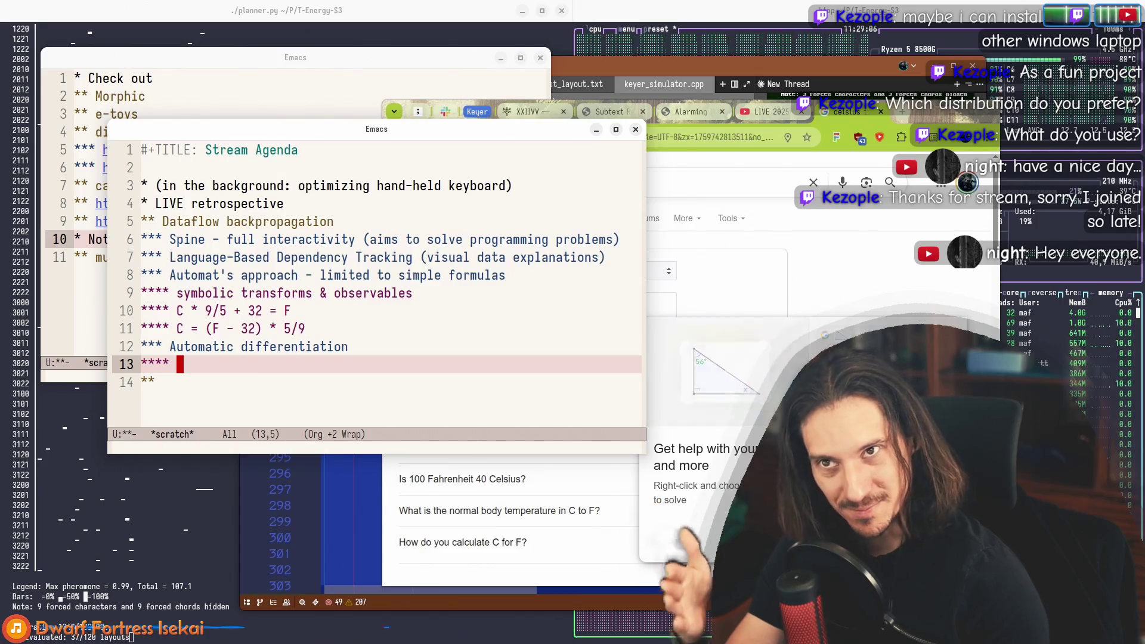
left_click_drag(181, 328, 323, 328)
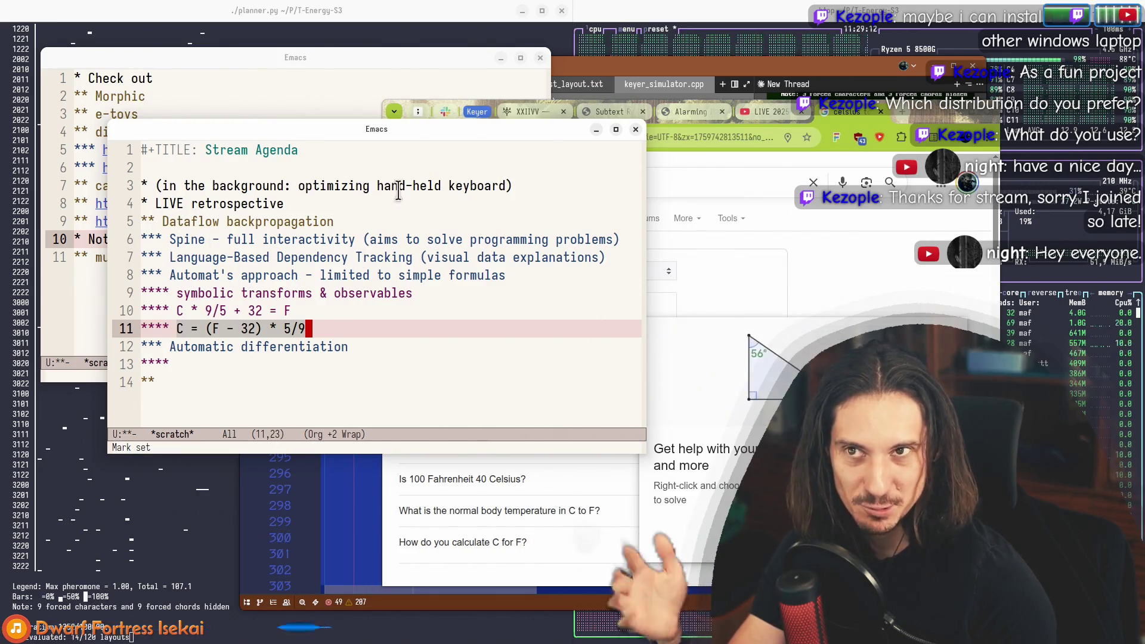
left_click(179, 348)
left_click(215, 365)
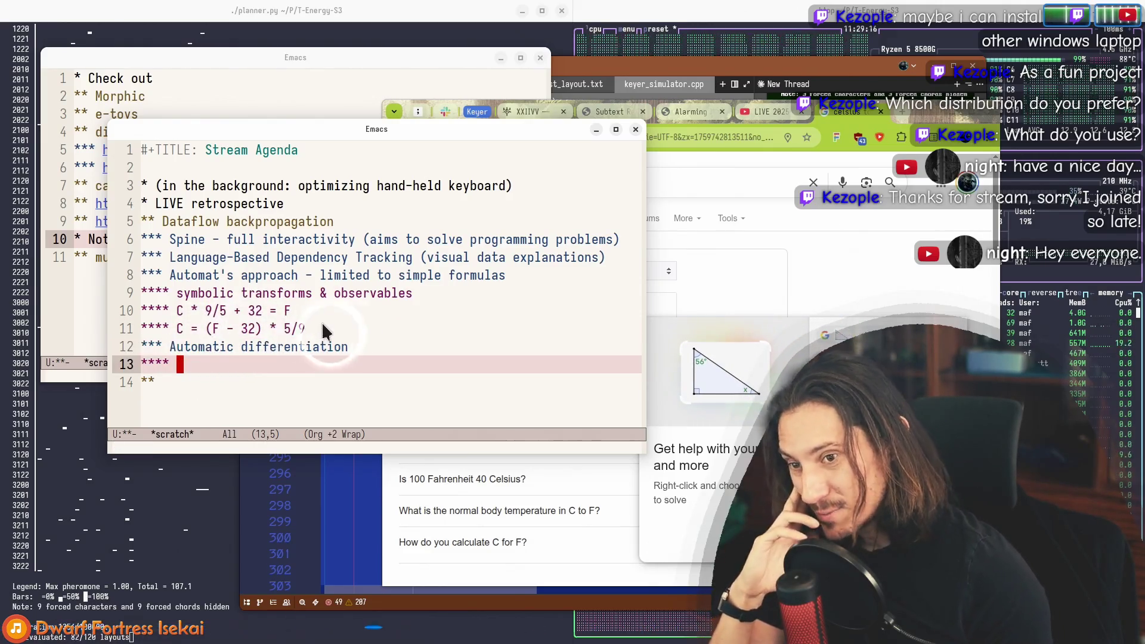
left_click(179, 311)
left_click(175, 293)
mouse_move(177, 293)
left_mouse_down()
mouse_move(411, 293)
mouse_move(204, 293)
left_mouse_up()
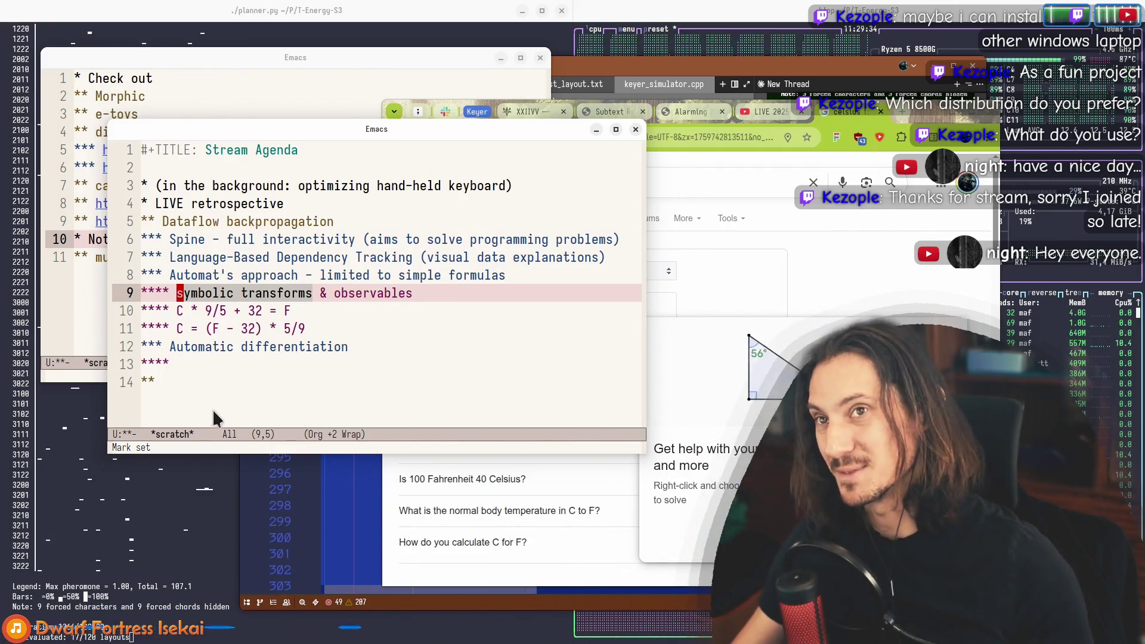
left_click(245, 347)
left_click(334, 368)
left_click(379, 343)
left_click(440, 358)
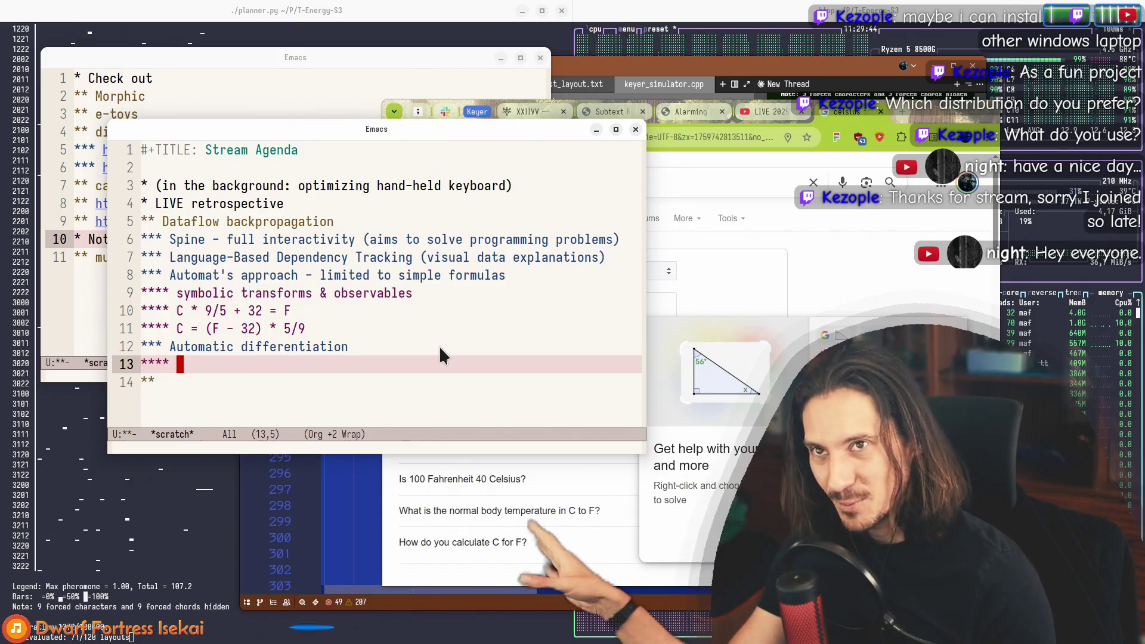
left_click(440, 348)
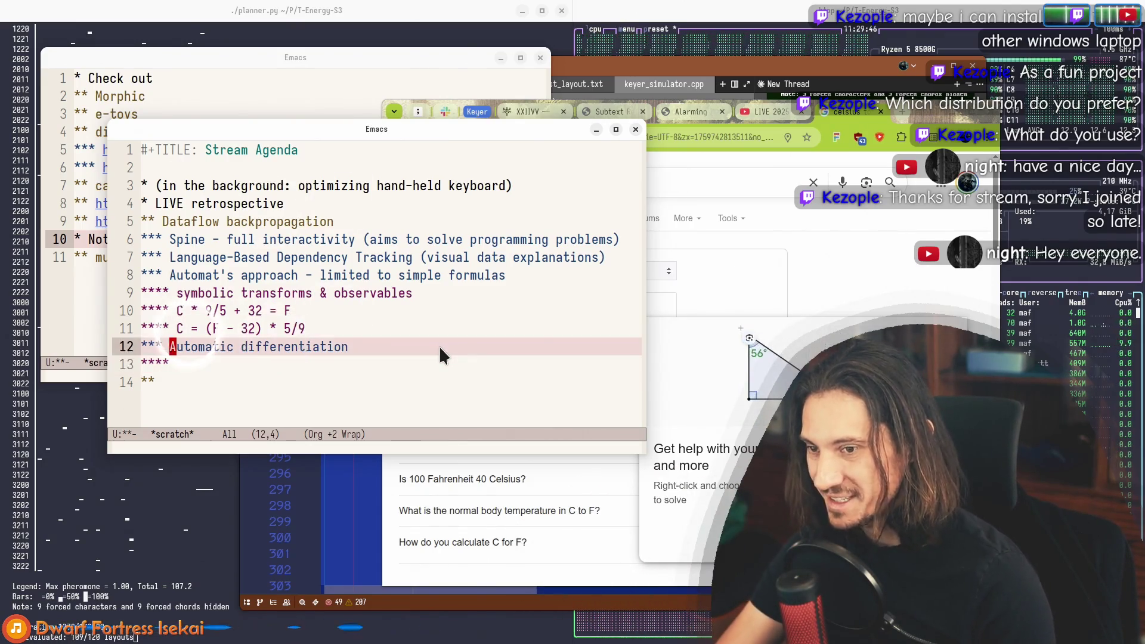
key("Down")
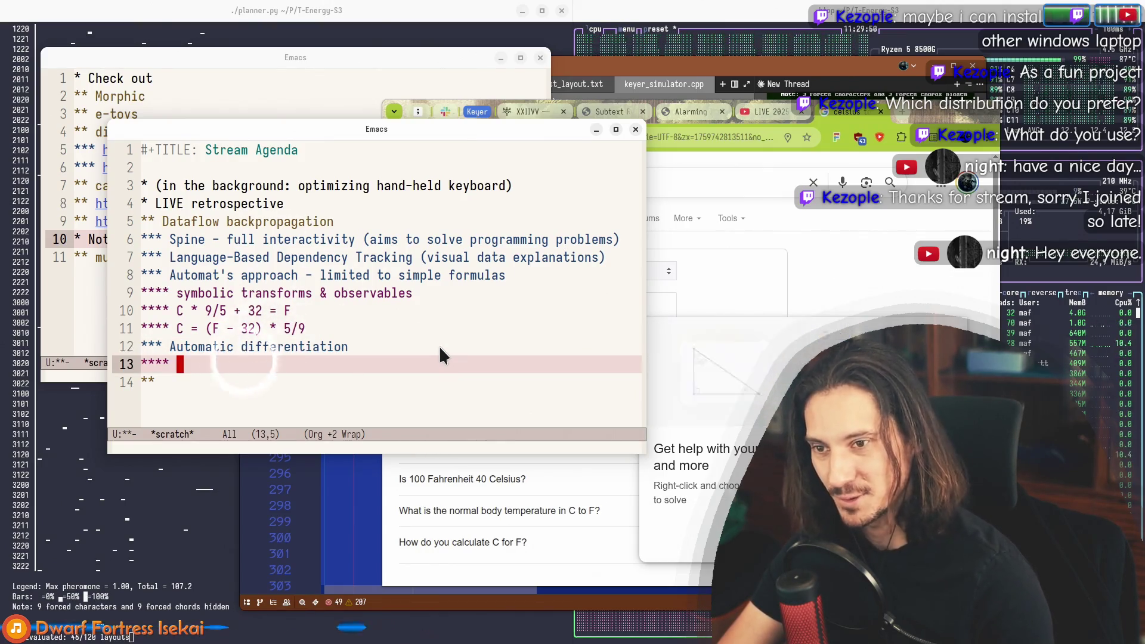
key("Up")
key("Down")
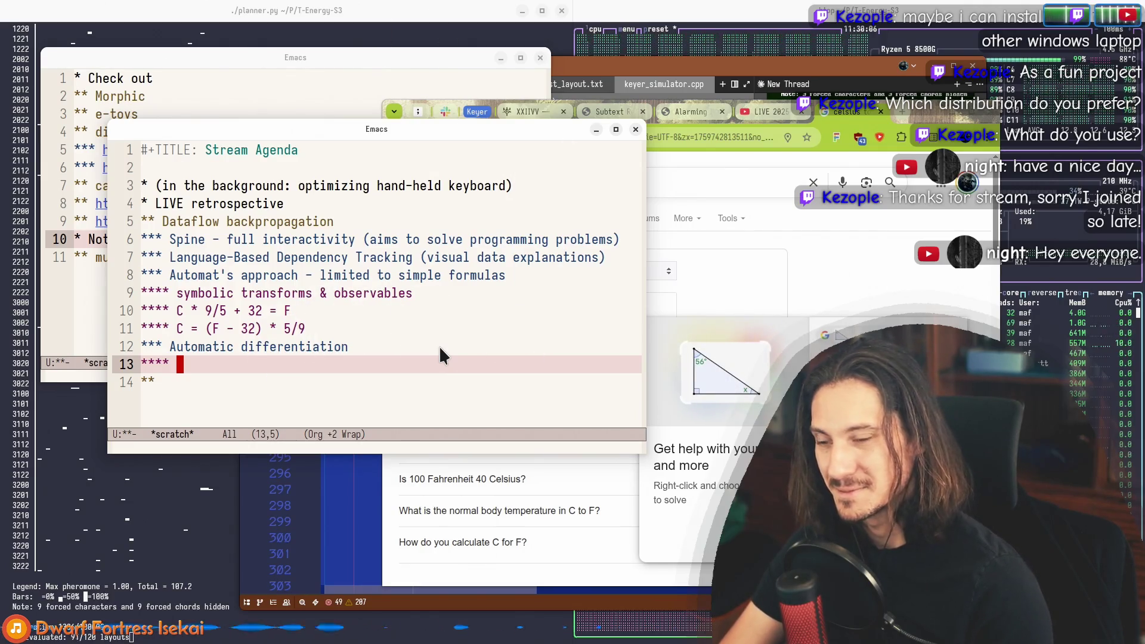
key("Up")
key("Down")
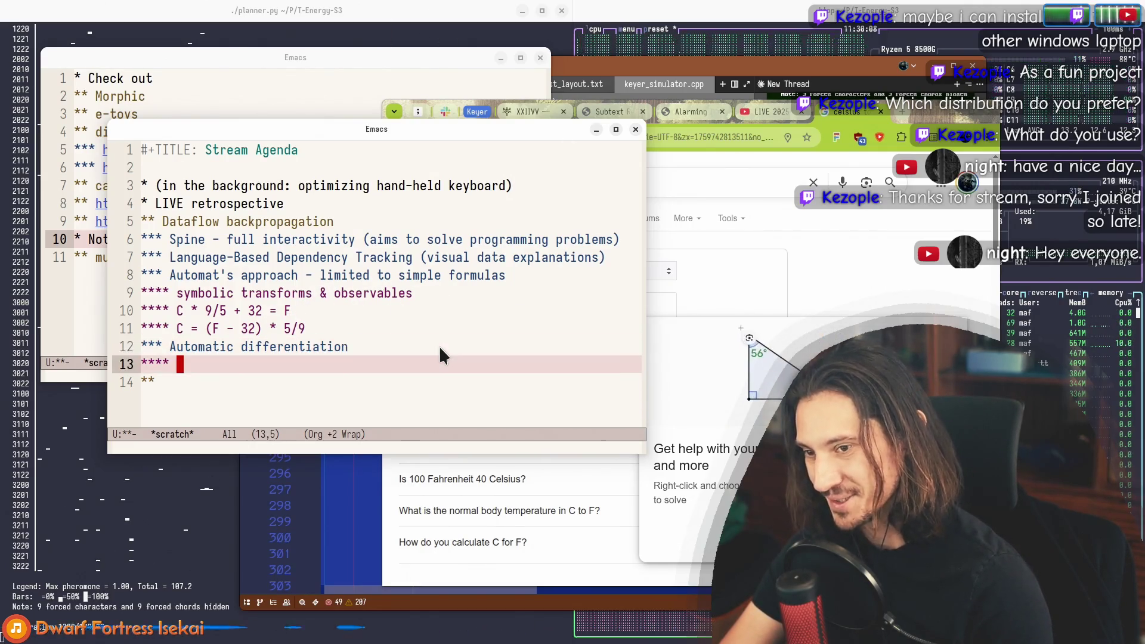
key("Up")
key("Down")
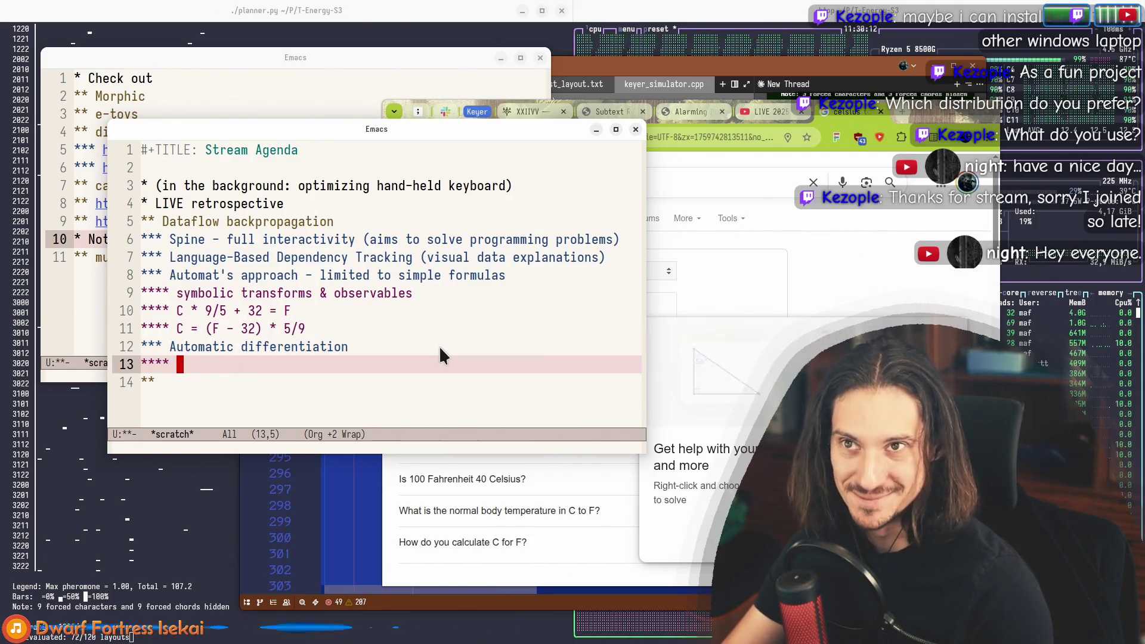
key("Up")
key("Down")
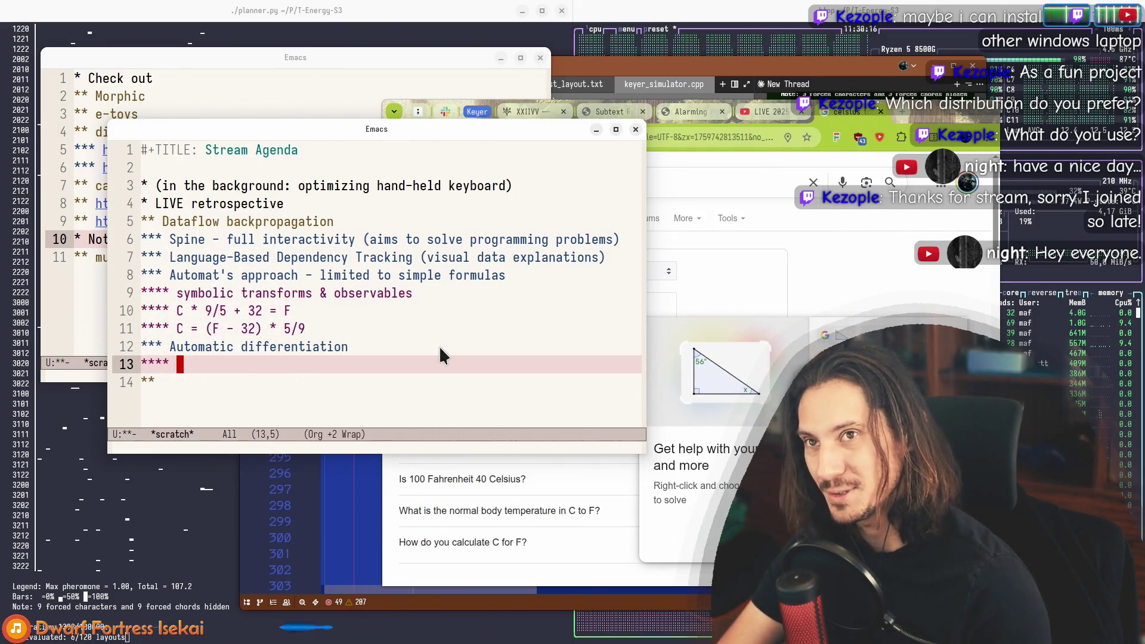
Step: Fill the subheading with 'optimizers - Runge-Kutta, Adam, Gradient descent', keeping its heading level
type("o")
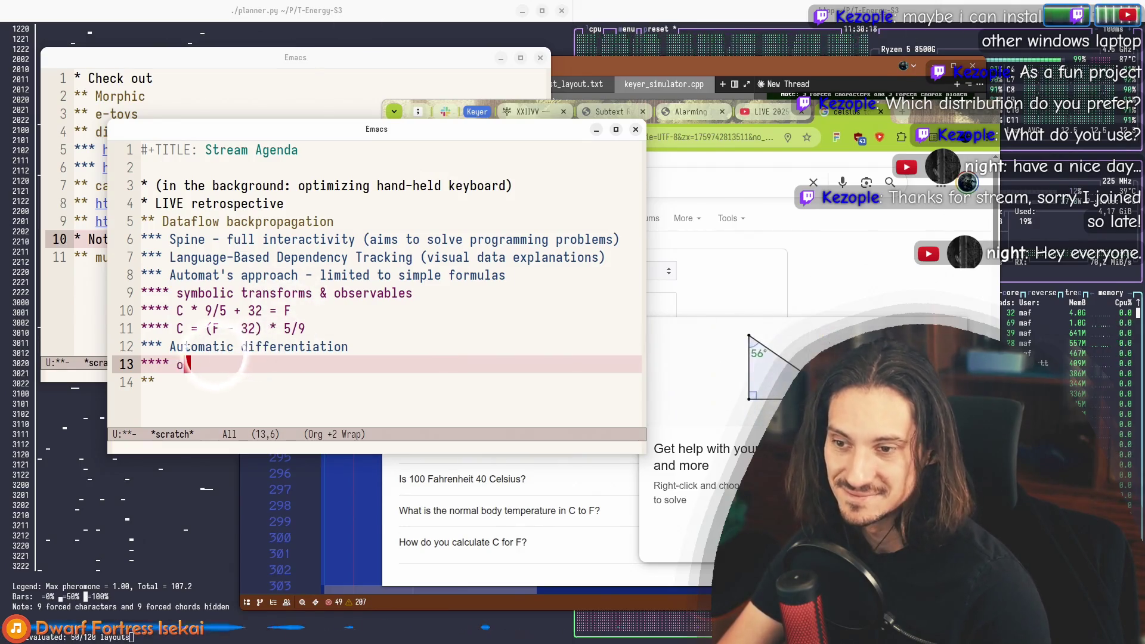
type("ptimizers - Runge-U")
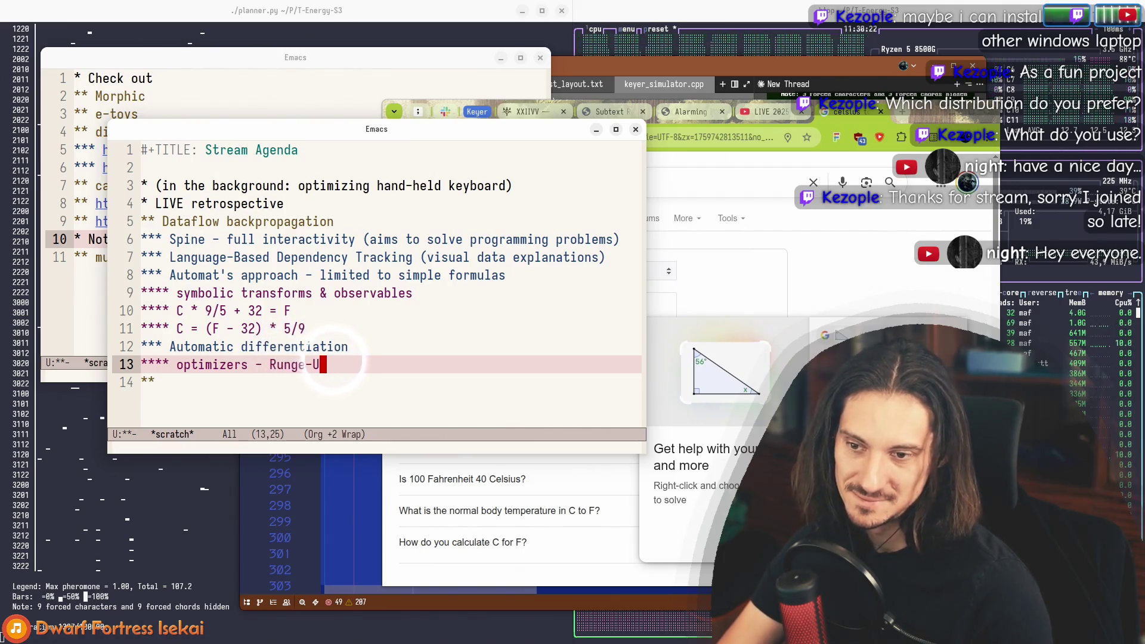
key("BackSpace")
type("Kutta, ")
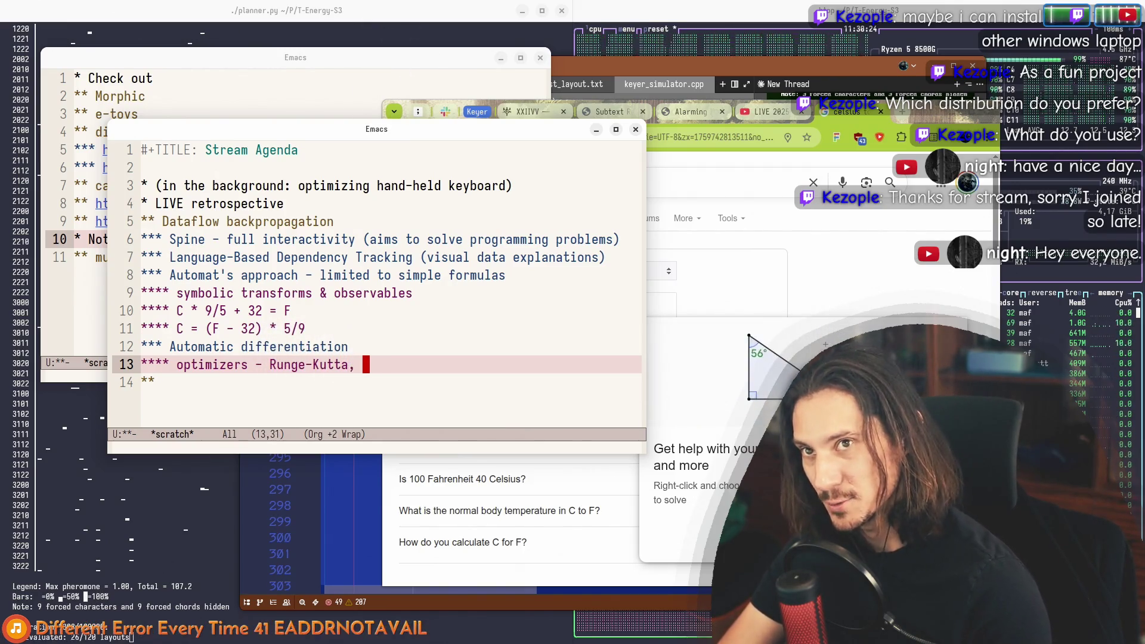
type("Adam, ")
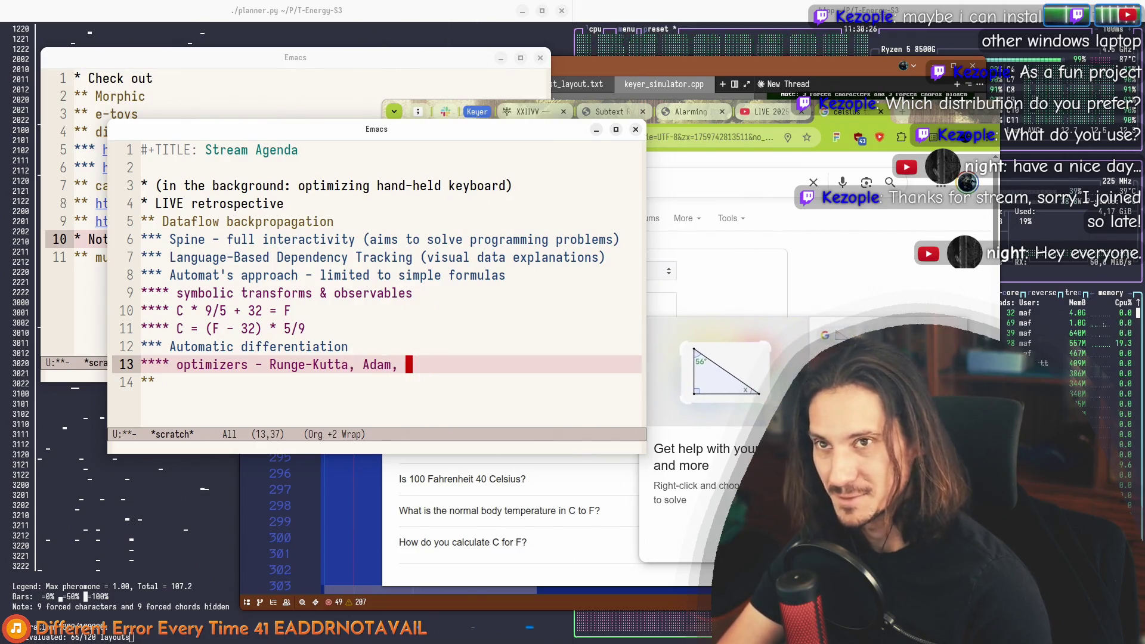
type("Gradi")
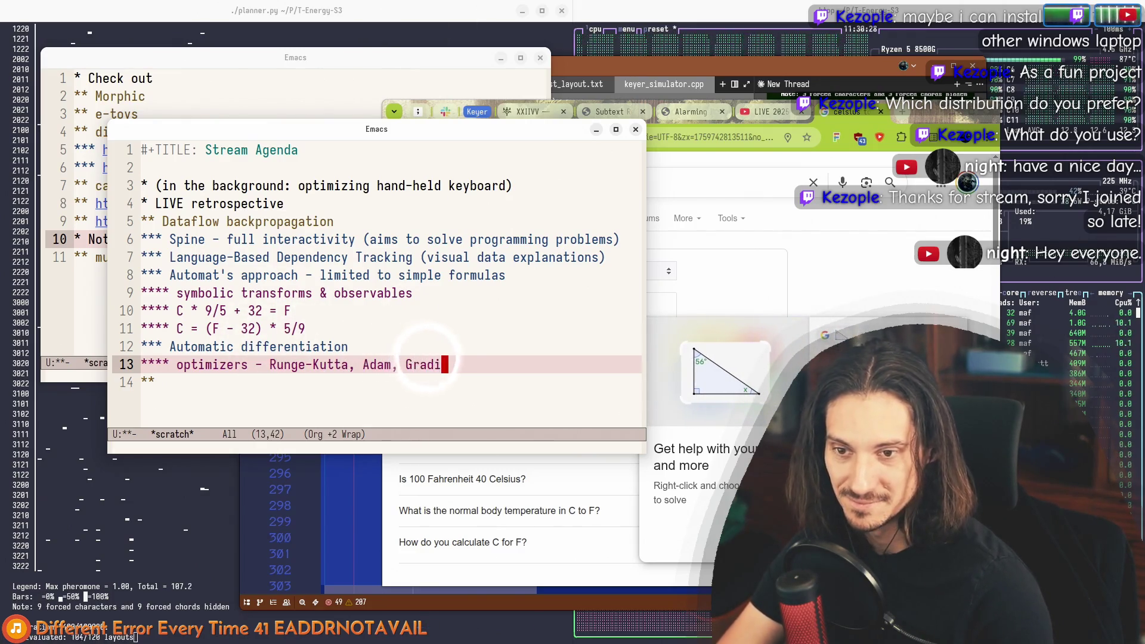
type("ent descent")
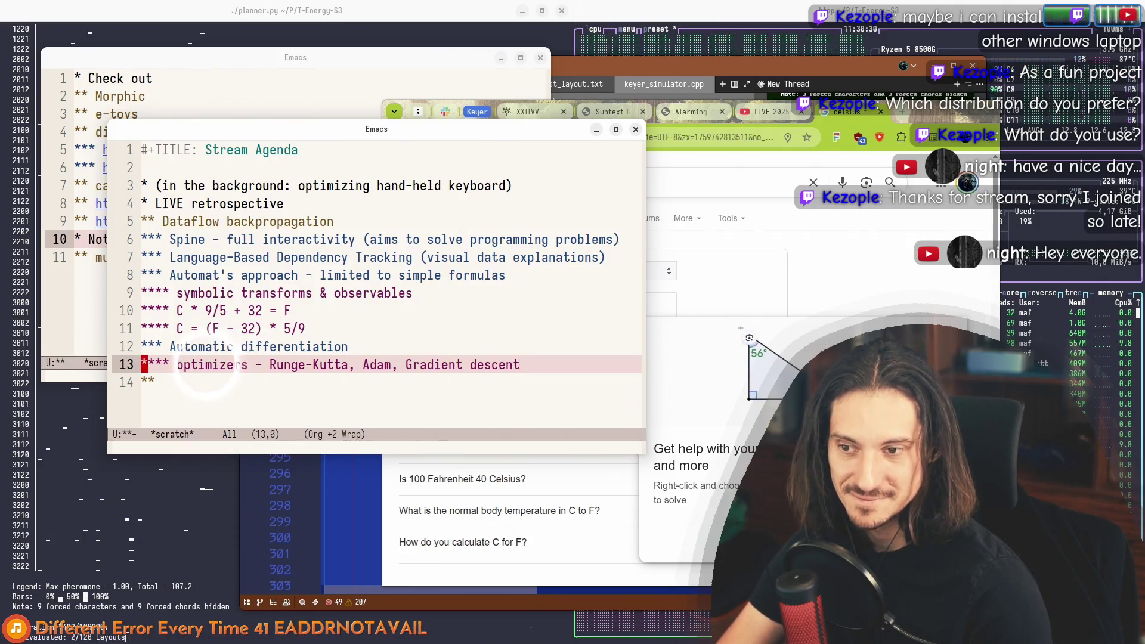
key("ctrl+a")
key("alt+Right")
key("alt+f")
key("alt+f")
key("alt+f")
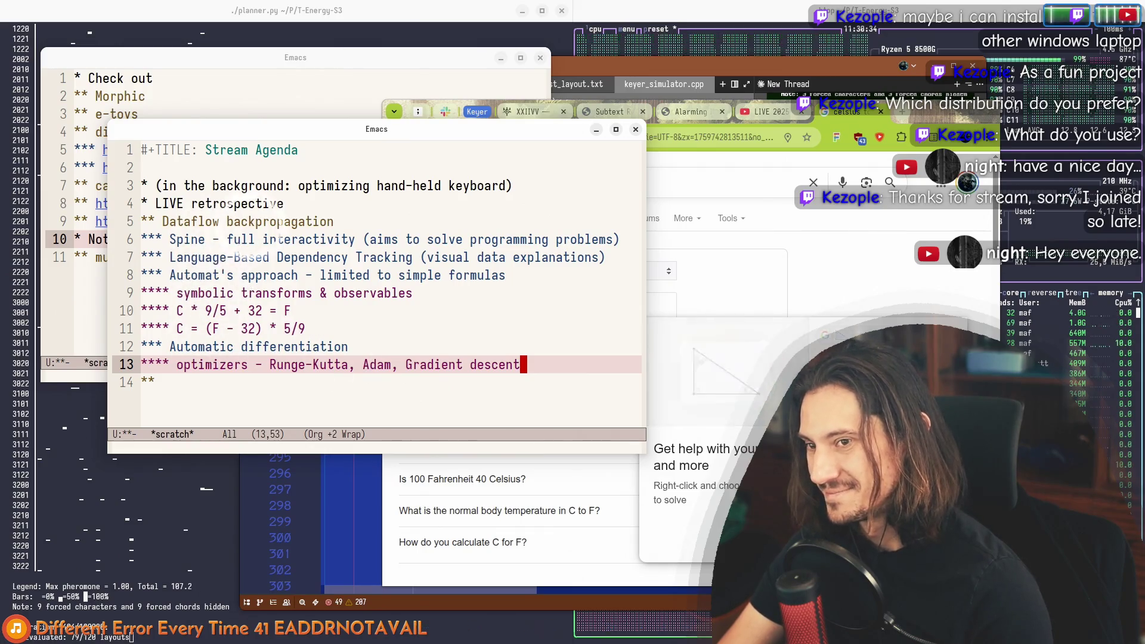
key("Up")
key("Up")
key("Up")
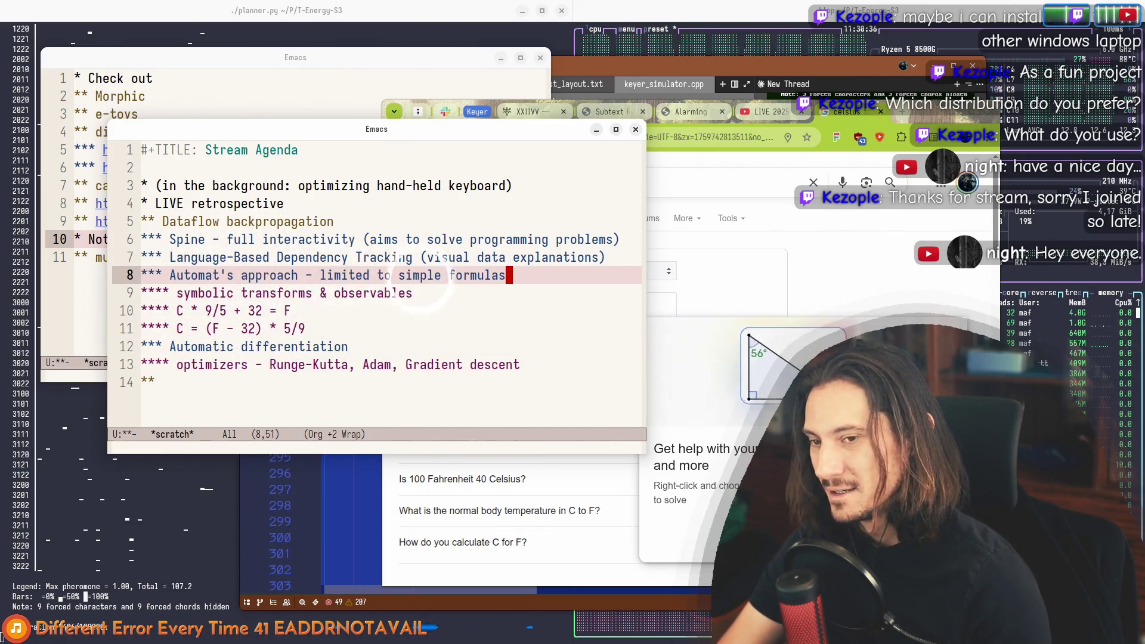
key("ctrl+a")
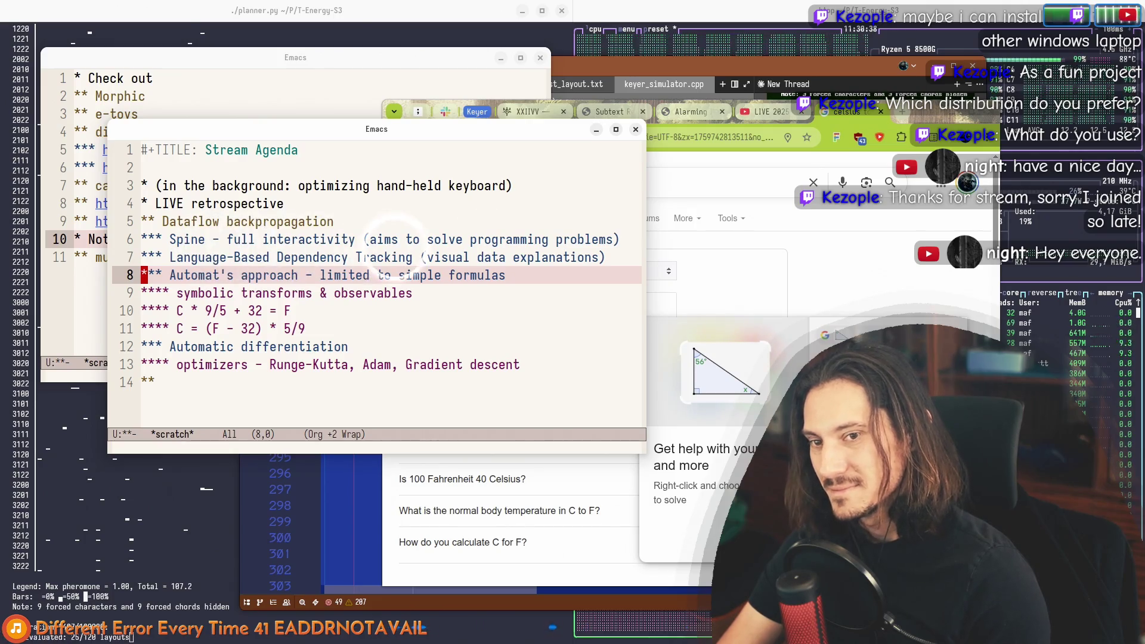
key("Up")
key("Up")
key("Down")
key("Up")
key("Down")
key("Down")
key("Down")
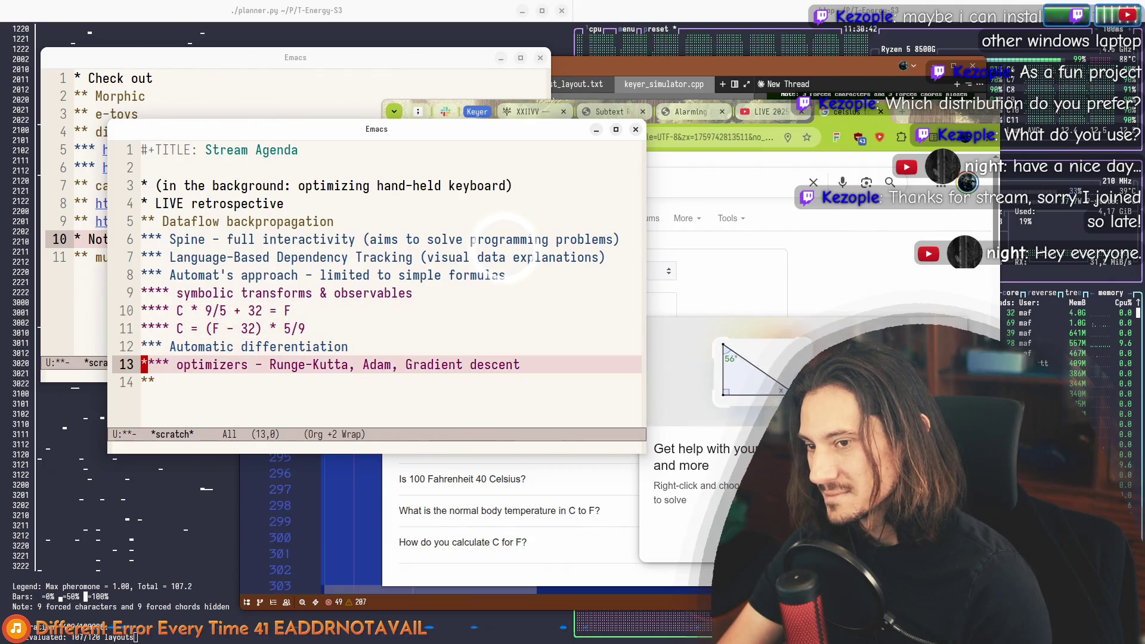
key("Up")
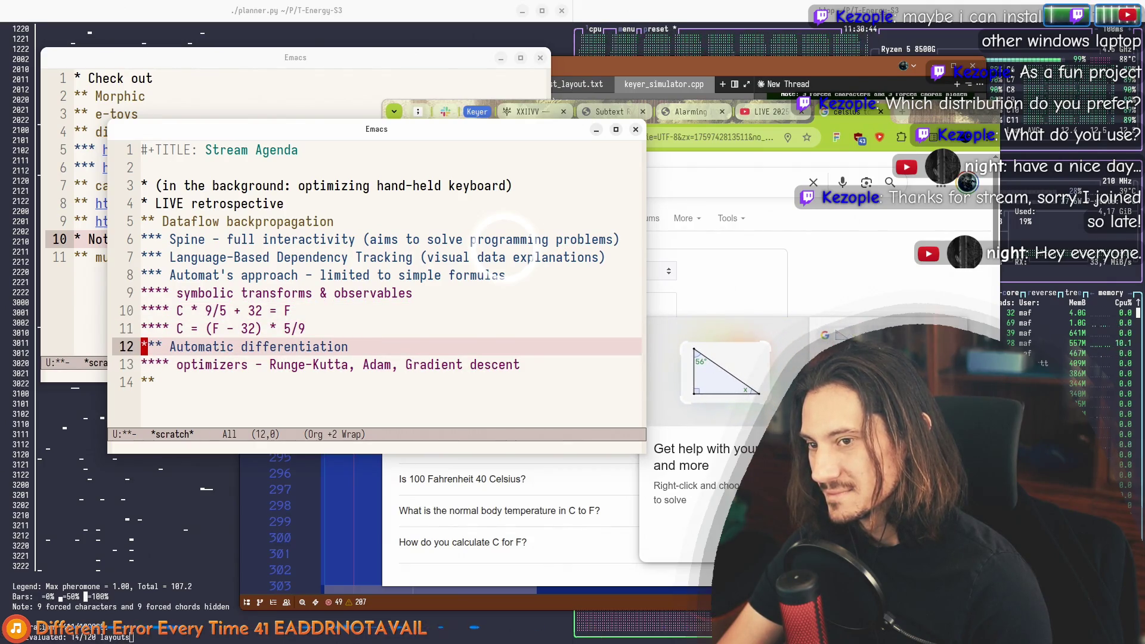
key("Up")
key("Up")
key("Up")
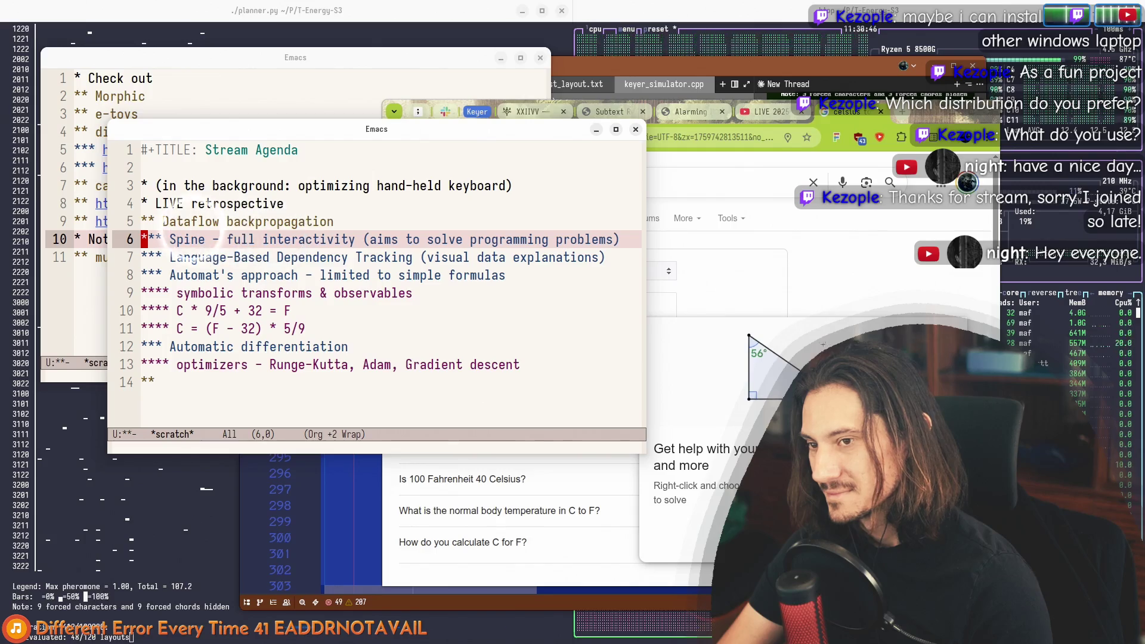
key("Down")
key("Down")
key("Down")
key("Up")
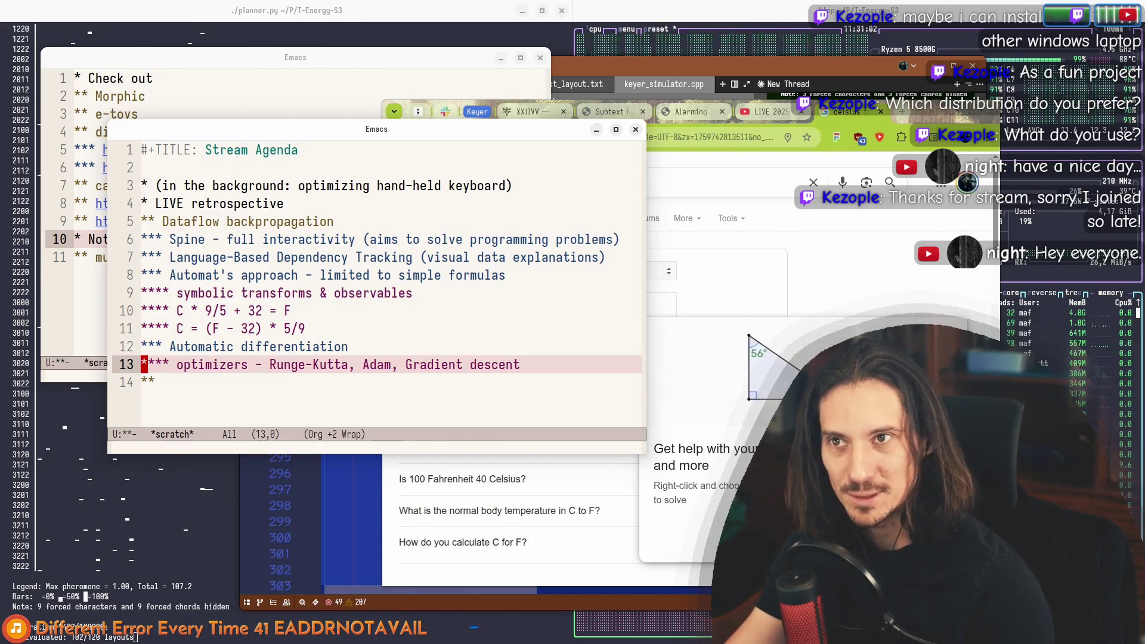
type("*")
key("ctrl+e")
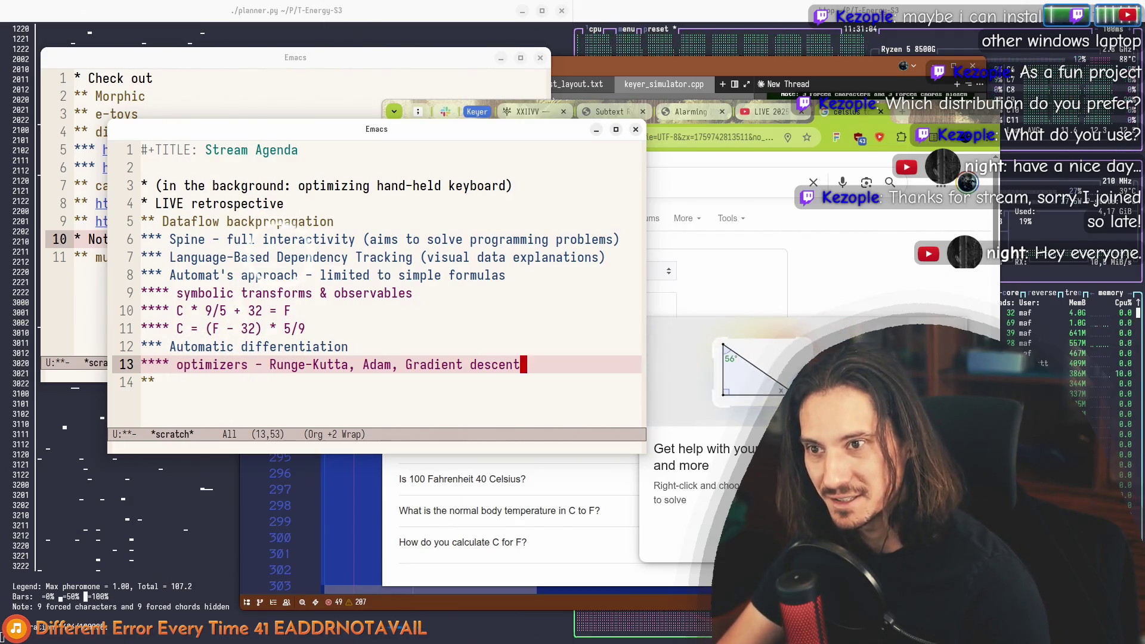
Step: Add a plain line without heading stars below the optimizers item and type 'if rand():'
key("alt+Return")
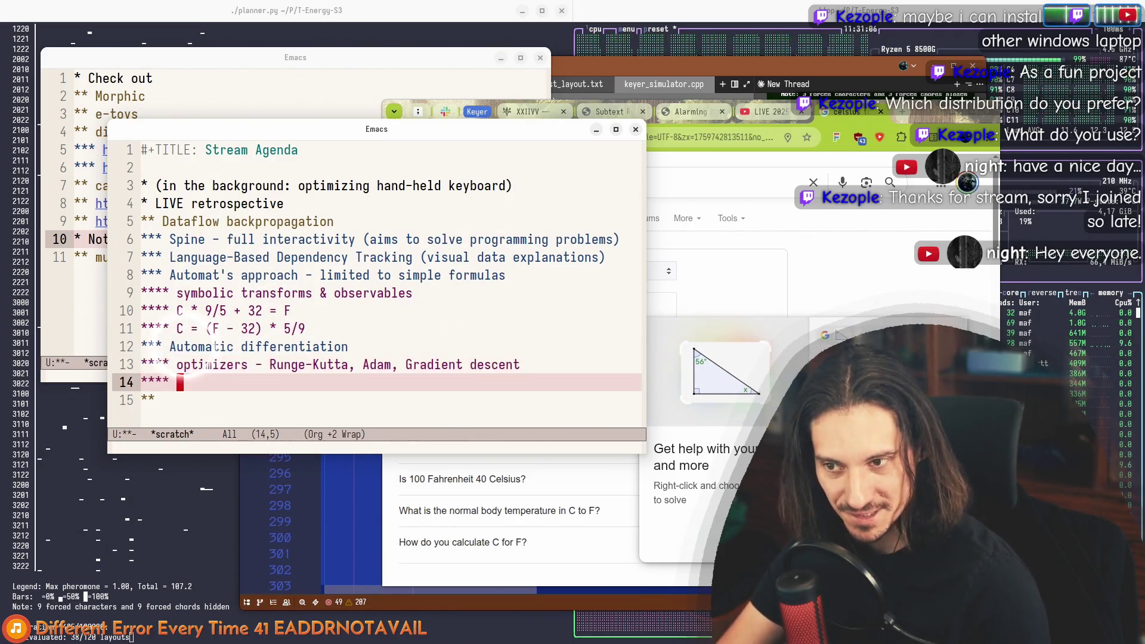
key("alt+Left")
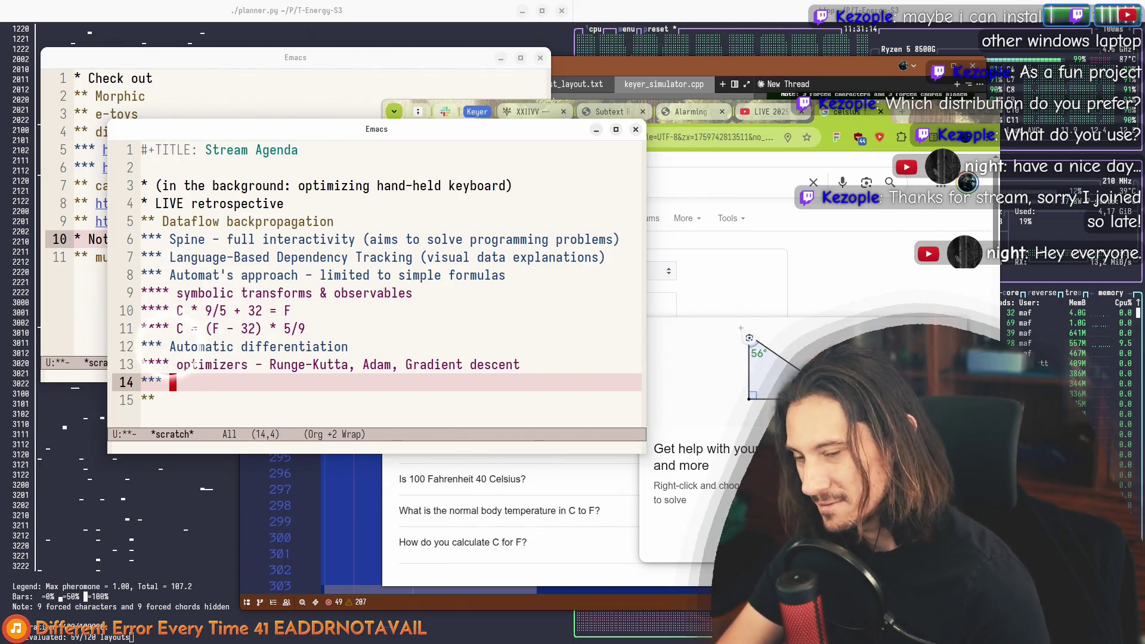
key("BackSpace")
key("BackSpace")
key("BackSpace")
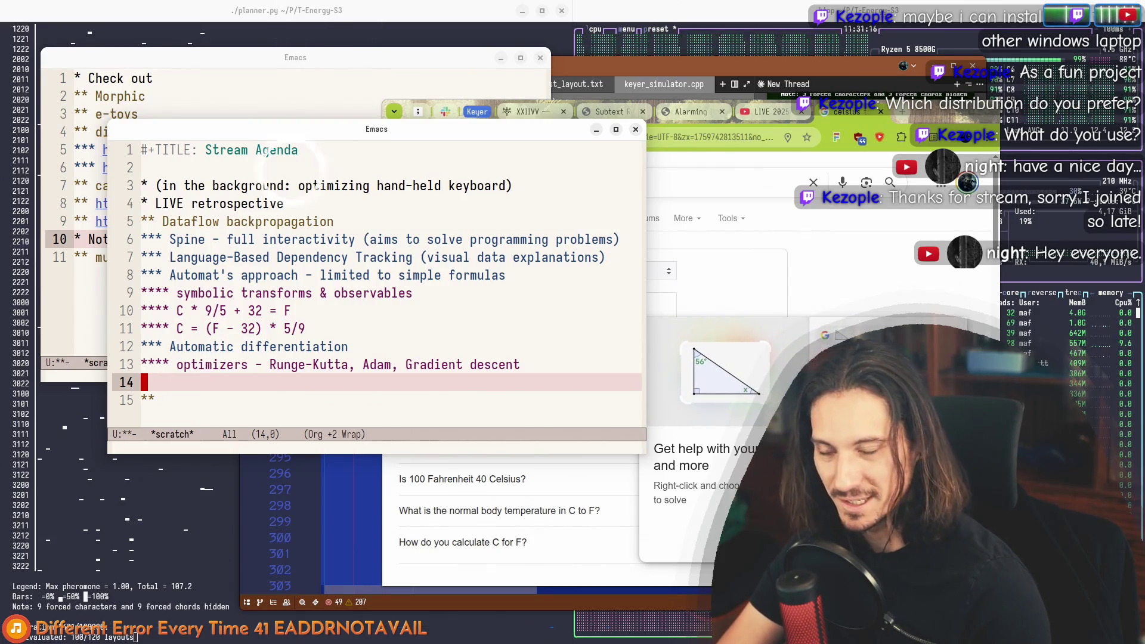
type("if rand():")
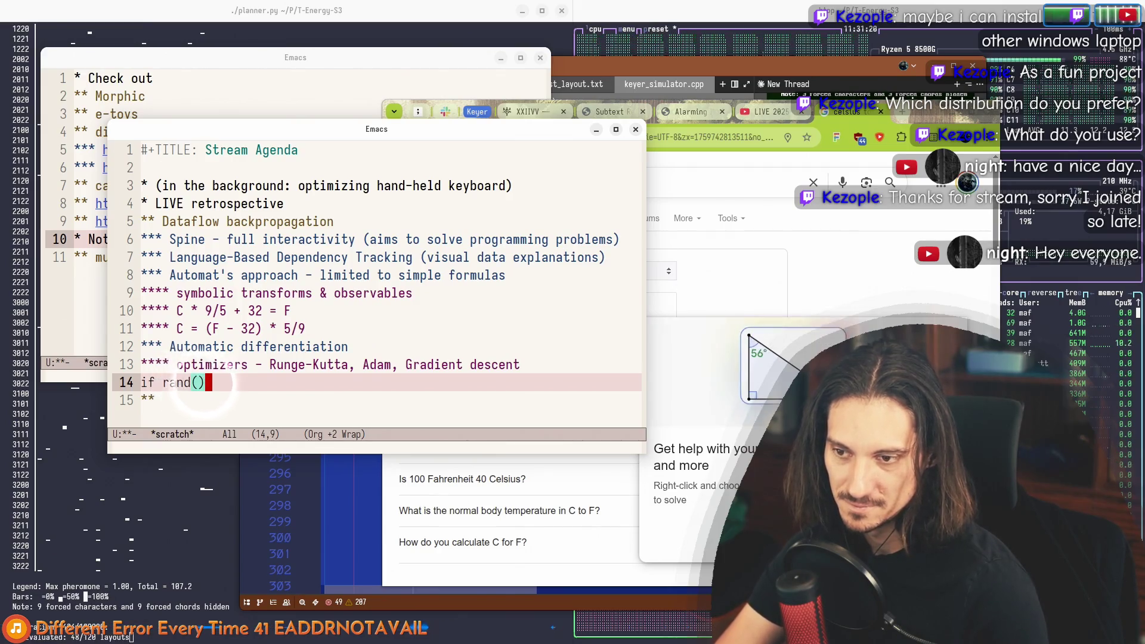
Step: Write the 'a = 1' branch and change the condition to 'if rand() % 2:'
key("Return")
type("a =")
key("BackSpace")
key("BackSpace")
type("1")
key("Up")
key("Right")
key("Right")
type("% 2")
key("Down")
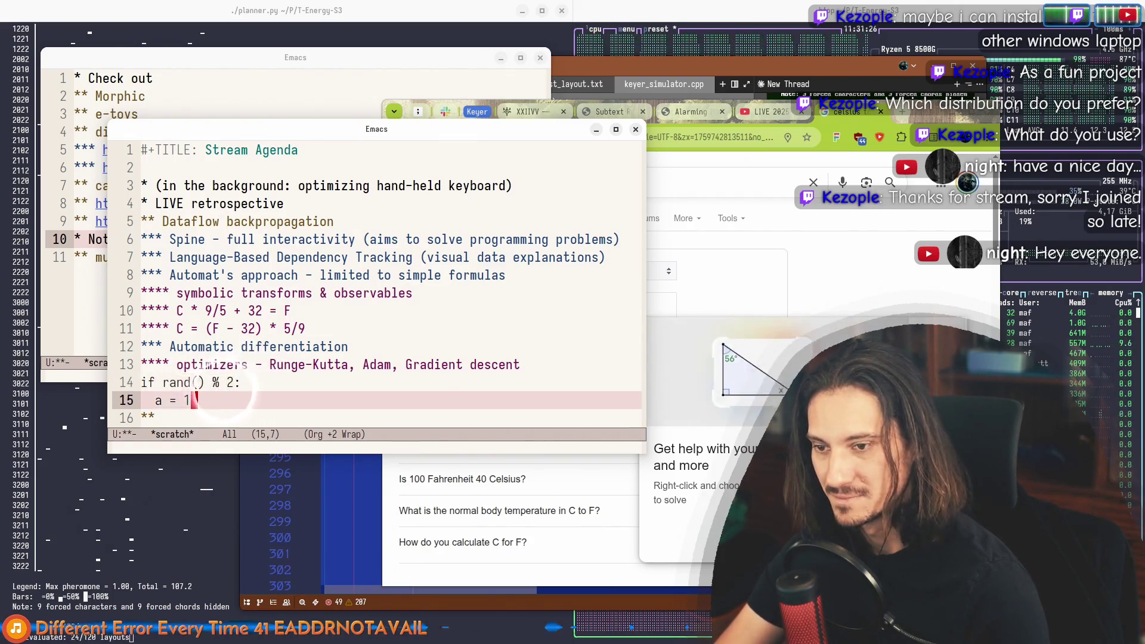
Step: Add the else branch setting 'a = 2' and begin the print(a) line
key("Return")
type("else")
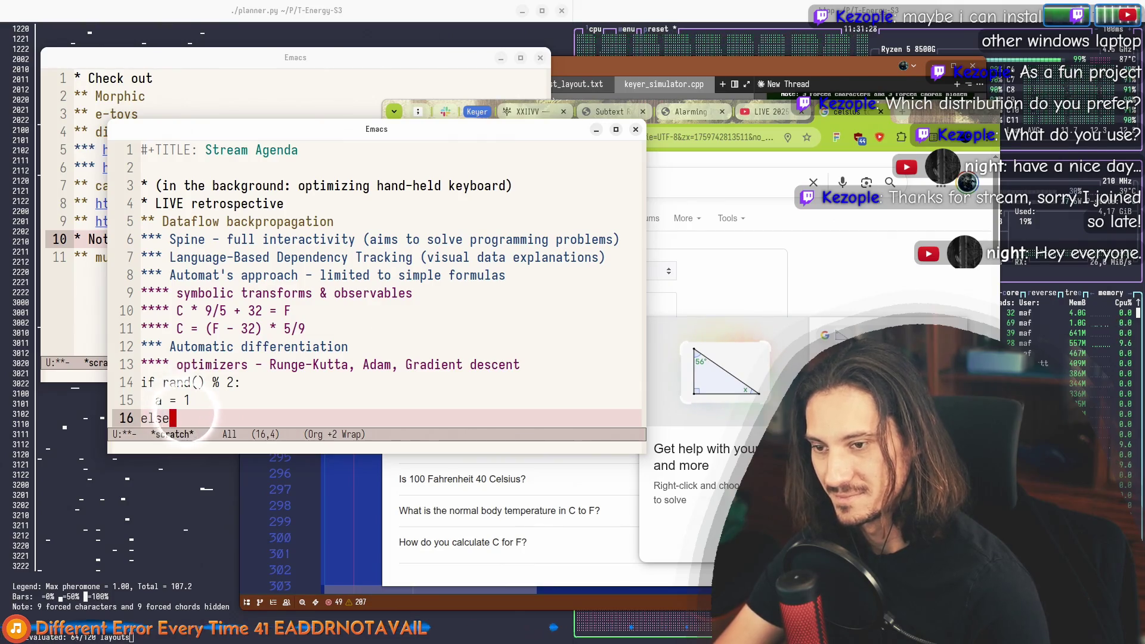
type(":")
key("Return")
type("=")
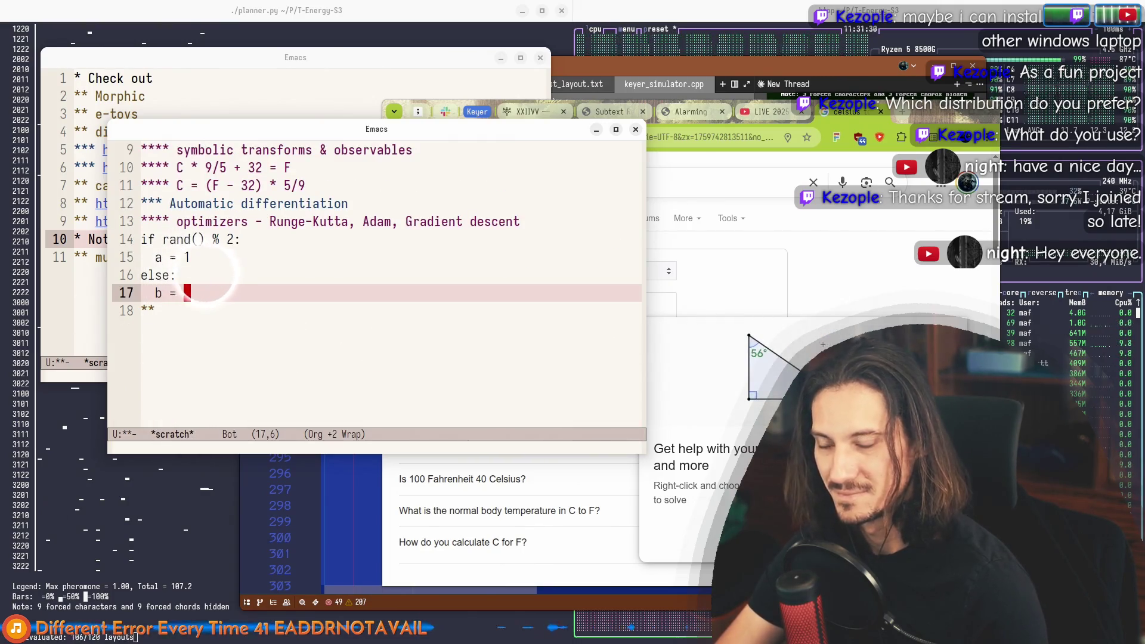
key("BackSpace")
type("a =")
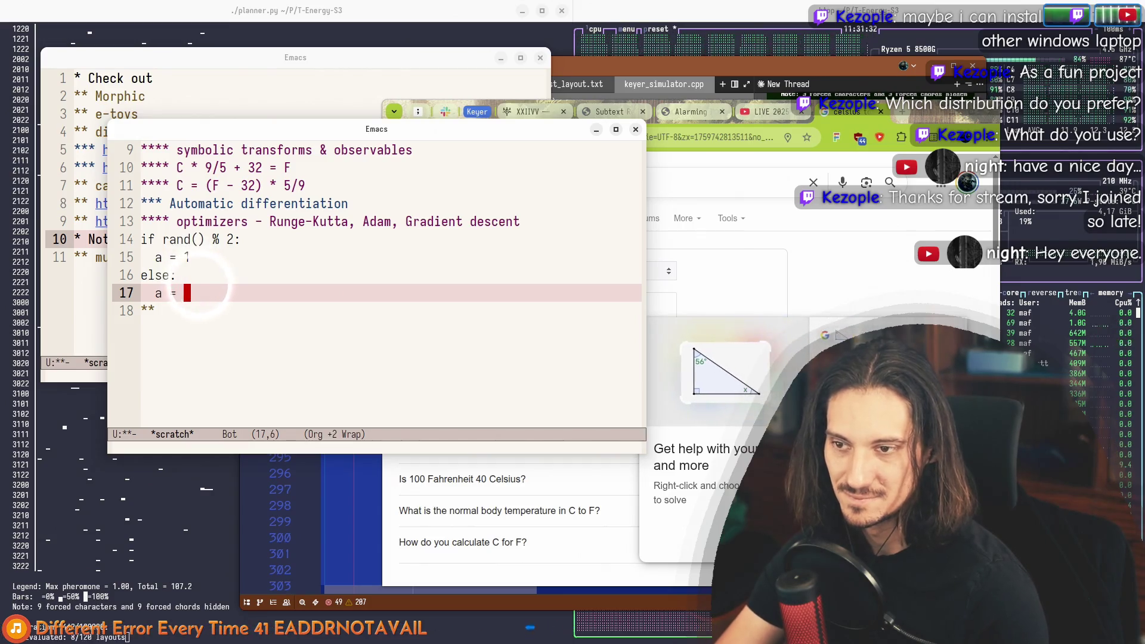
key("Return")
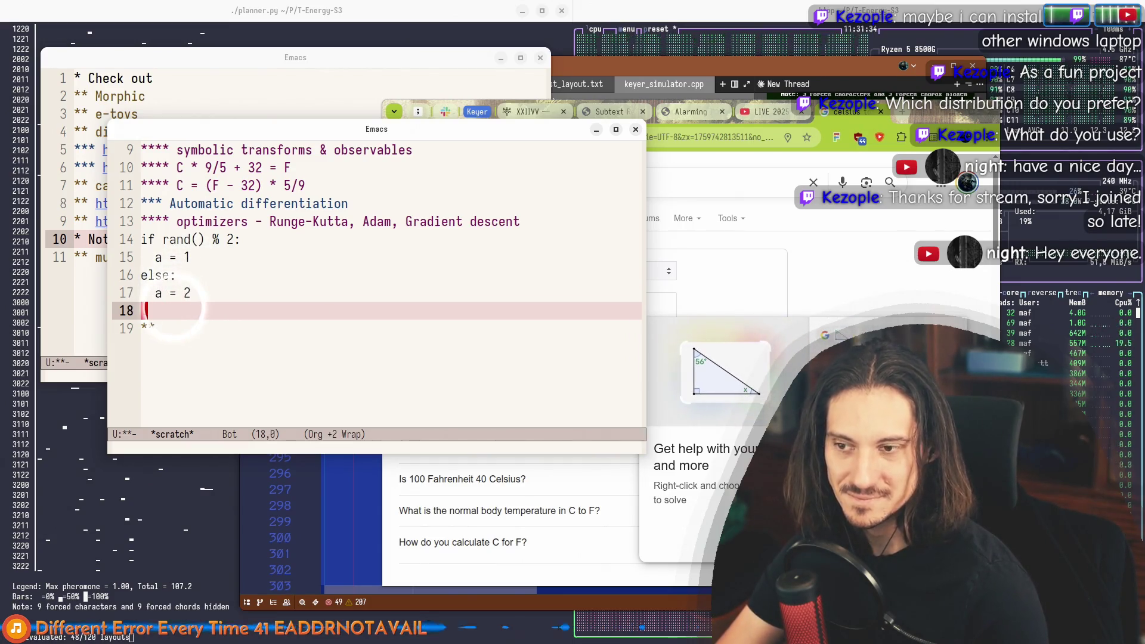
type("pa")
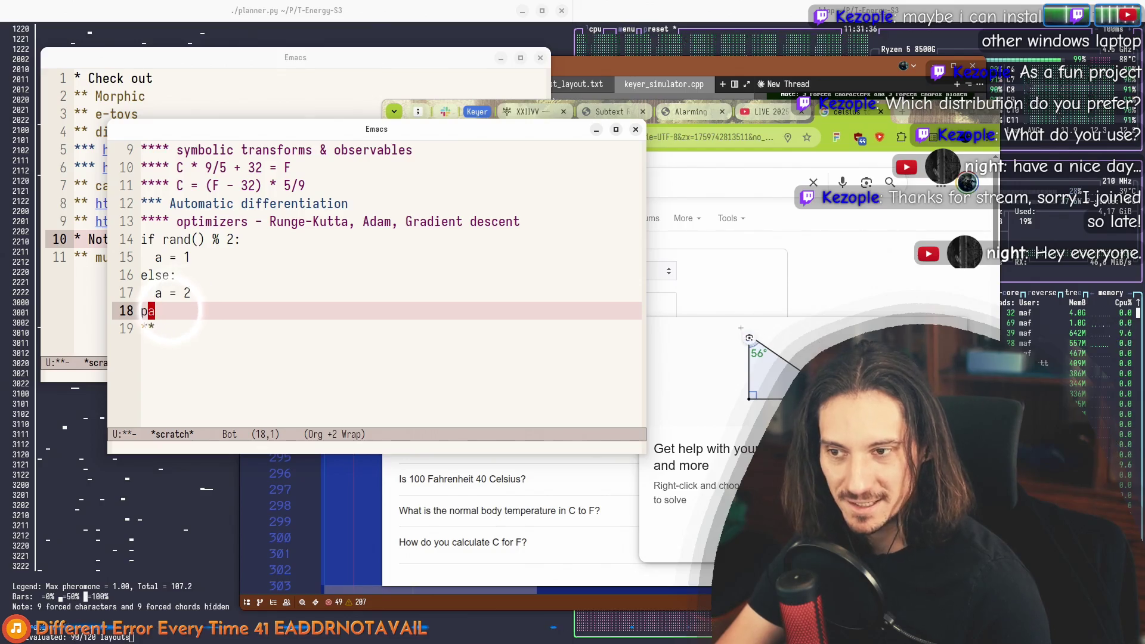
type("rint(a")
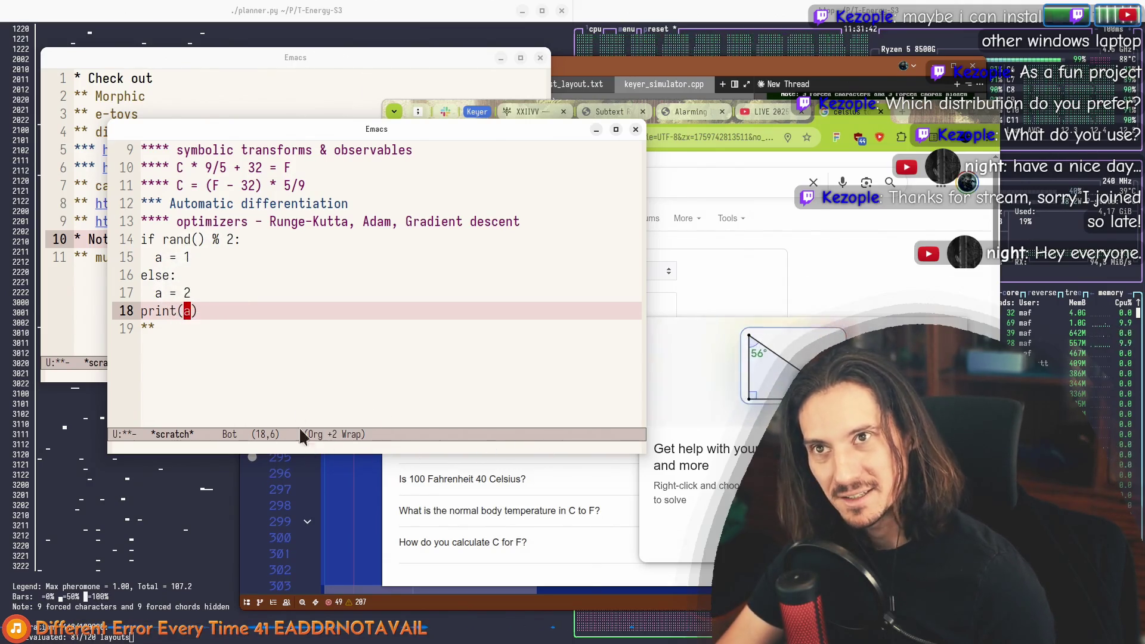
left_click(208, 294)
left_click(262, 241)
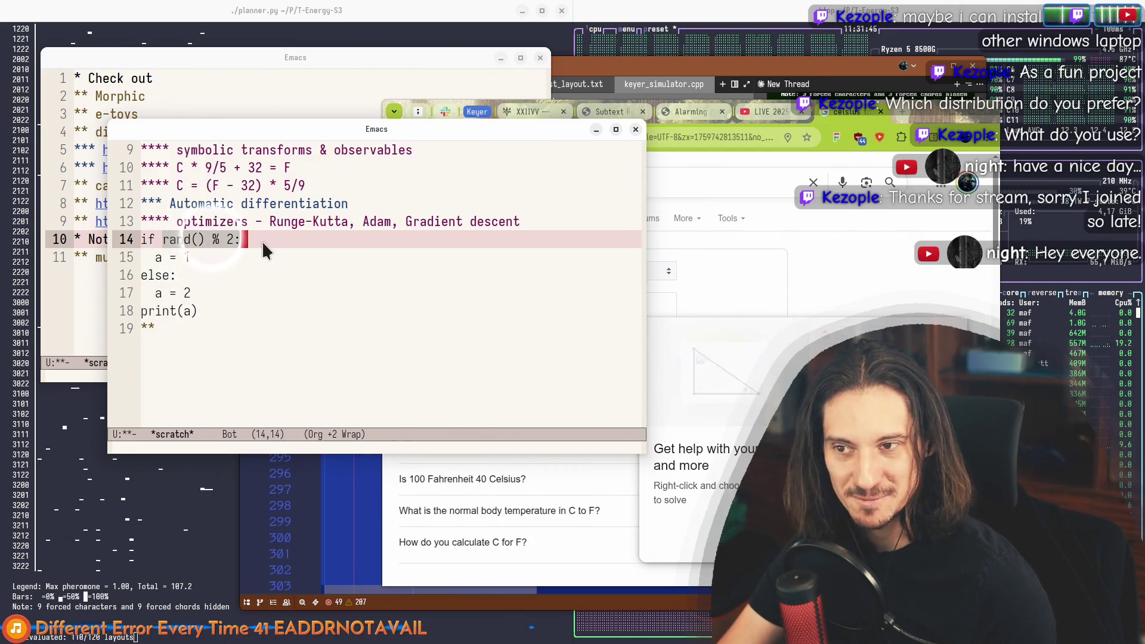
left_click(204, 310)
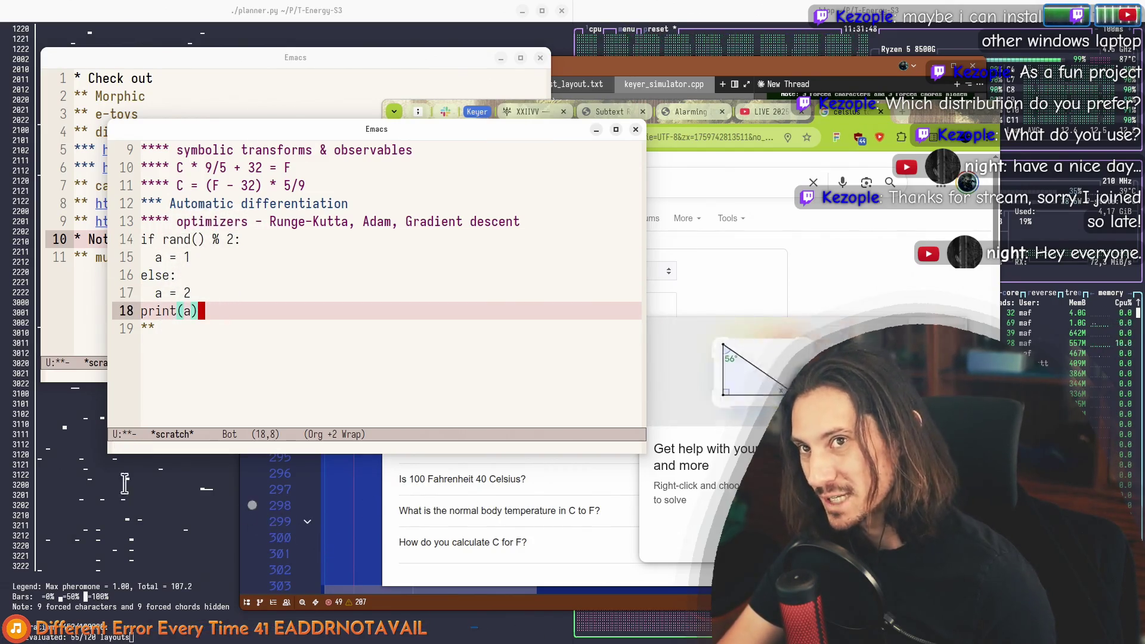
left_click(166, 240)
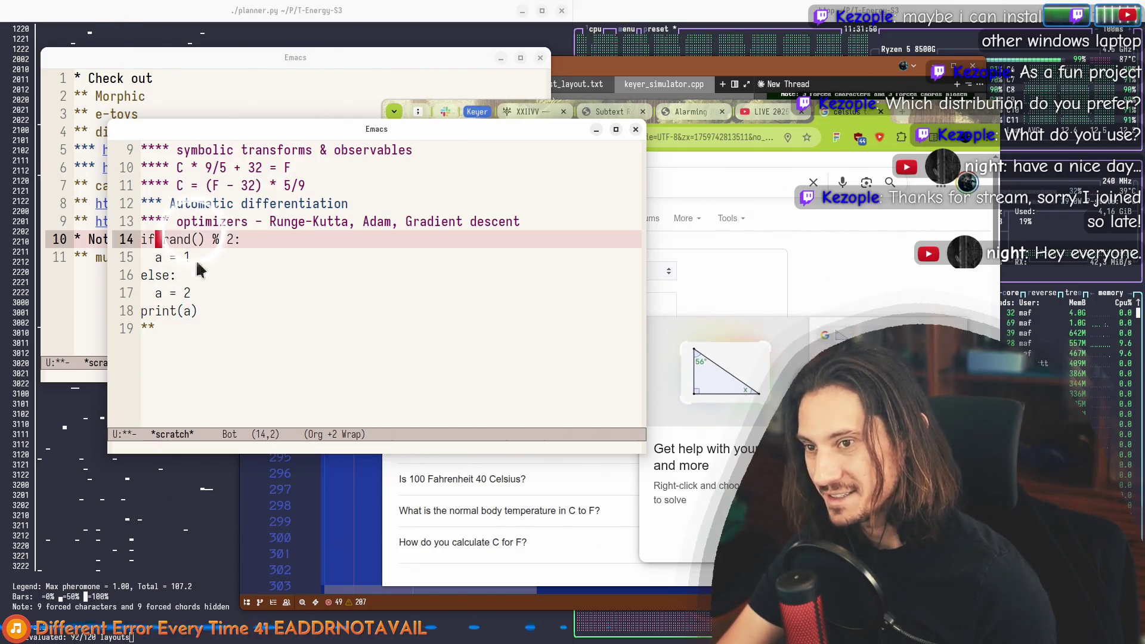
left_click(202, 294)
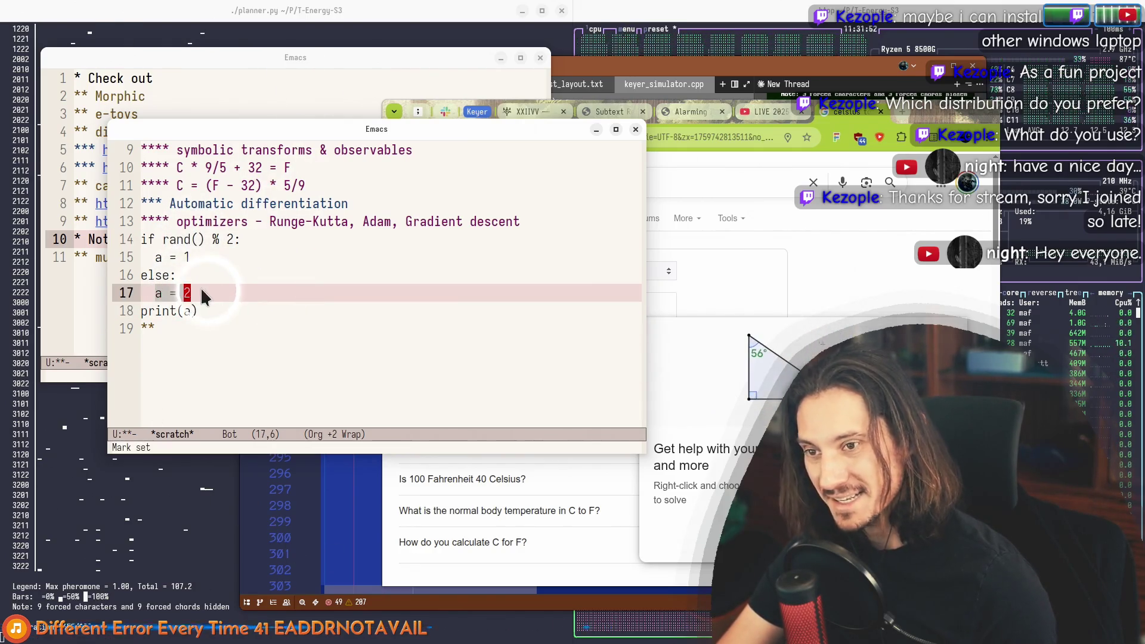
left_click(212, 294)
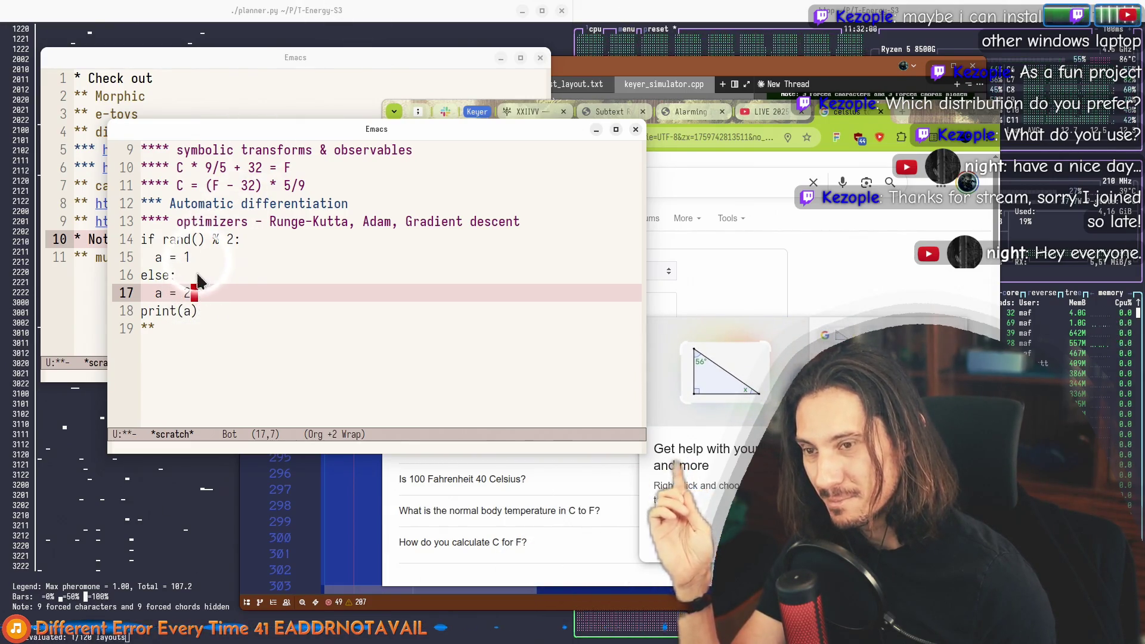
left_click_drag(164, 242, 237, 240)
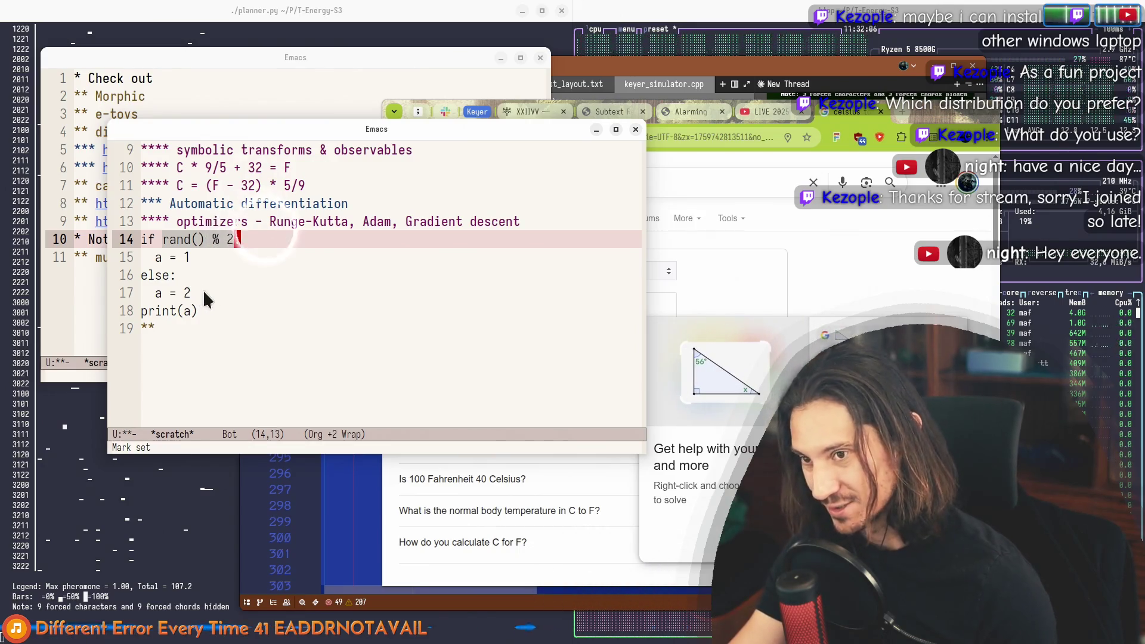
type(":")
left_click(156, 257)
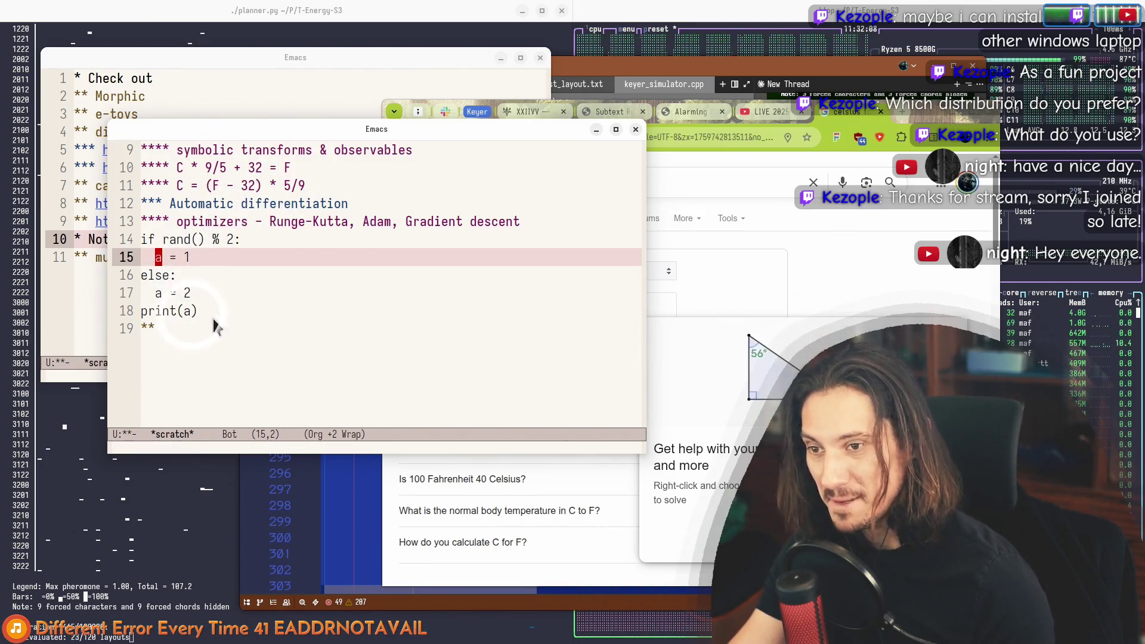
left_click(144, 311)
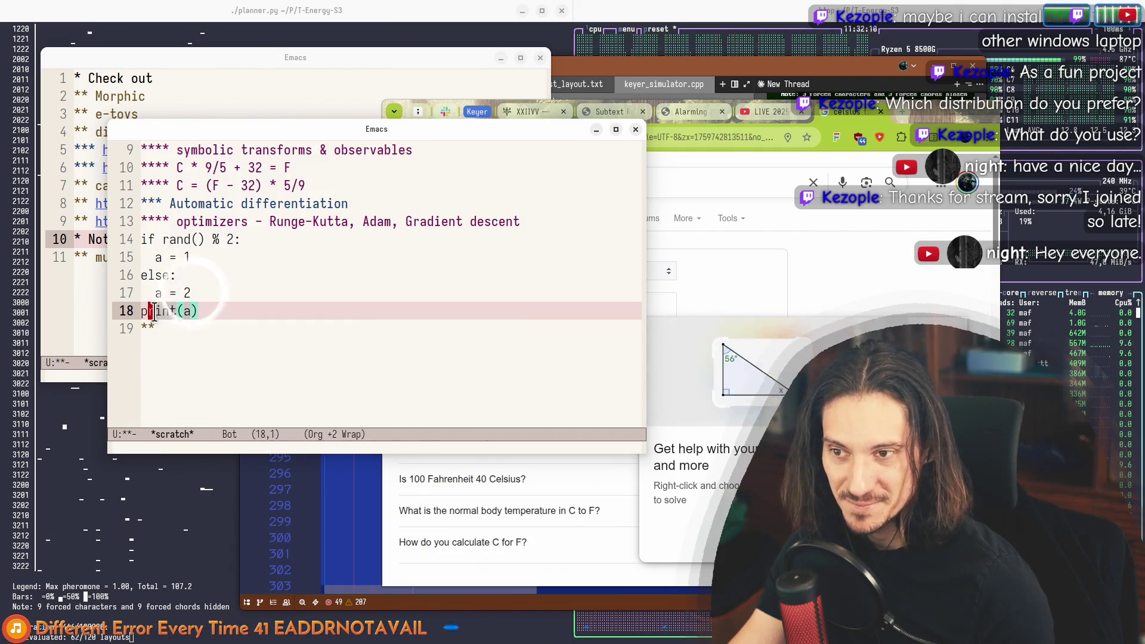
left_click_drag(217, 319, 143, 239)
scroll(223, 331, "up", 1)
scroll(194, 247, "up", 2)
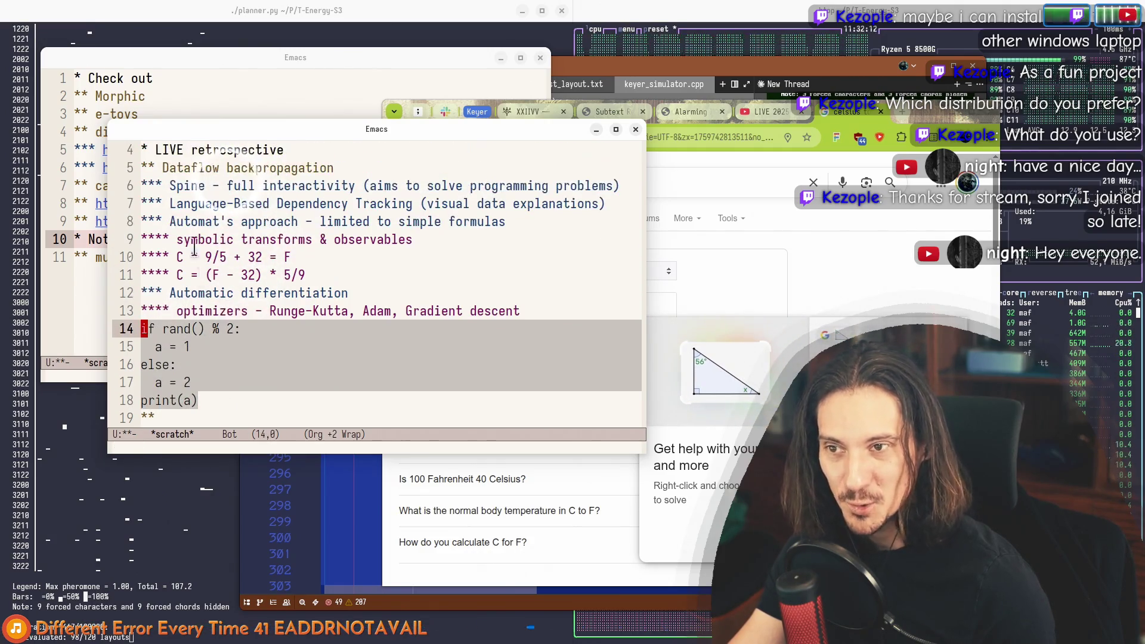
left_click(218, 383)
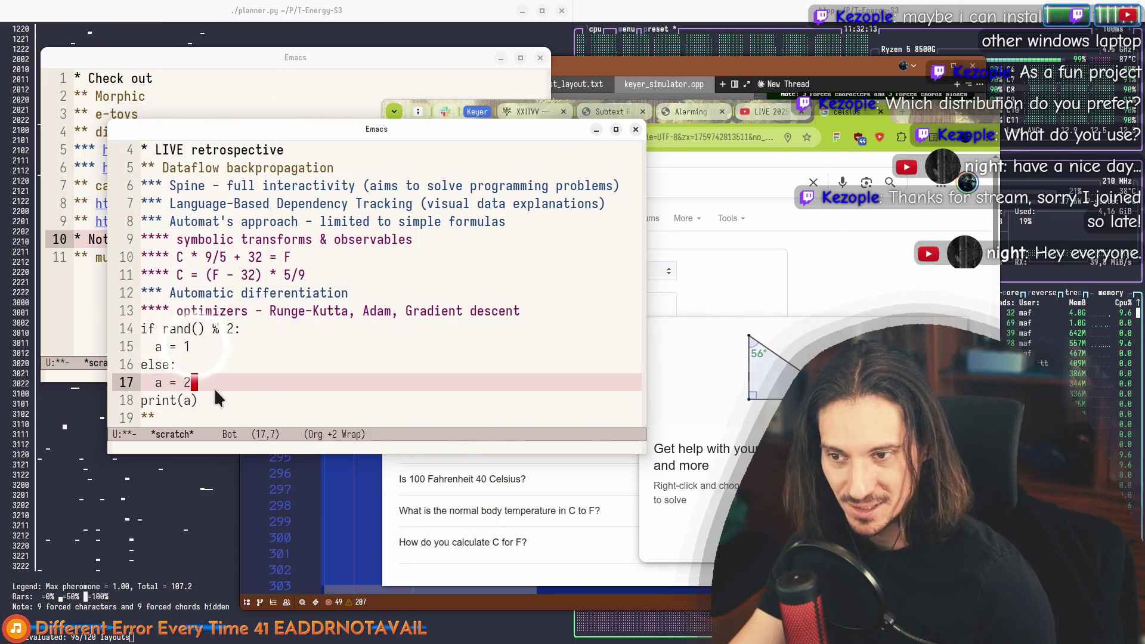
left_click(182, 326)
key("ctrl+space")
key("ctrl+e")
key("Left")
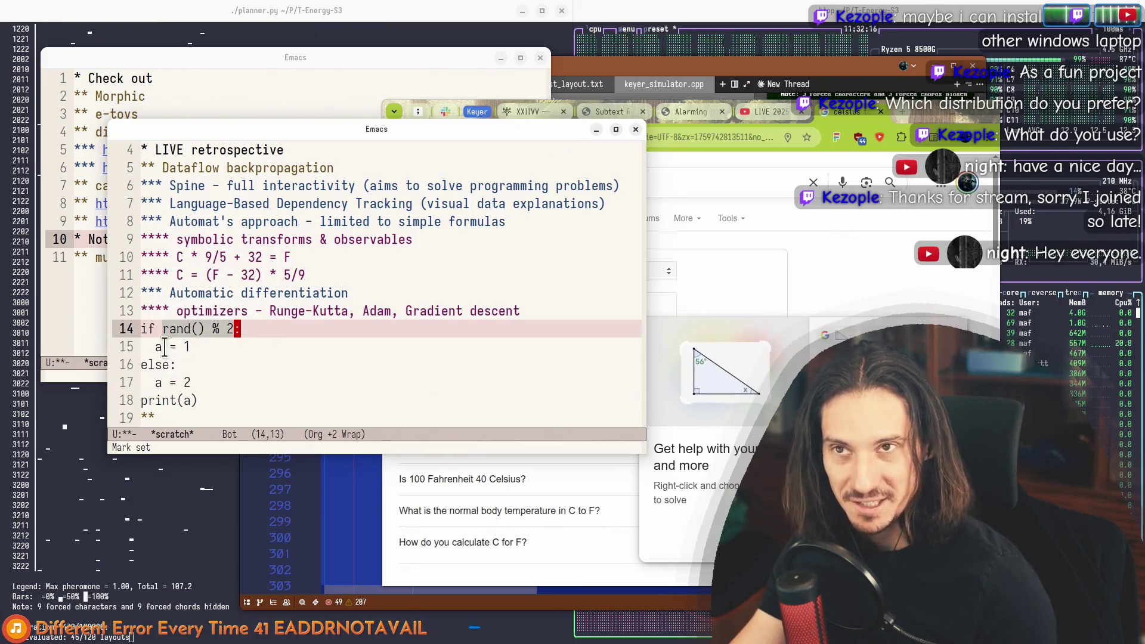
left_click(194, 385)
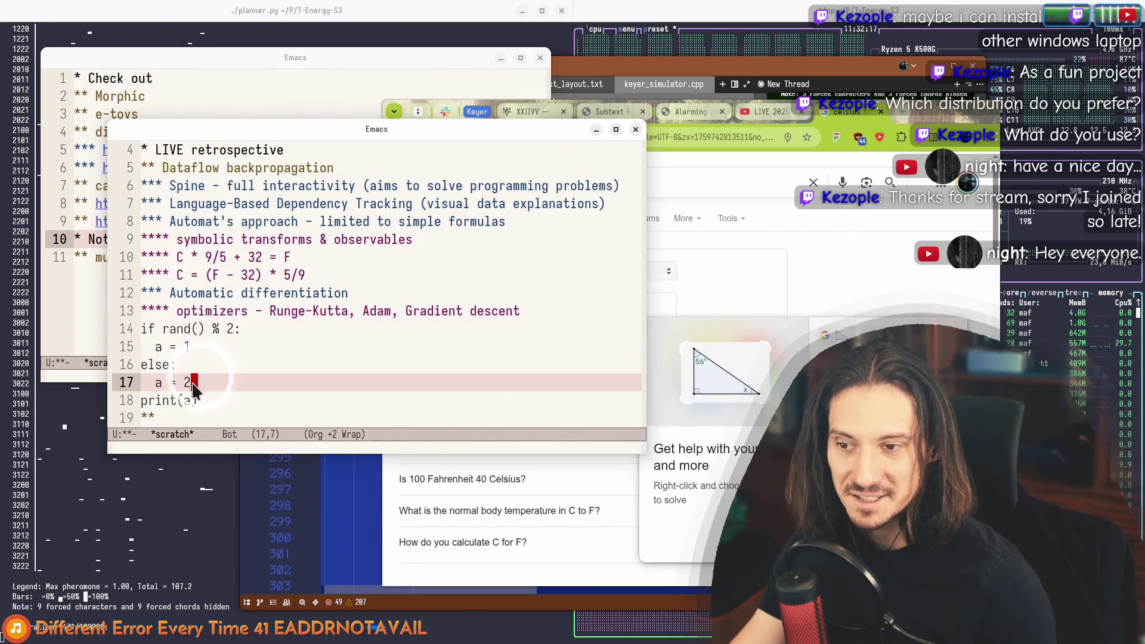
left_click(233, 401)
left_click(237, 329)
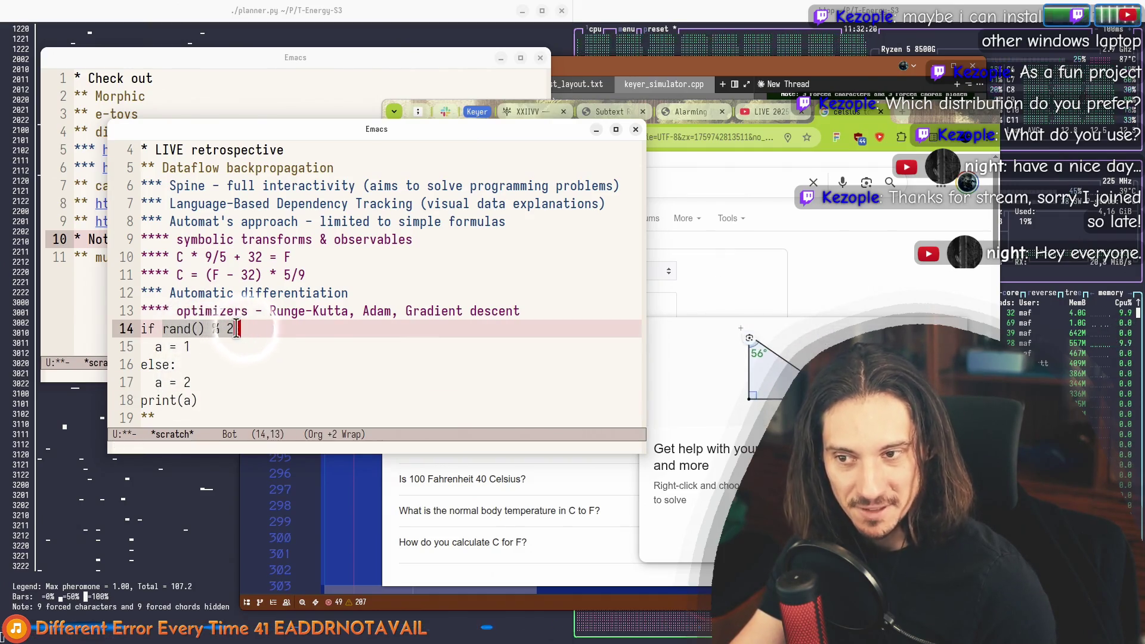
type(":")
key("ctrl+g")
left_click(197, 382)
left_click(210, 348)
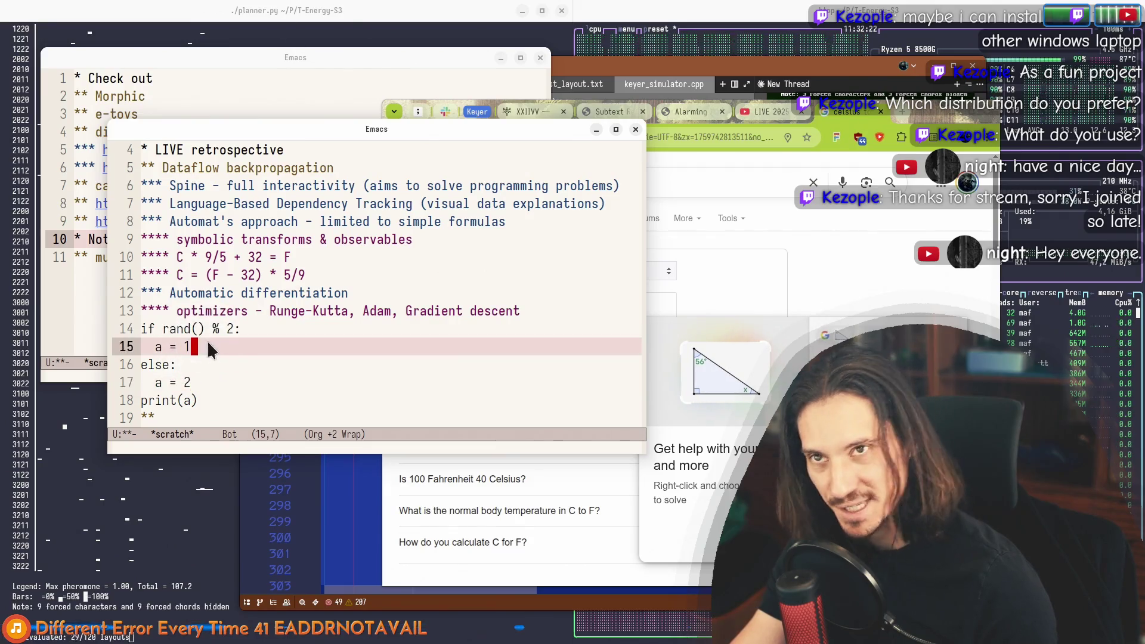
scroll(221, 351, "down", 2)
left_click_drag(198, 293, 147, 220)
left_click(210, 293)
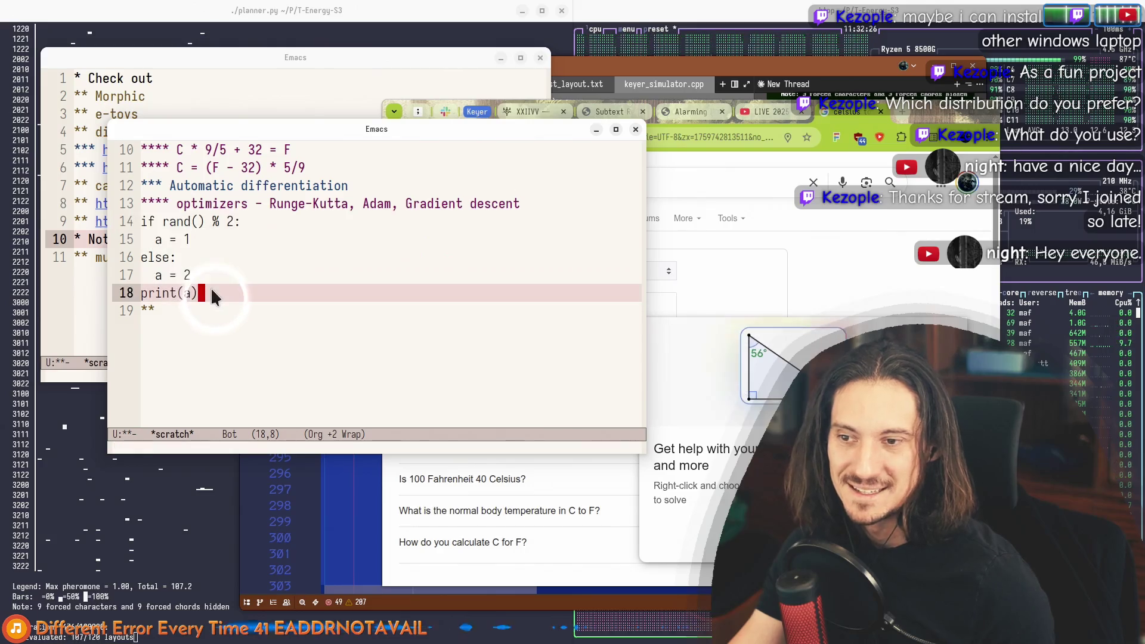
left_click_drag(210, 293, 144, 221)
scroll(238, 315, "up", 1)
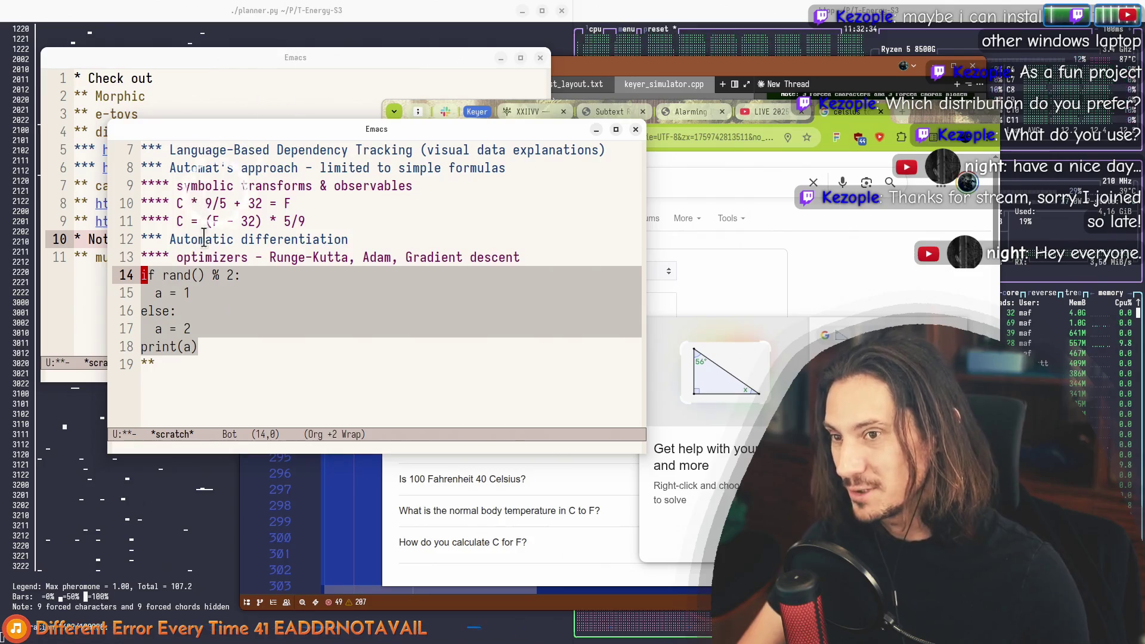
left_click(156, 275)
key("Down")
left_click(216, 293)
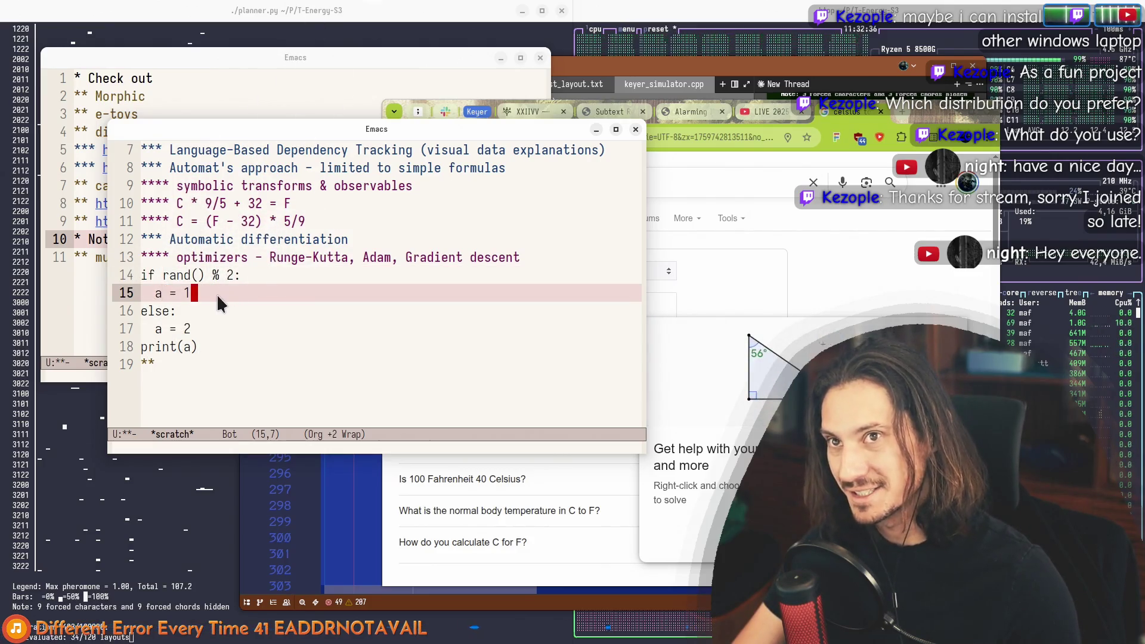
left_click(212, 330)
left_click_drag(213, 330, 142, 275)
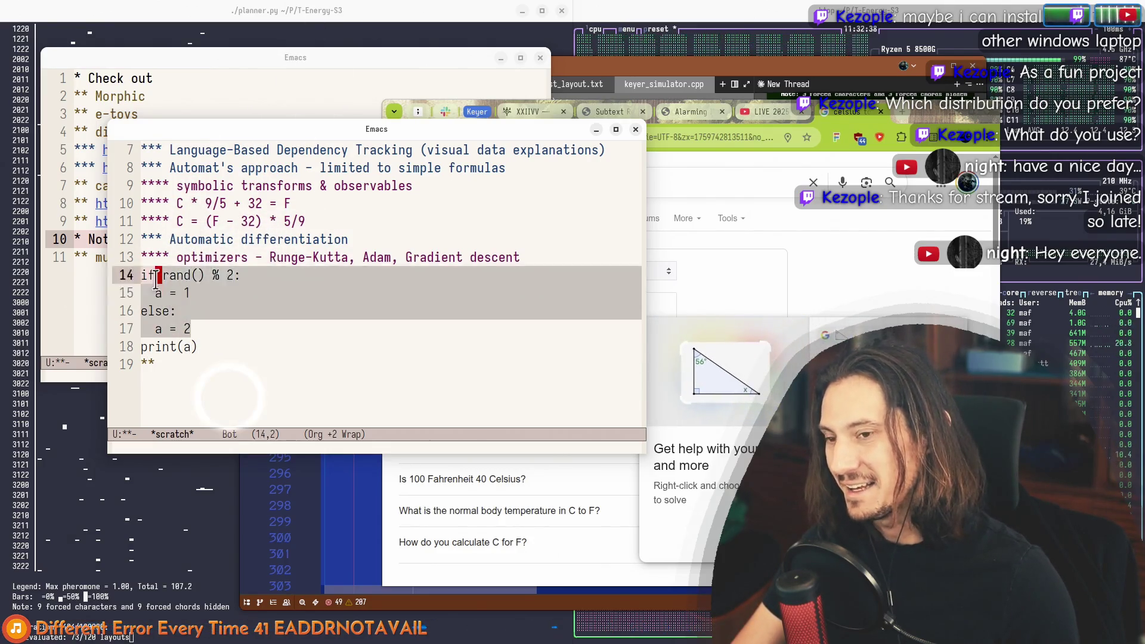
left_click(200, 294)
left_click(210, 313)
left_click(213, 324)
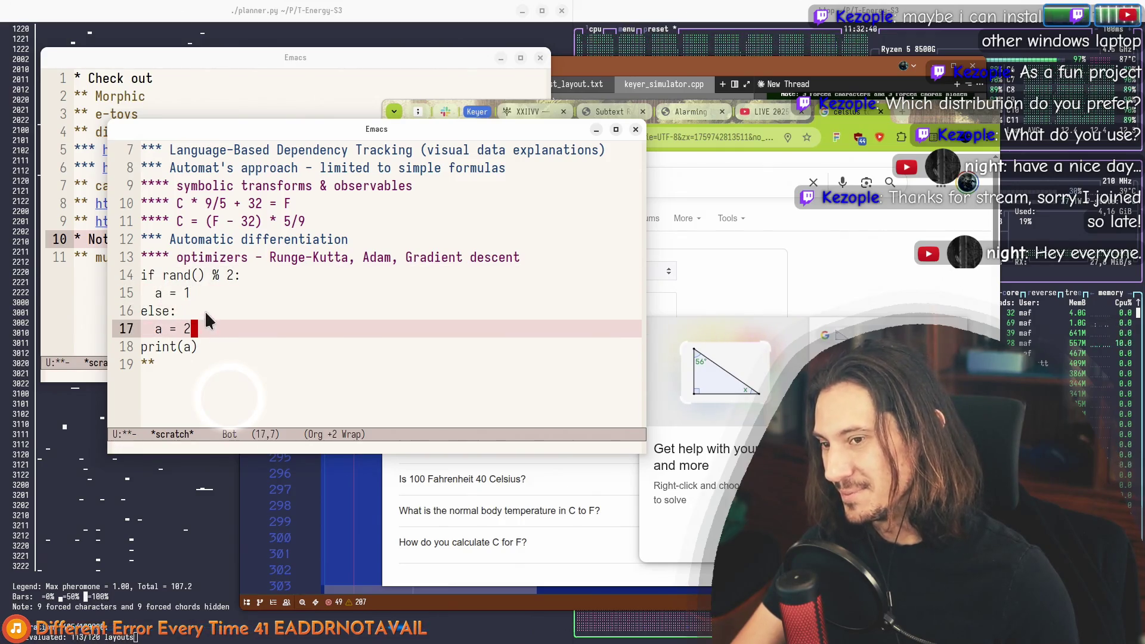
left_click(207, 292)
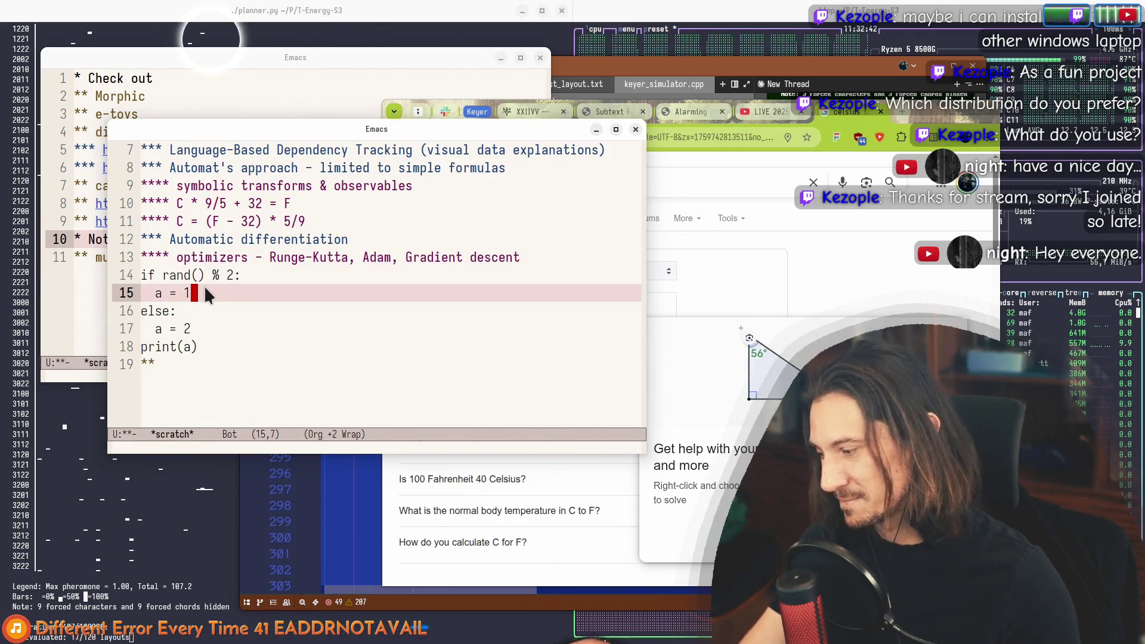
left_click(209, 334)
left_click(201, 347)
left_click_drag(201, 346, 136, 275)
scroll(238, 277, "up", 2)
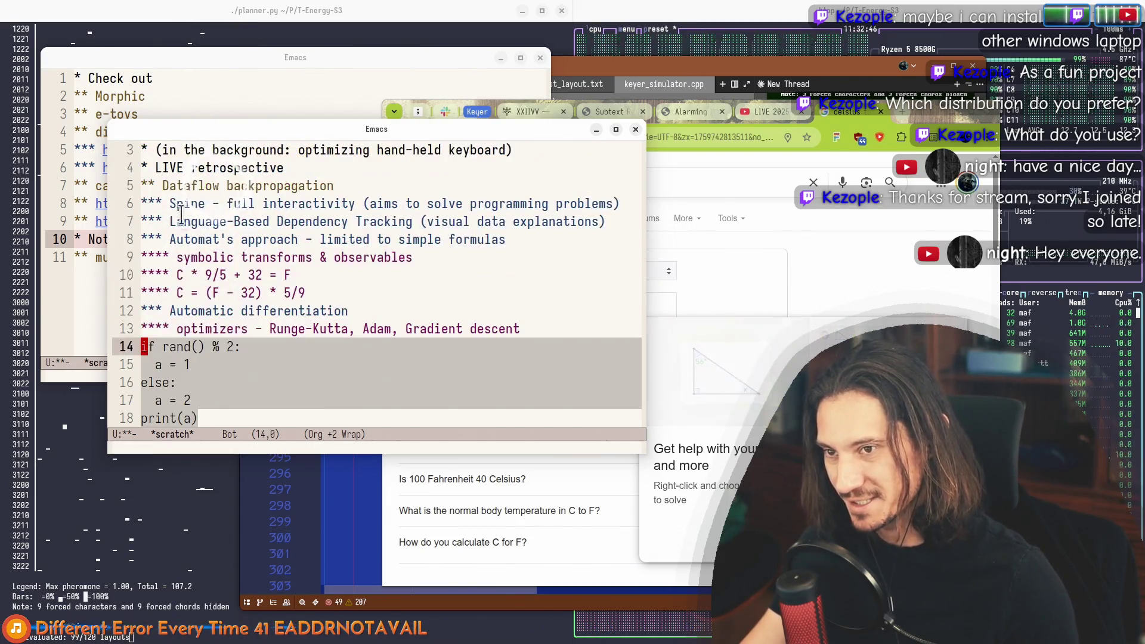
scroll(280, 283, "down", 1)
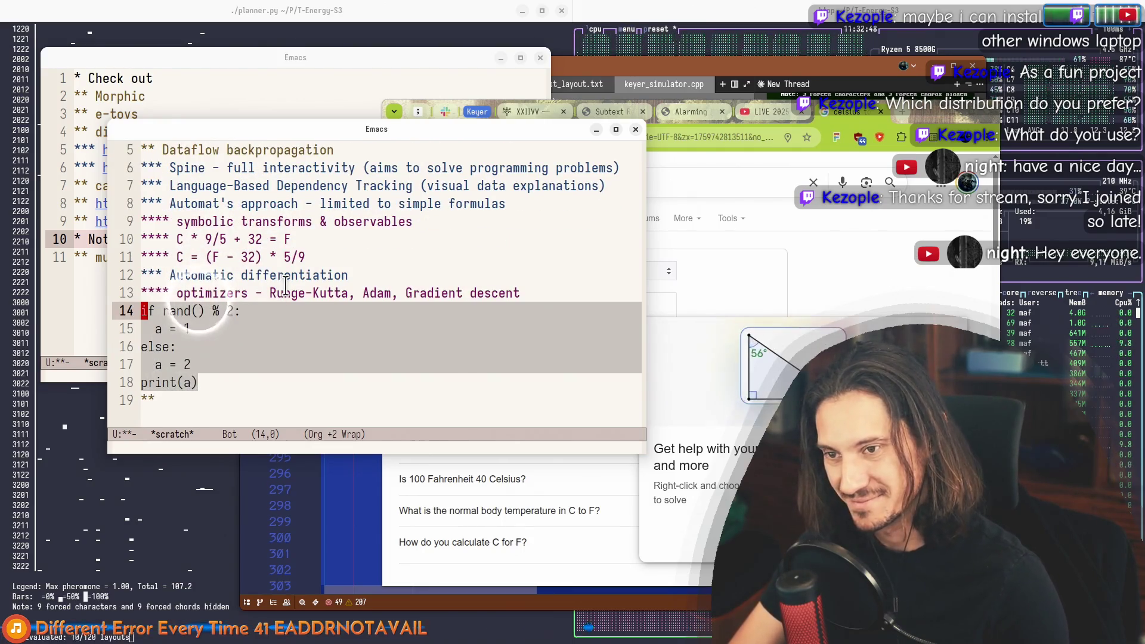
key("BackSpace")
key("BackSpace")
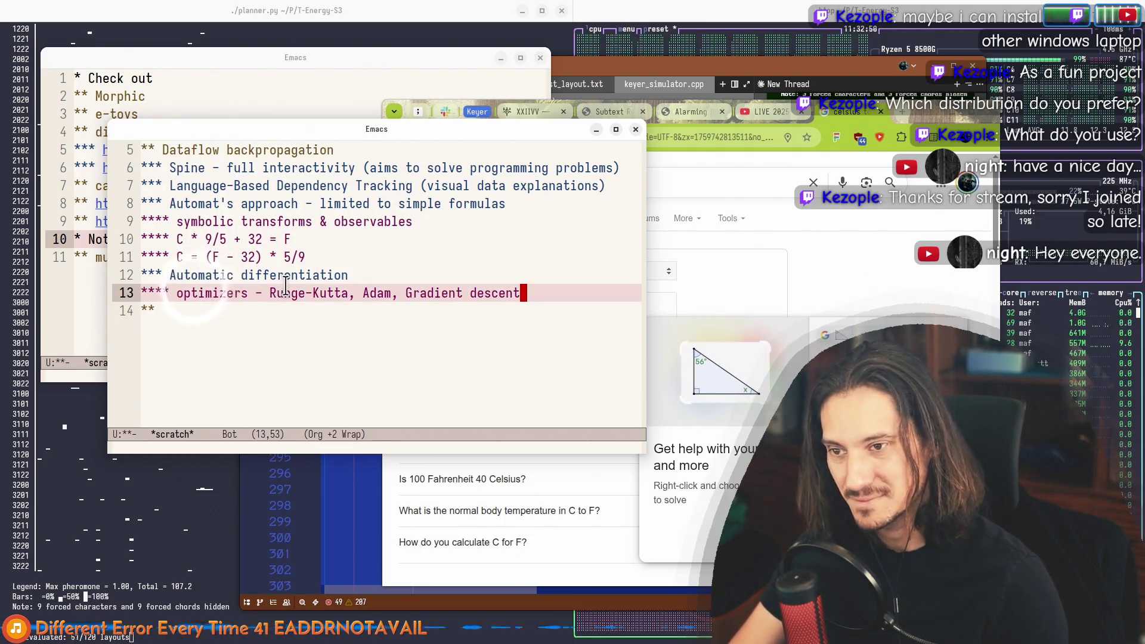
Step: Make the Emacs frame taller and shift it slightly up and right
key("Down")
scroll(391, 330, "up", 1)
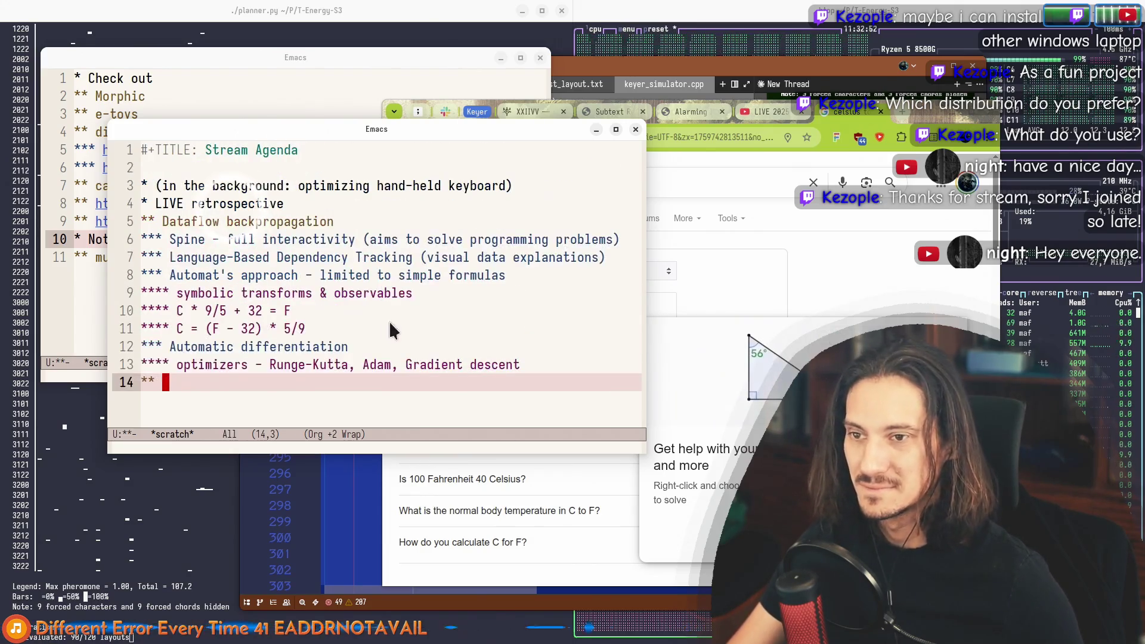
left_click_drag(584, 458, 585, 566)
scroll(304, 415, "up", 1)
mouse_move(243, 135)
left_mouse_down()
mouse_move(356, 112)
mouse_move(231, 137)
mouse_move(324, 94)
mouse_move(251, 136)
mouse_move(206, 78)
left_mouse_up()
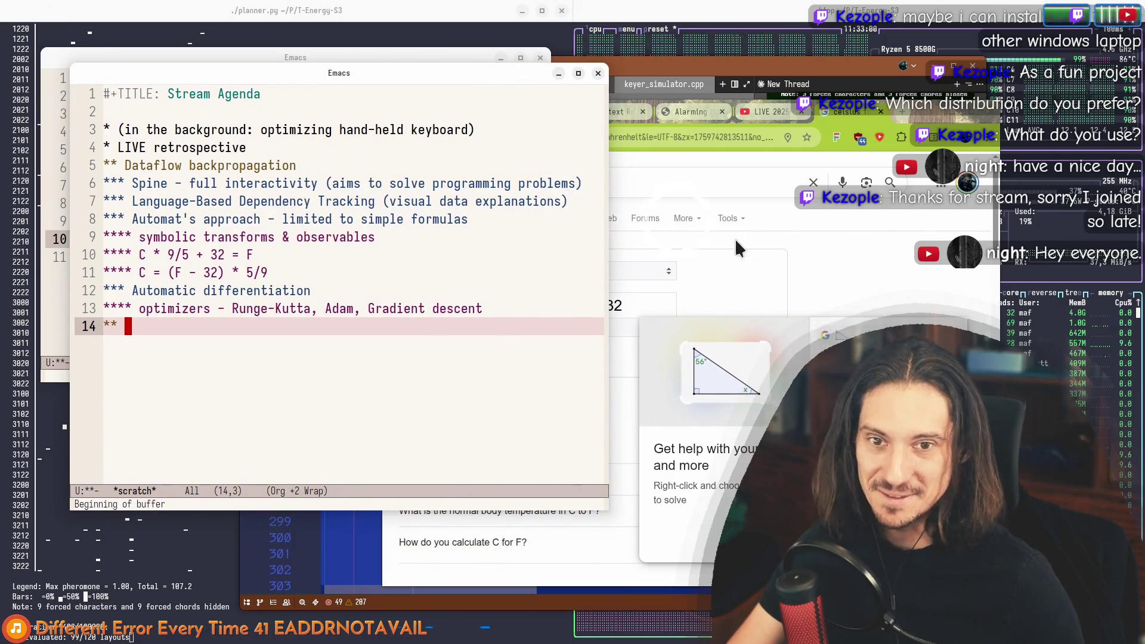
Step: Close Chrome's celsius search tab and return to Emacs
left_click(842, 113)
middle_click(842, 111)
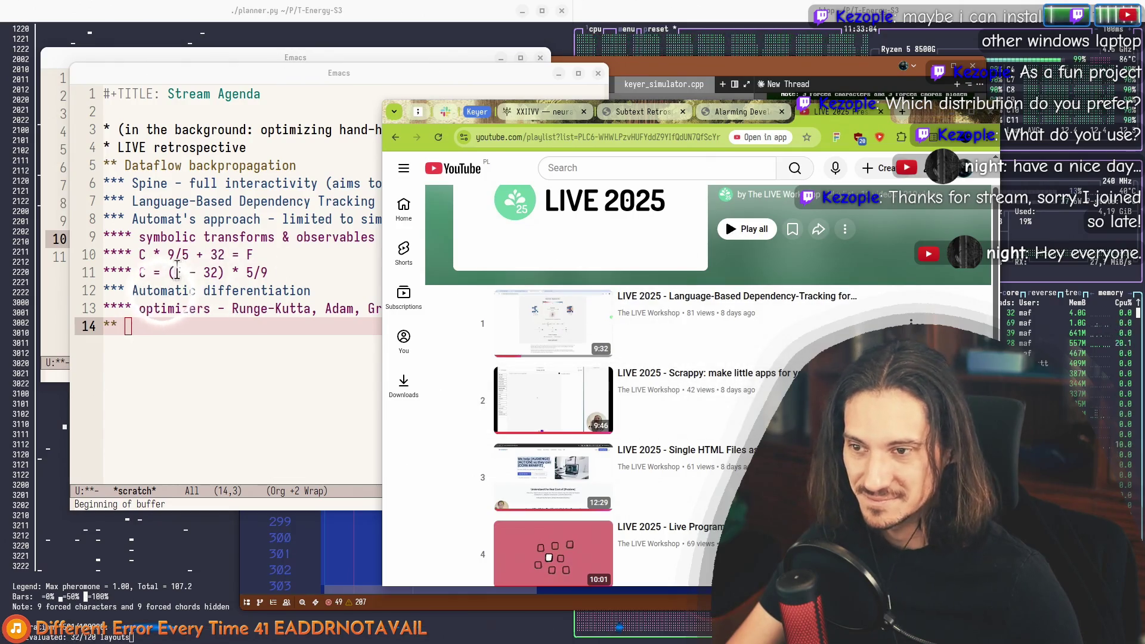
left_click(146, 170)
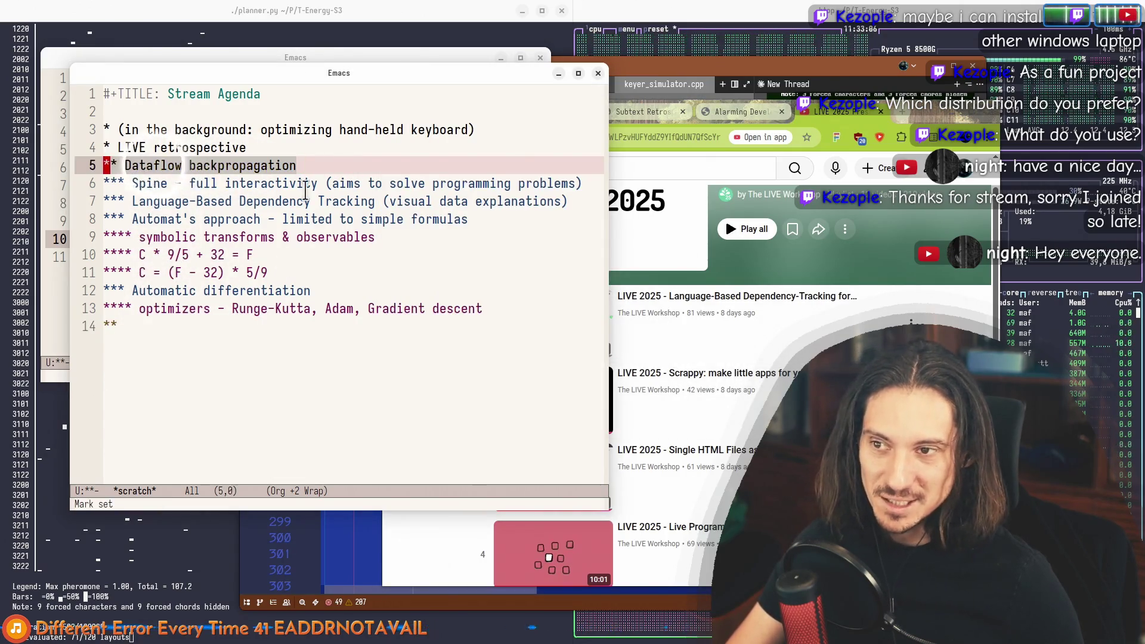
left_click(137, 165)
left_click(121, 165)
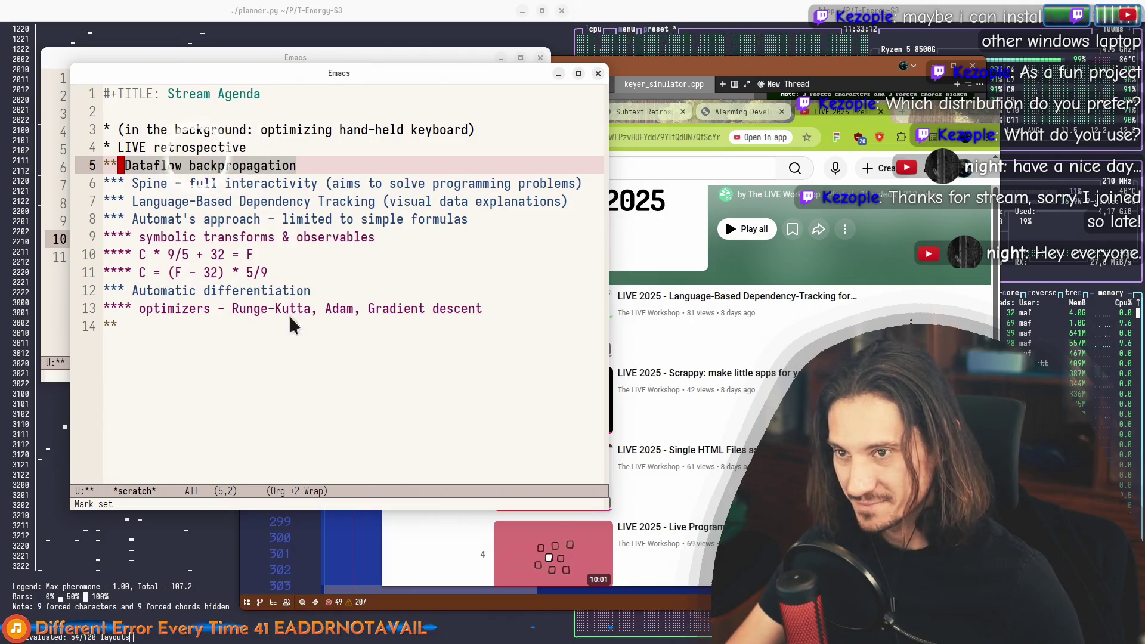
left_click(263, 165)
double_click(263, 165)
left_click_drag(263, 165, 140, 166)
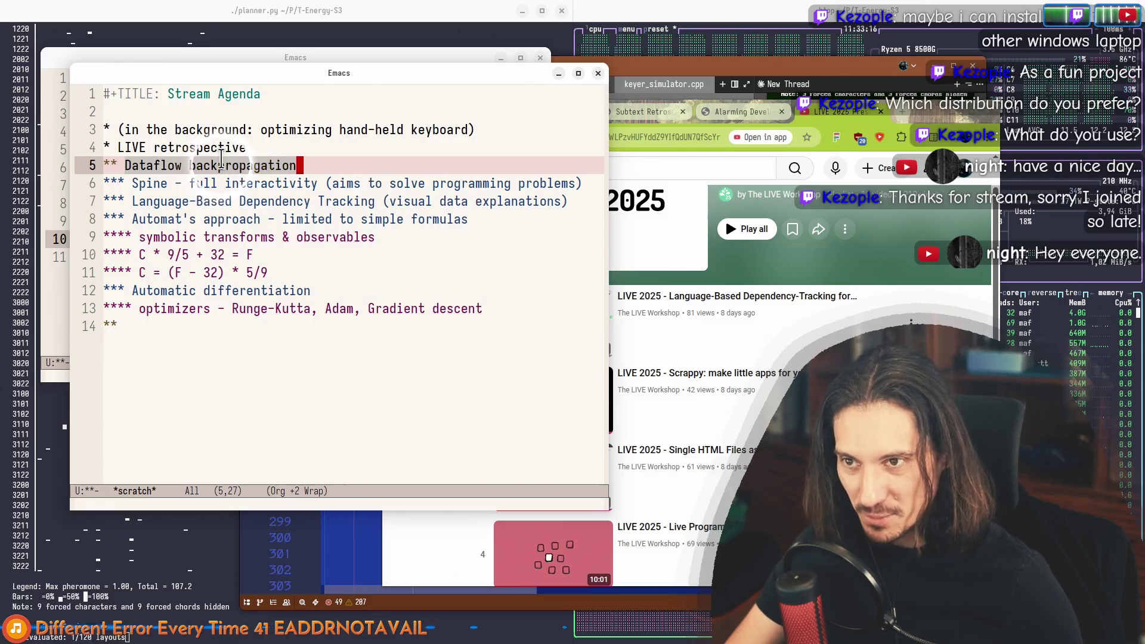
mouse_move(280, 91)
left_mouse_down()
mouse_move(561, 215)
mouse_move(208, 149)
mouse_move(344, 112)
mouse_move(369, 91)
left_mouse_up()
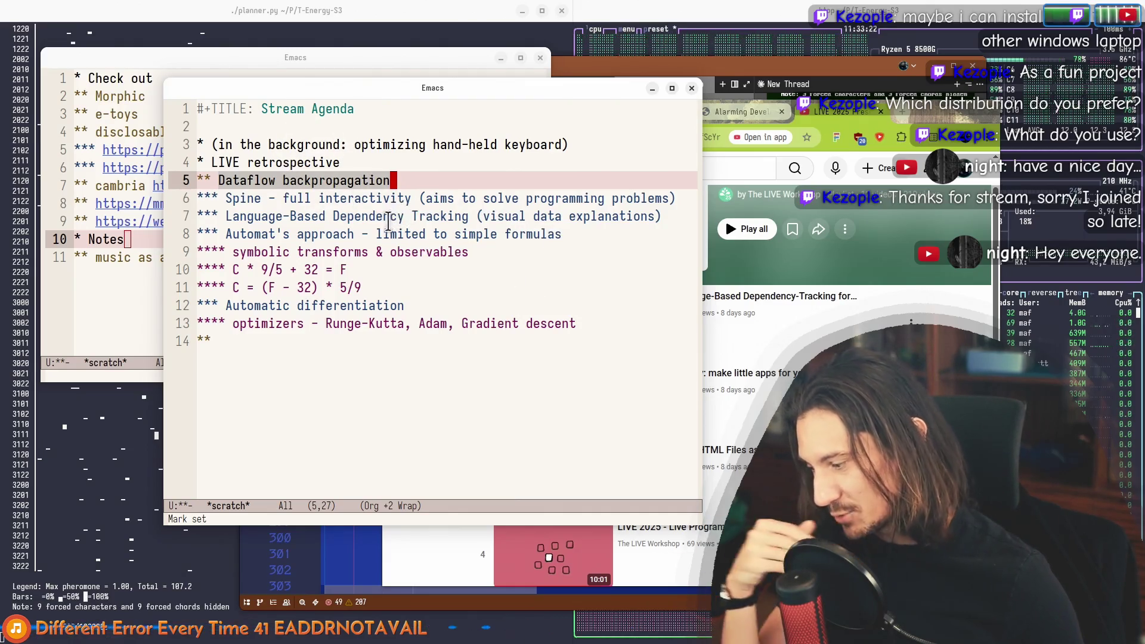
mouse_move(478, 91)
left_mouse_down()
mouse_move(893, 280)
mouse_move(721, 235)
mouse_move(753, 211)
mouse_move(525, 119)
mouse_move(556, 136)
left_mouse_up()
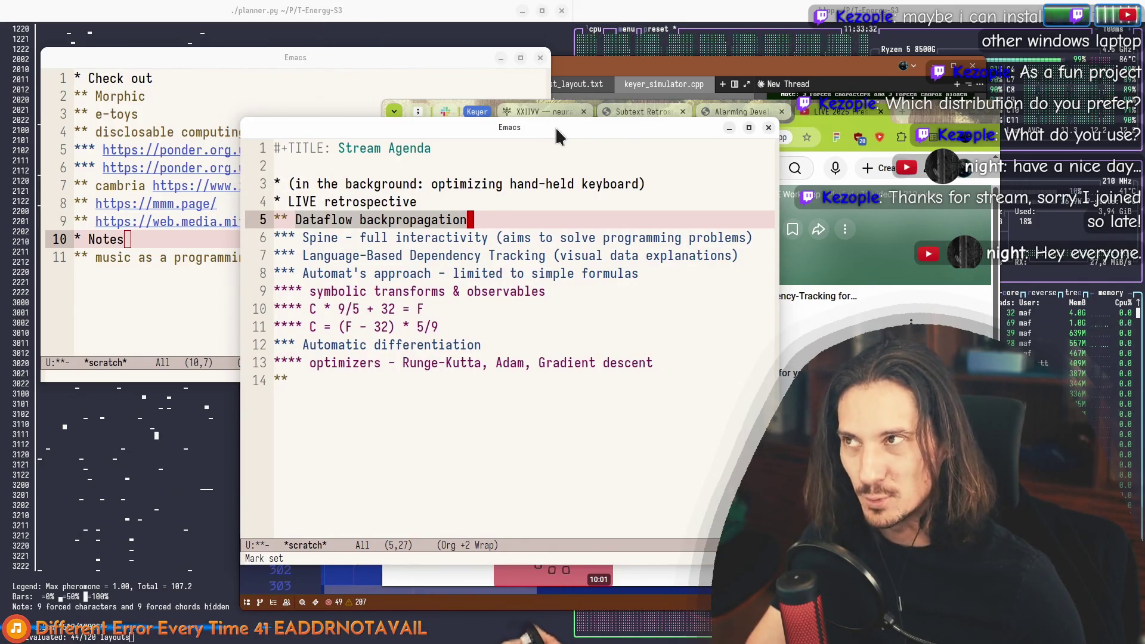
mouse_move(556, 127)
left_mouse_down()
mouse_move(567, 115)
mouse_move(492, 116)
left_mouse_up()
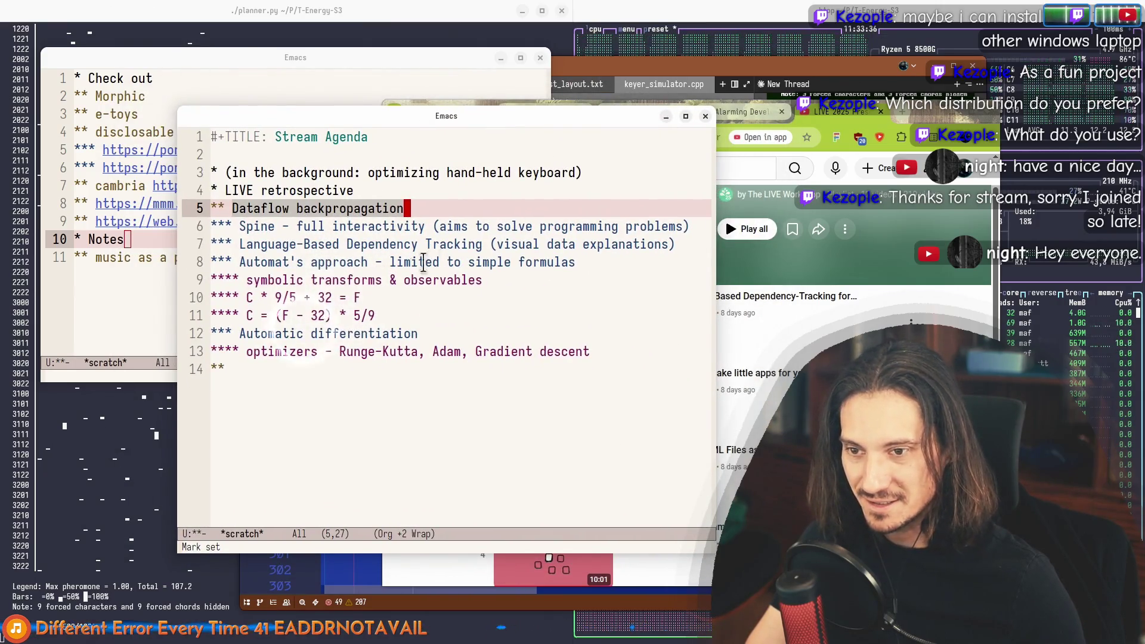
left_click(260, 333)
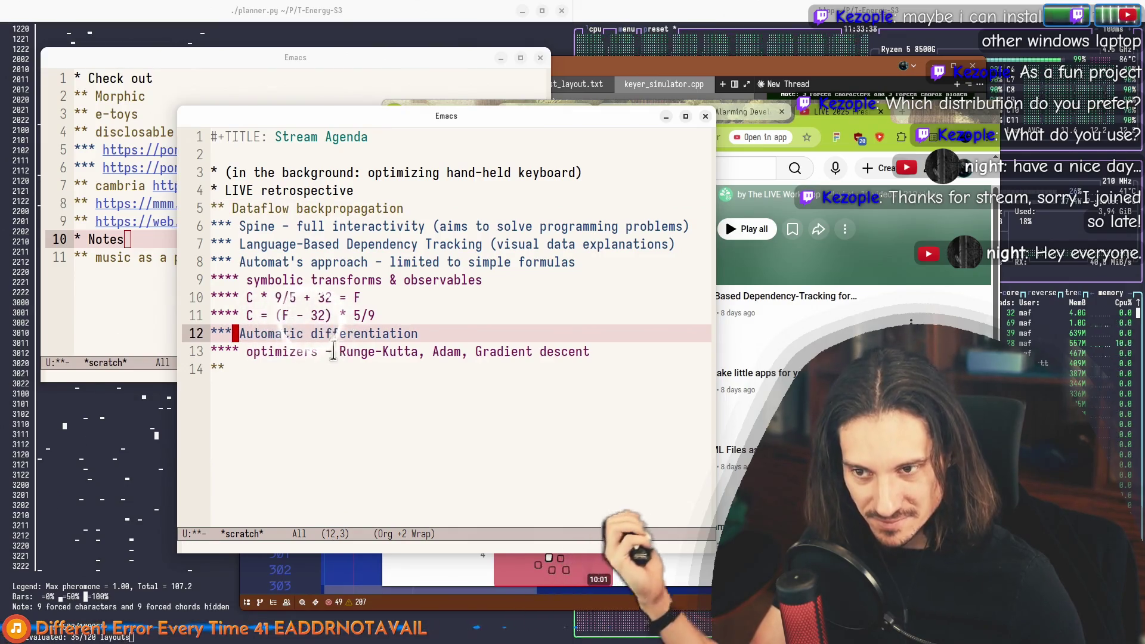
left_click(327, 333)
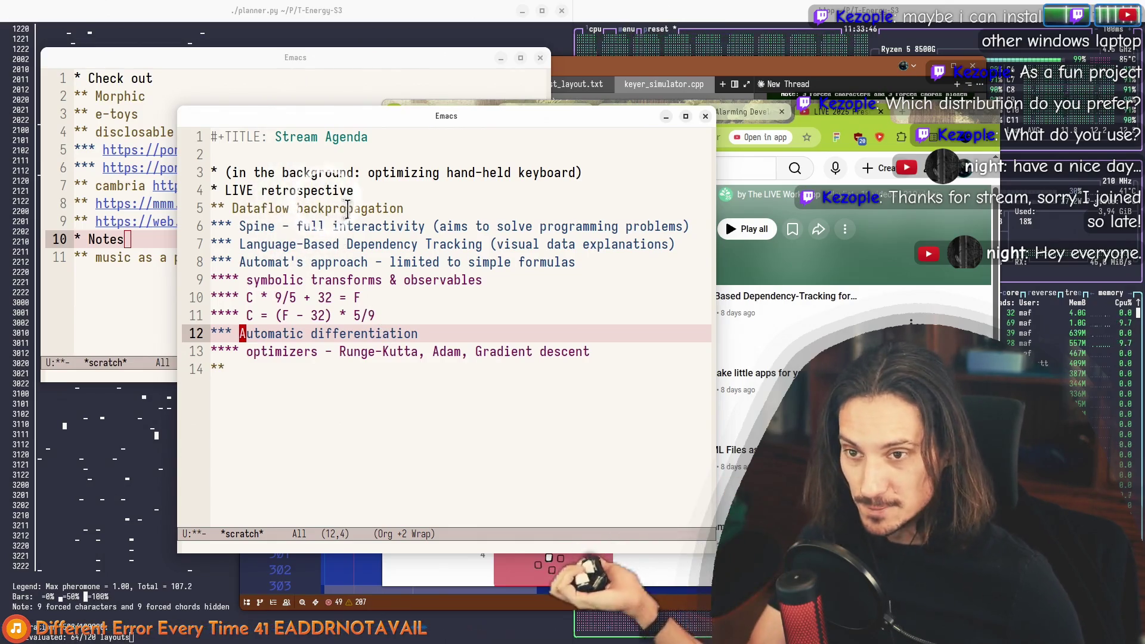
left_click(228, 175)
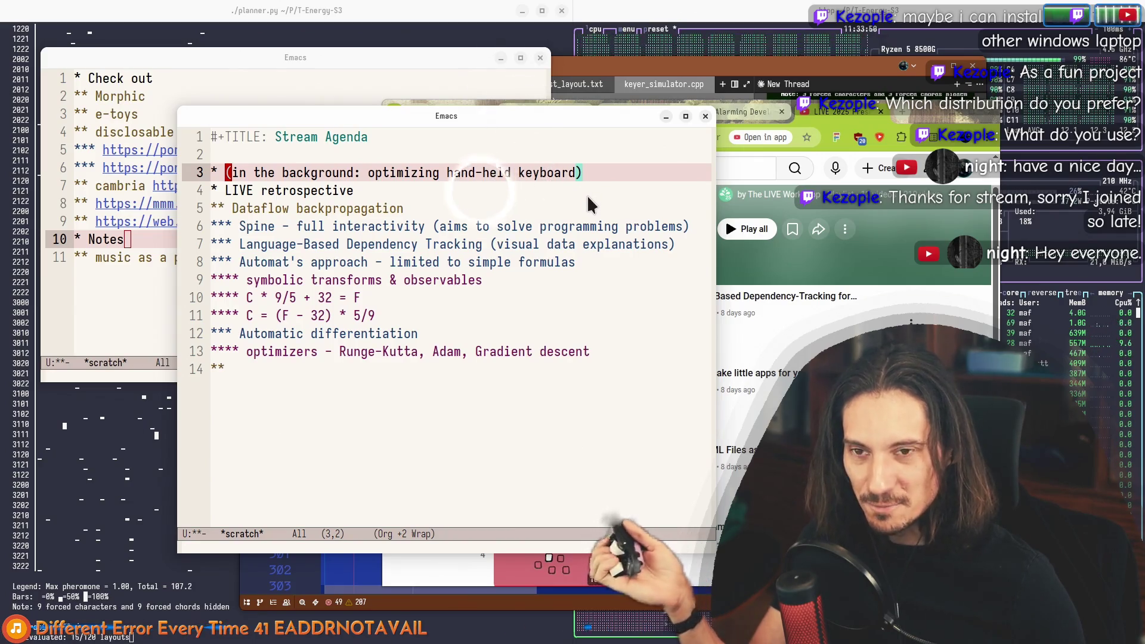
left_click(582, 173)
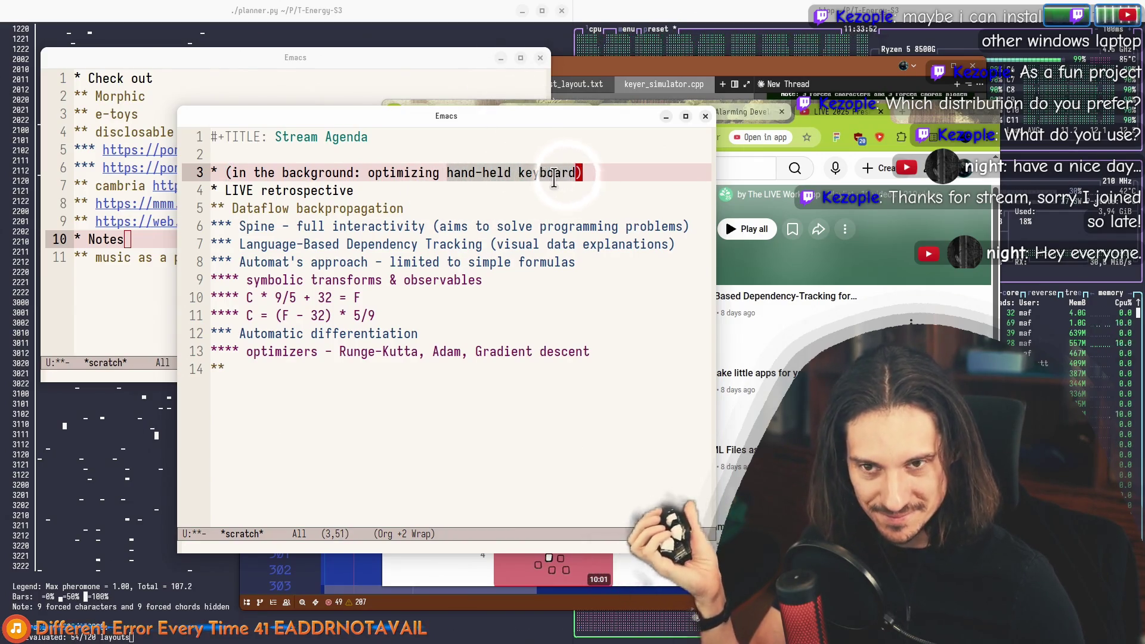
left_click_drag(550, 174, 451, 173)
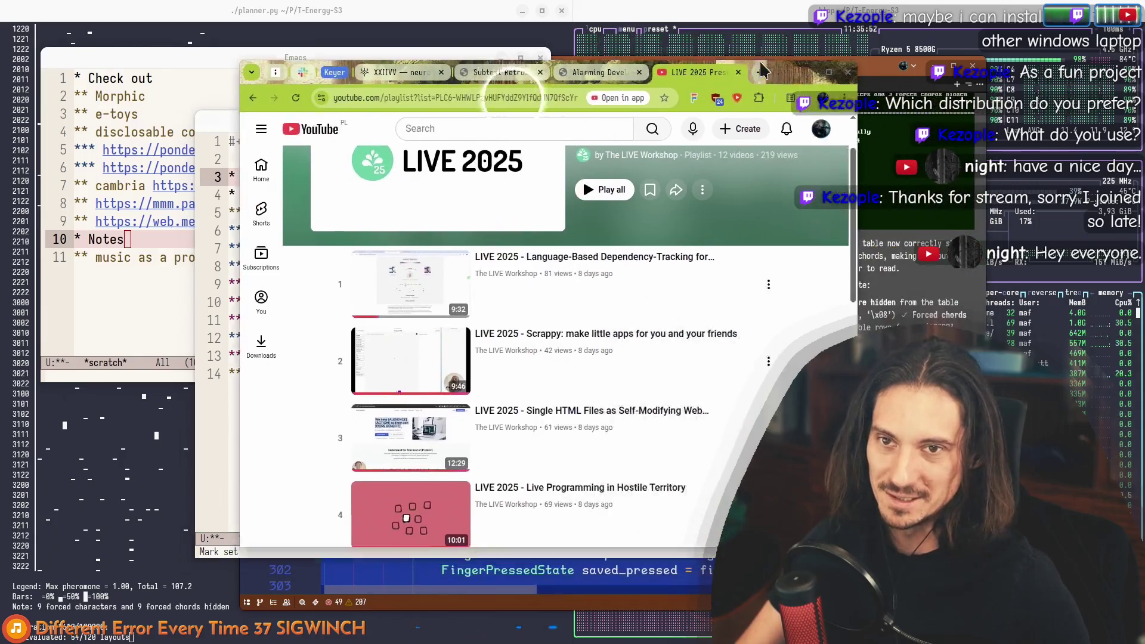
Step: Expand the Keyer tab group and look over the Penti page's title and first chord rows
key("alt+Tab")
left_click(304, 62)
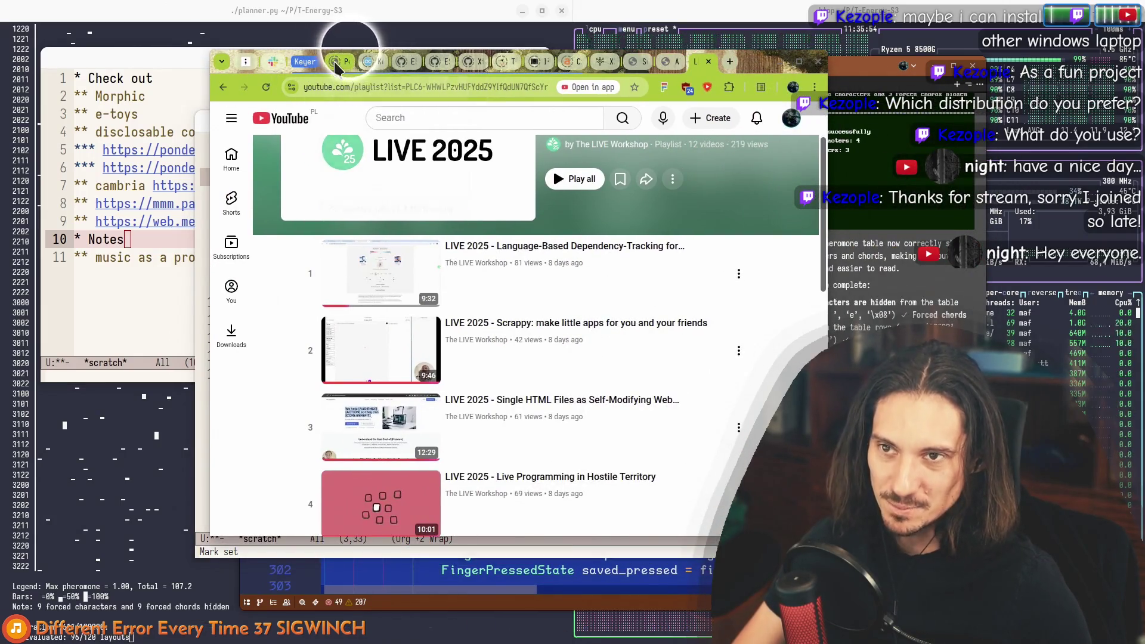
left_click(337, 62)
scroll(431, 309, "up", 15)
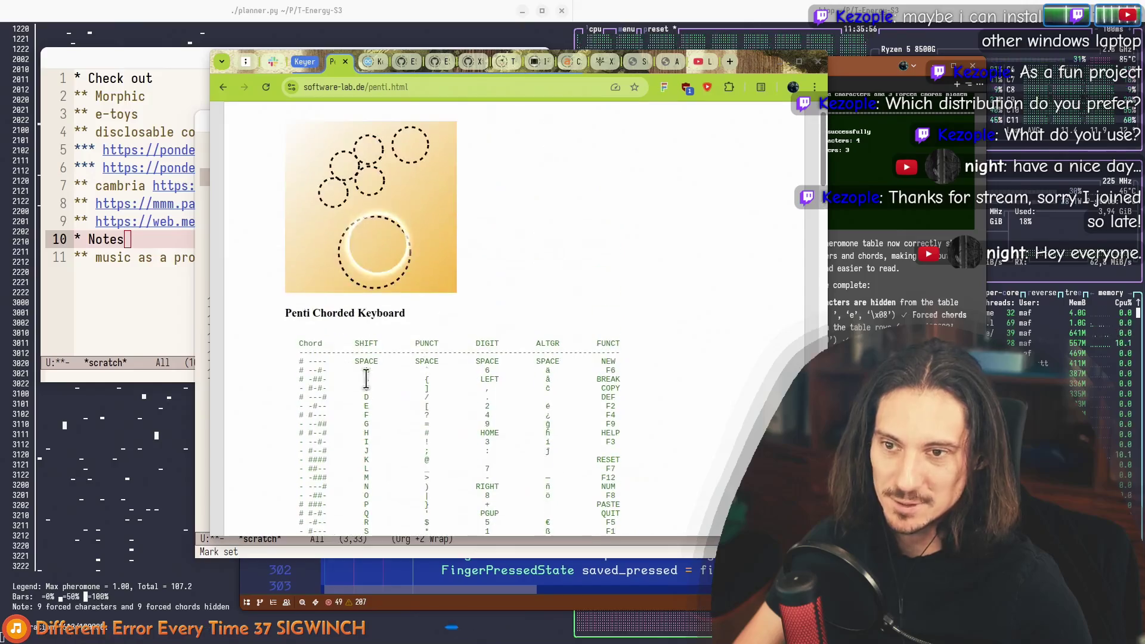
left_click_drag(286, 315, 507, 417)
left_click(513, 449)
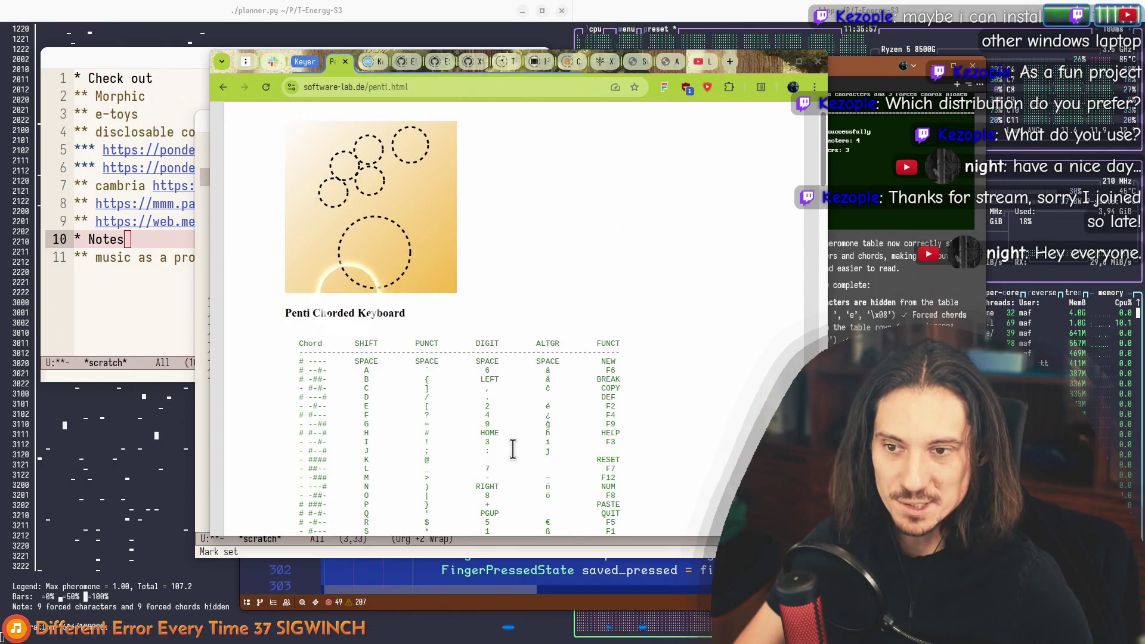
Step: Read the hardware section of the stavros.io keyer post, then collapse the Keyer tabs
left_click(375, 62)
scroll(384, 307, "down", 12)
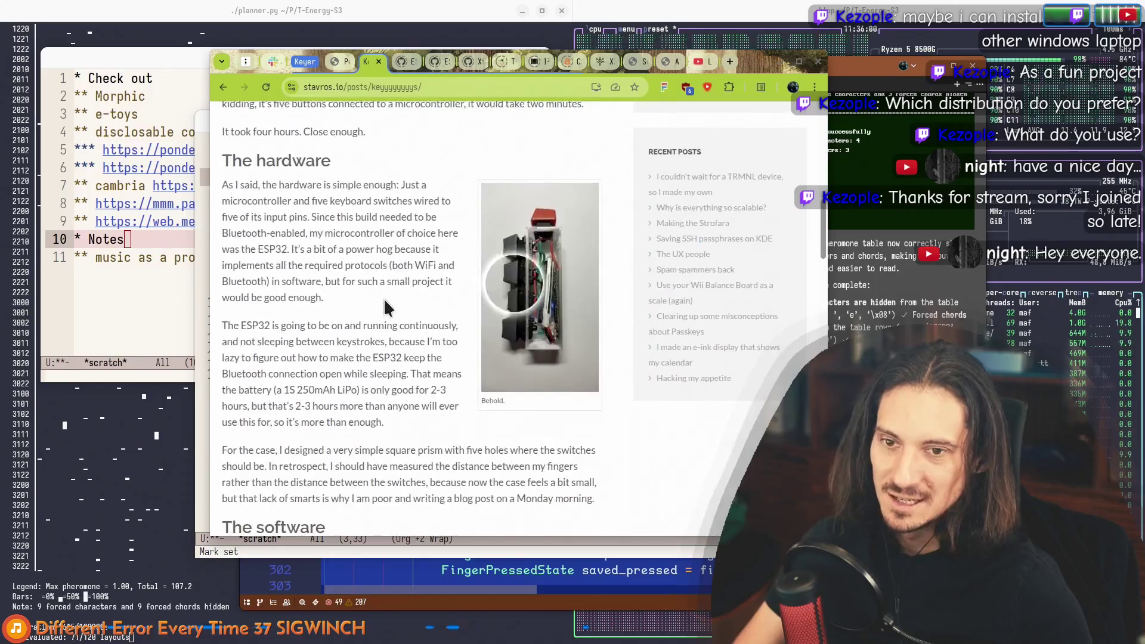
left_click_drag(227, 160, 544, 269)
left_click(507, 381)
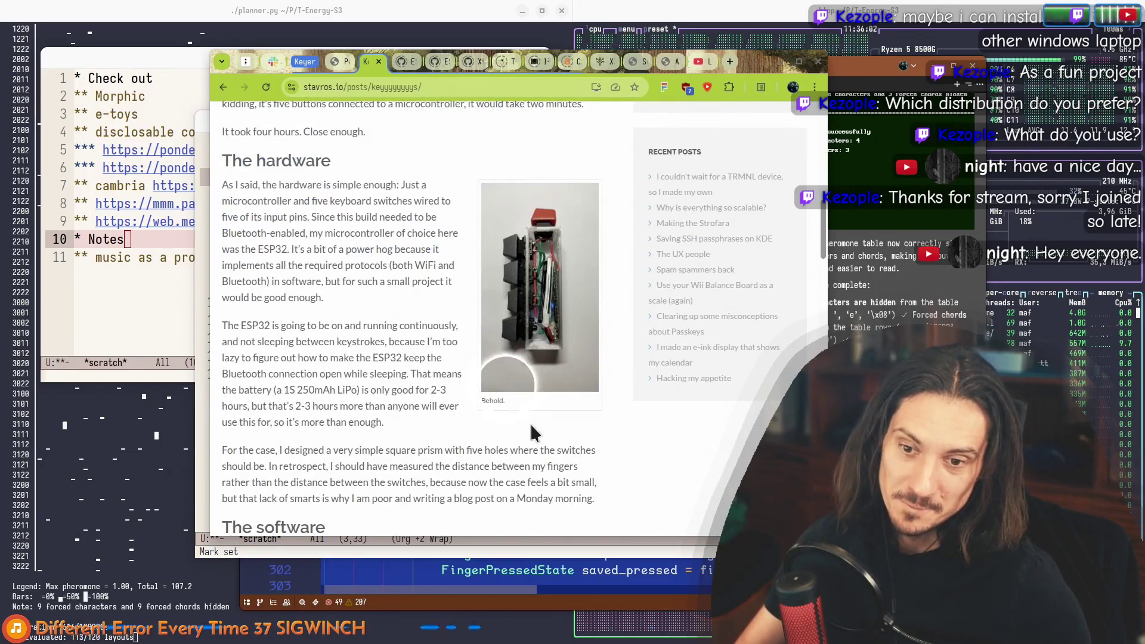
left_click_drag(222, 184, 471, 225)
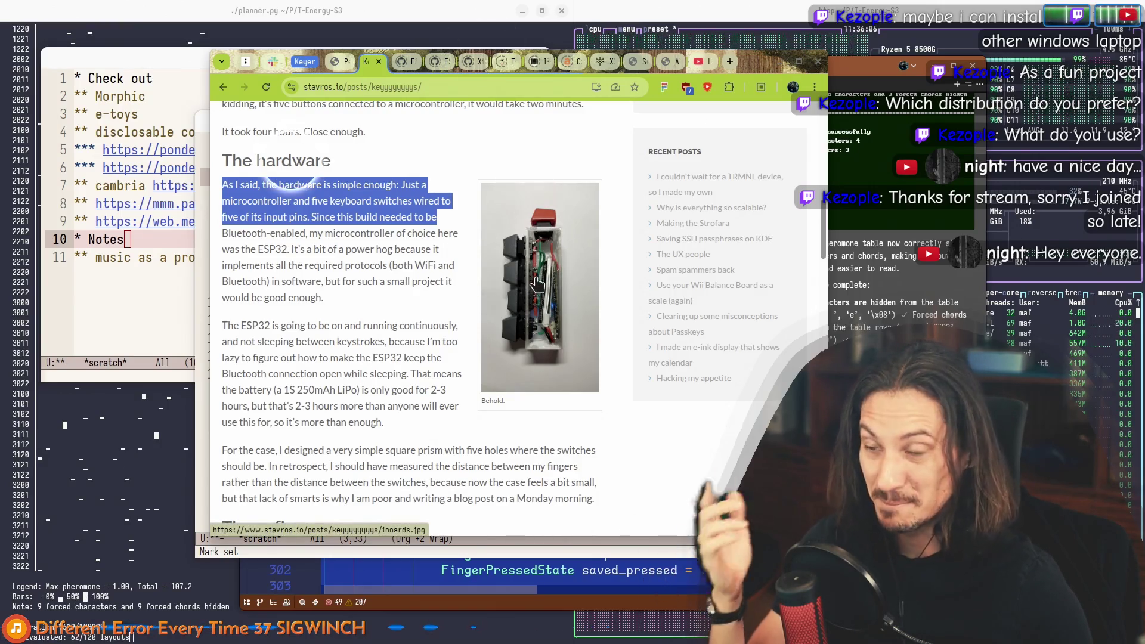
scroll(537, 285, "up", 2)
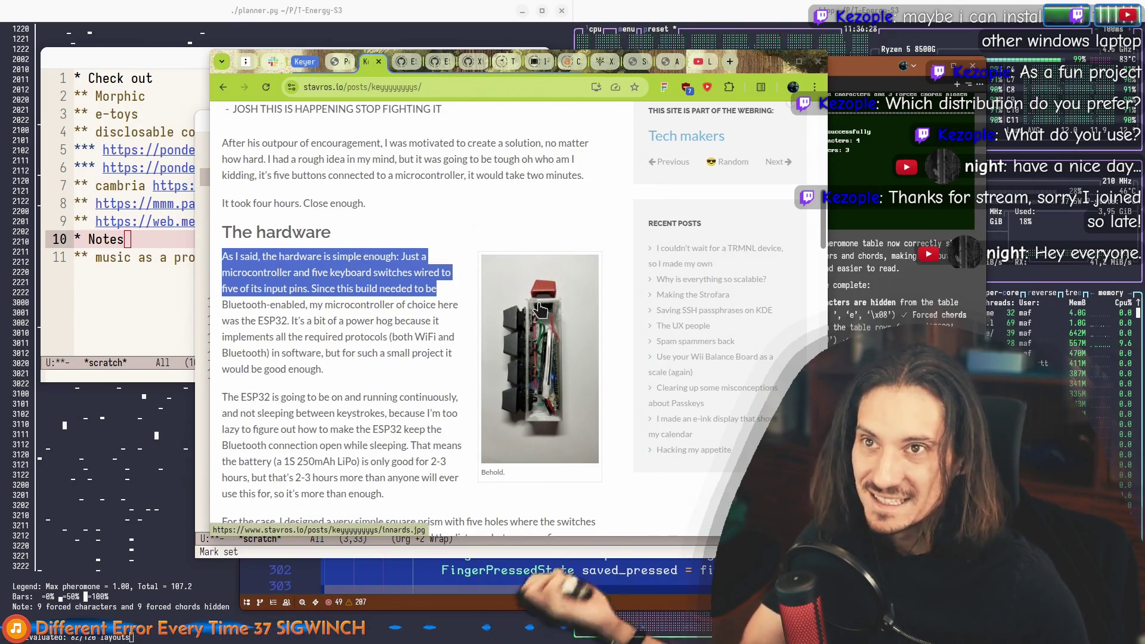
scroll(549, 314, "up", 3)
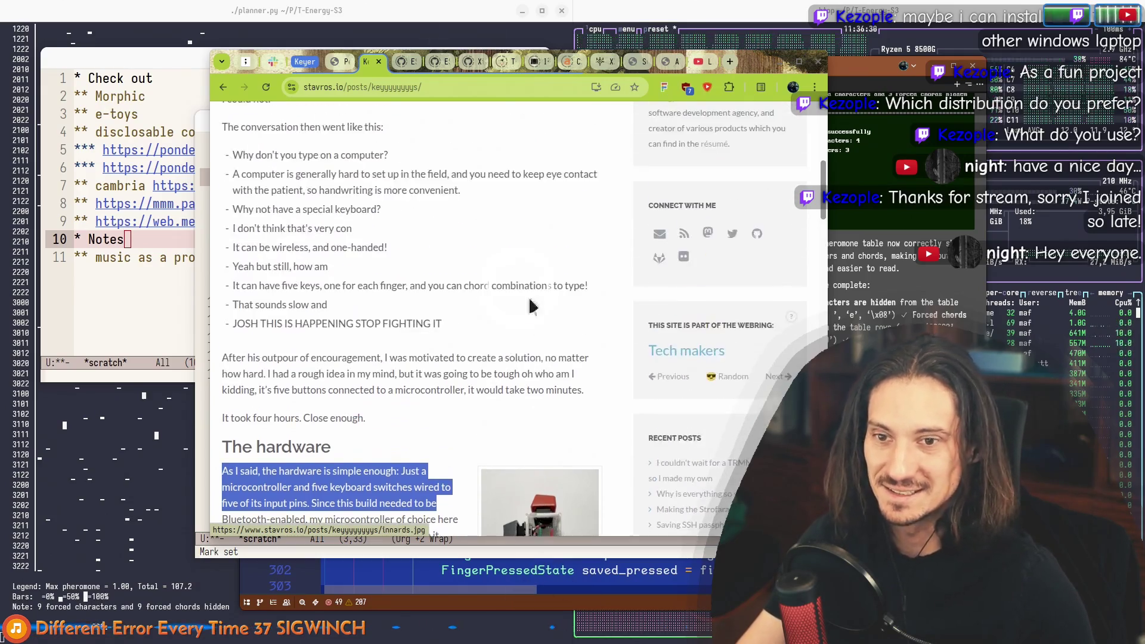
scroll(518, 270, "down", 4)
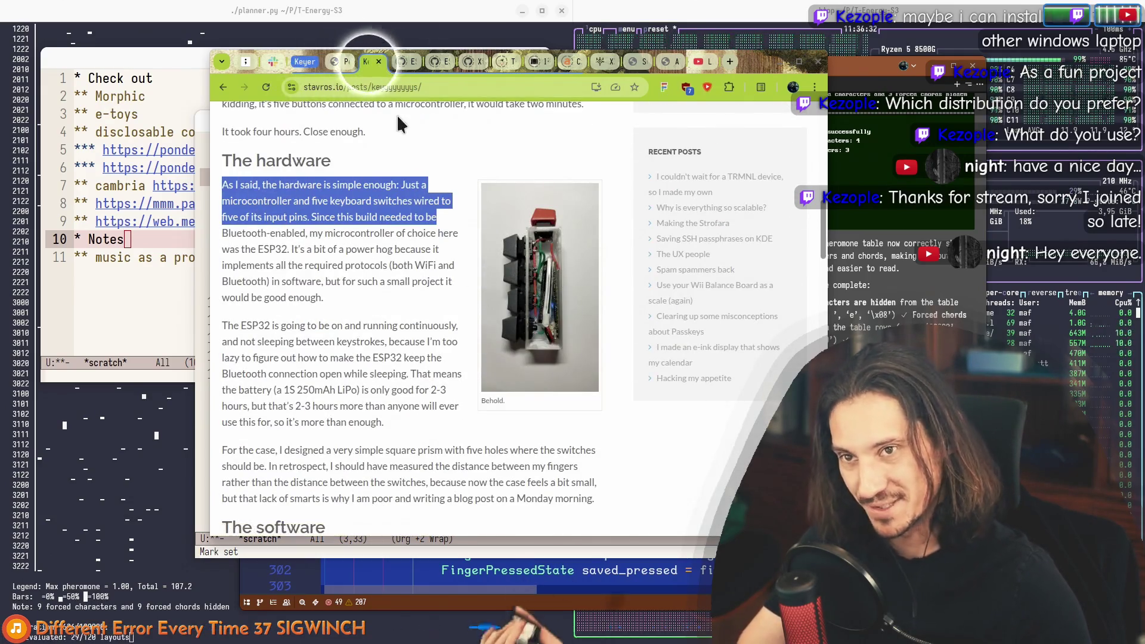
mouse_move(402, 62)
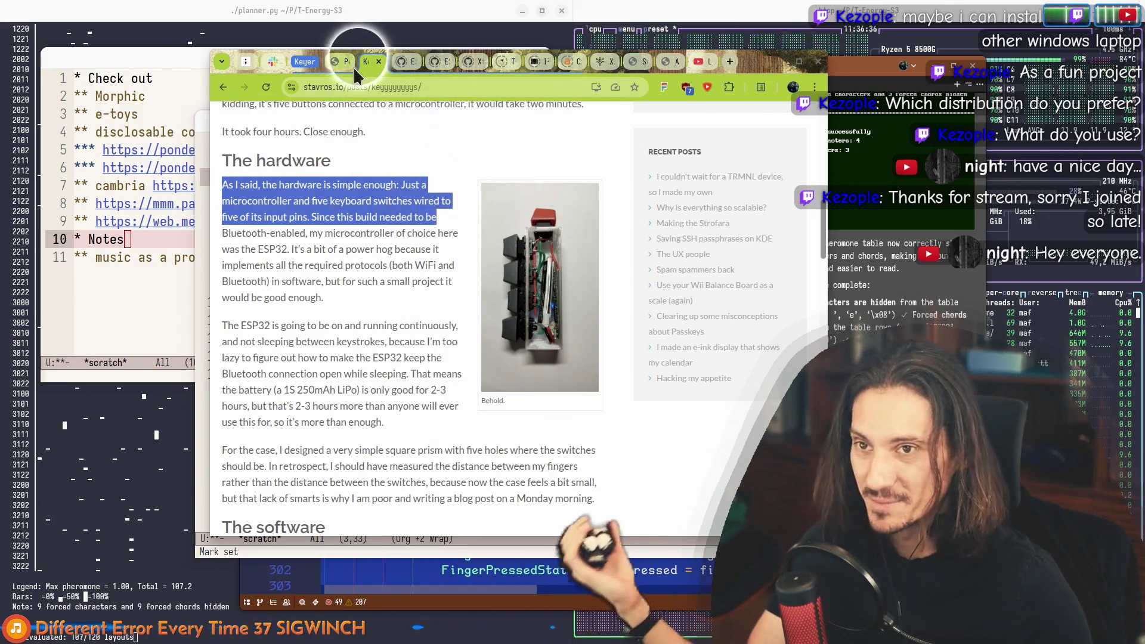
left_click(301, 63)
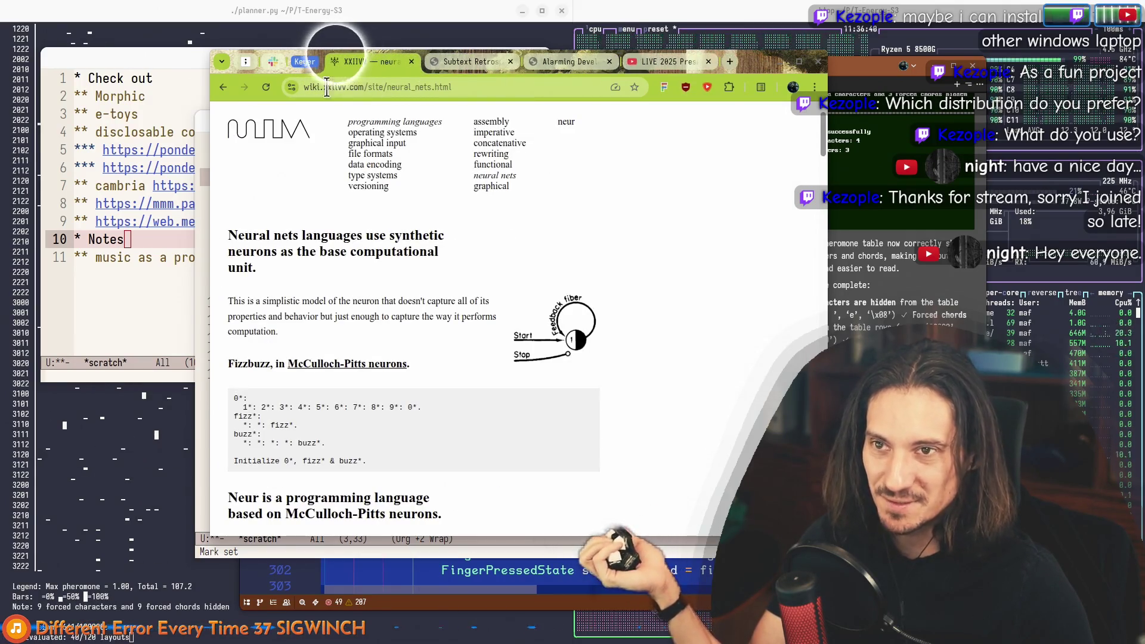
Step: Reopen the Penti tab and copy its chord table
left_click(304, 62)
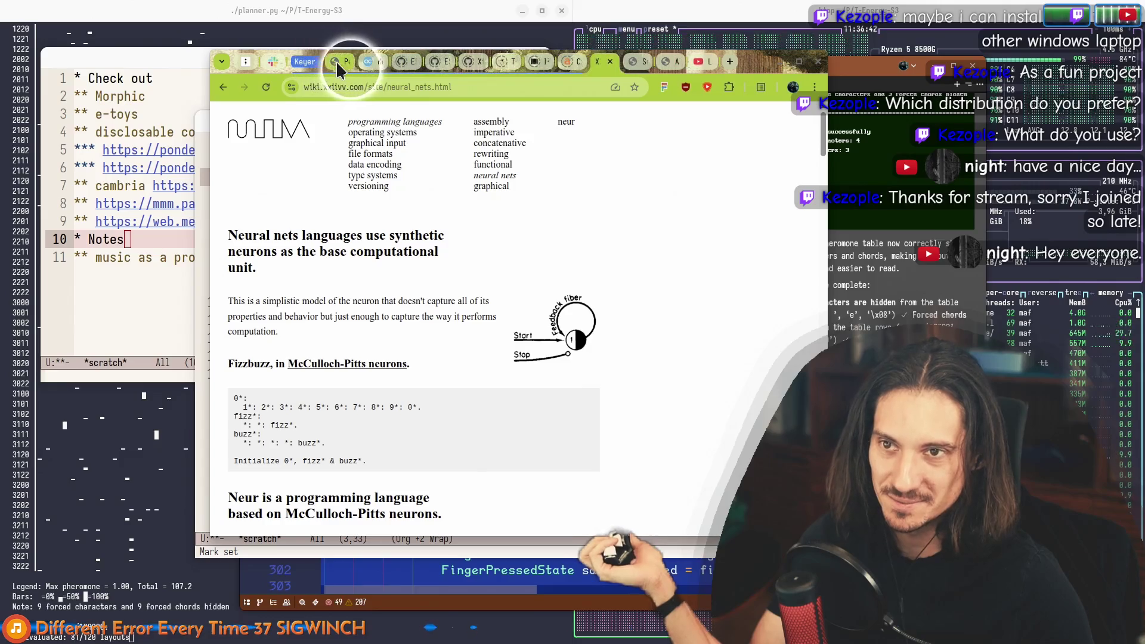
left_click(337, 62)
scroll(512, 272, "down", 5)
scroll(442, 340, "up", 3)
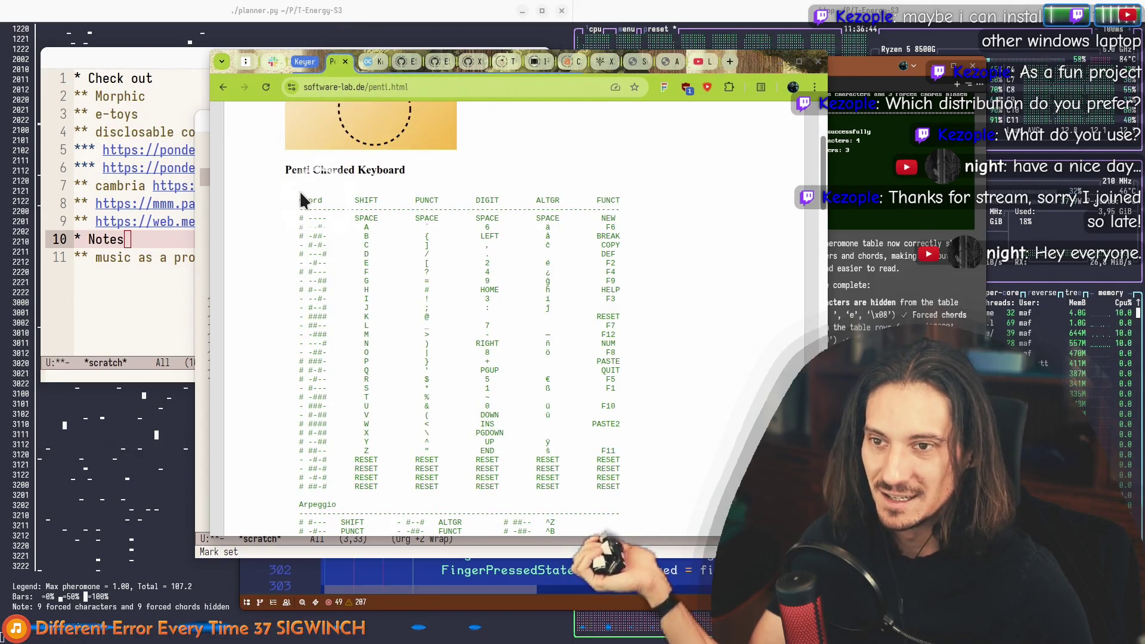
mouse_move(302, 203)
left_mouse_down()
mouse_move(621, 475)
mouse_move(340, 327)
mouse_move(287, 169)
mouse_move(636, 481)
mouse_move(337, 248)
mouse_move(278, 173)
mouse_move(673, 462)
left_mouse_up()
left_click(673, 462)
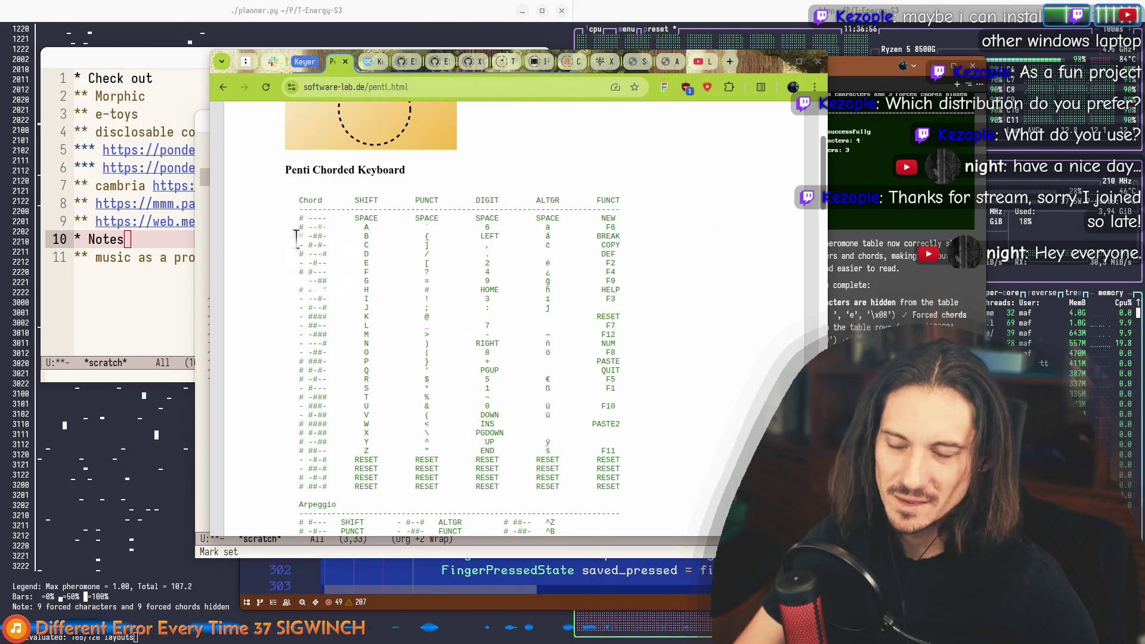
mouse_move(297, 202)
left_mouse_down()
mouse_move(422, 455)
mouse_move(501, 468)
left_mouse_up()
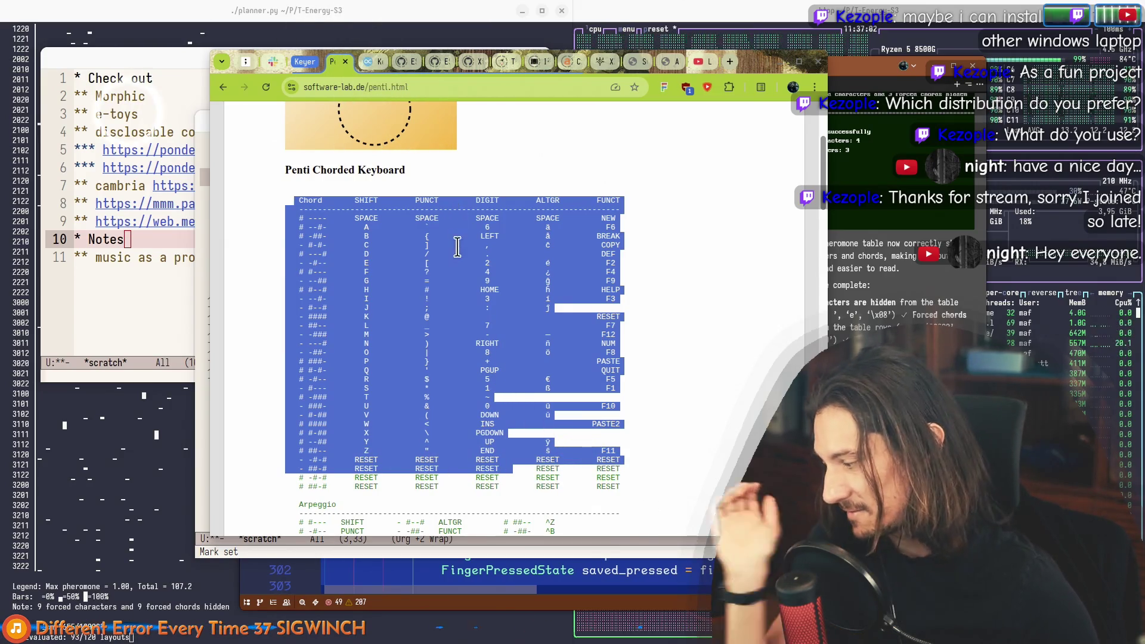
key("ctrl+c")
Step: Reselect the table from the Penti heading to row T, then bring the planner.py terminal forward
mouse_move(646, 499)
left_mouse_down()
mouse_move(433, 222)
mouse_move(340, 205)
left_mouse_up()
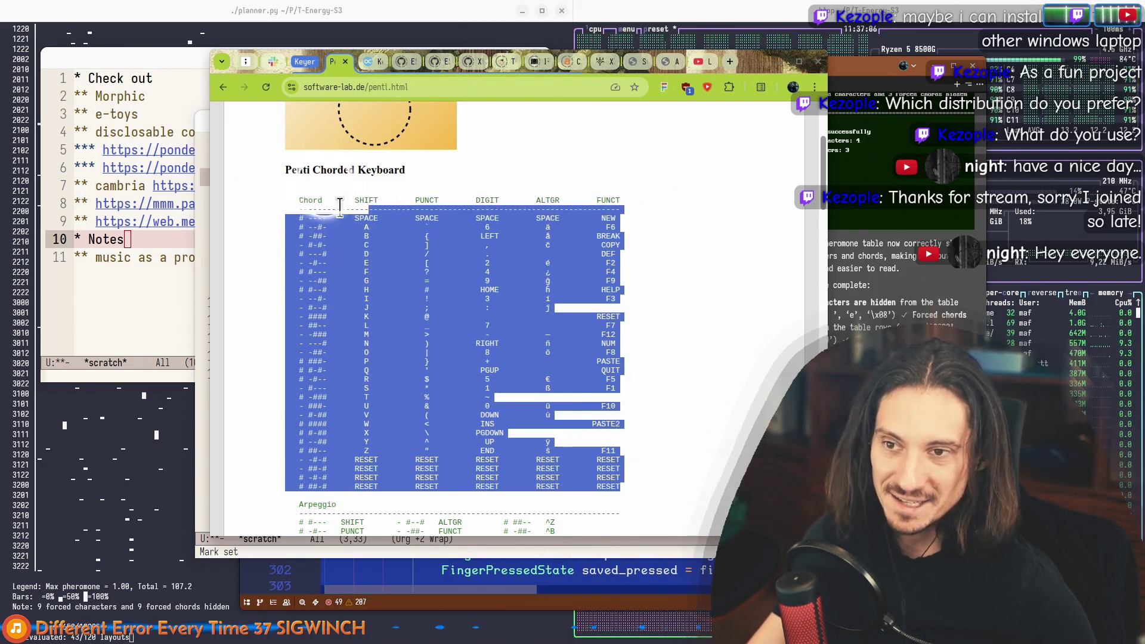
left_click_drag(289, 167, 526, 395)
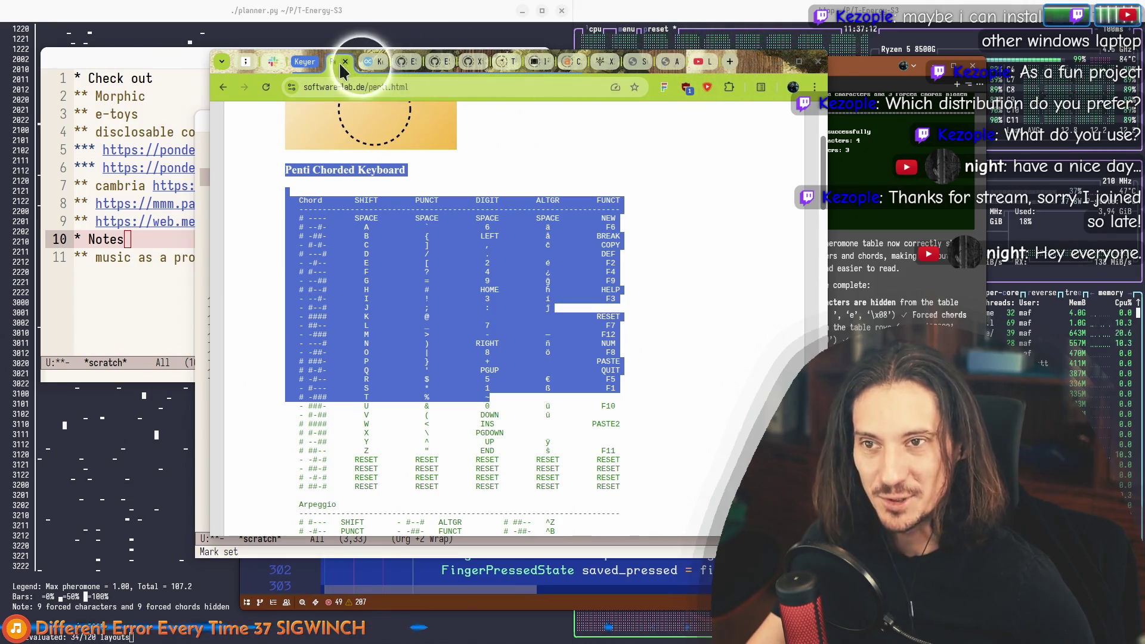
left_click(303, 62)
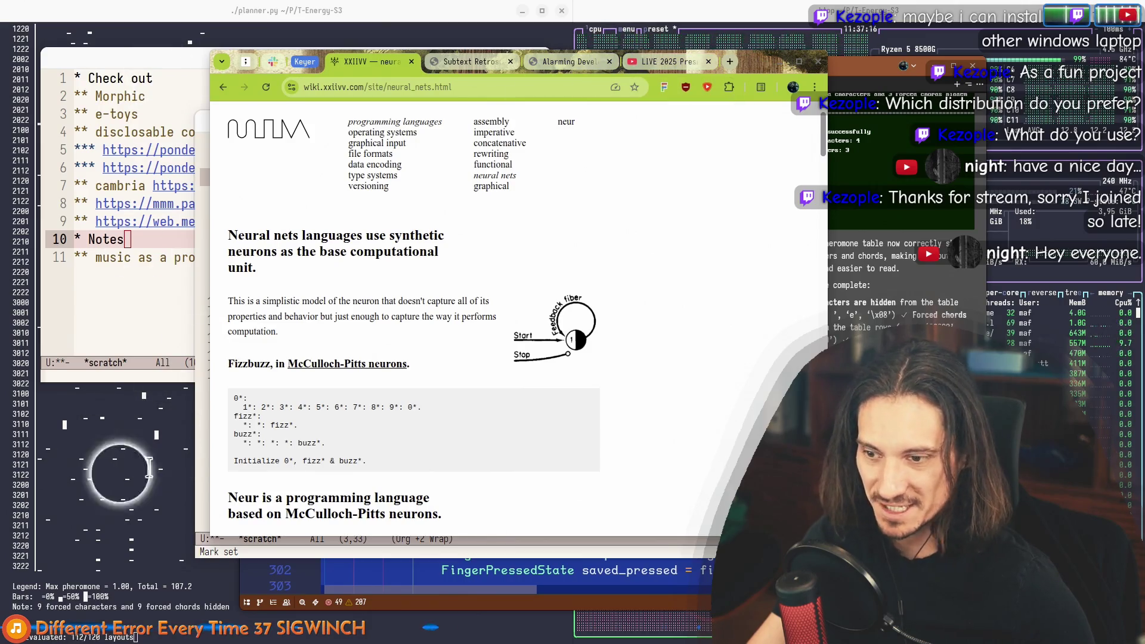
left_click(149, 468)
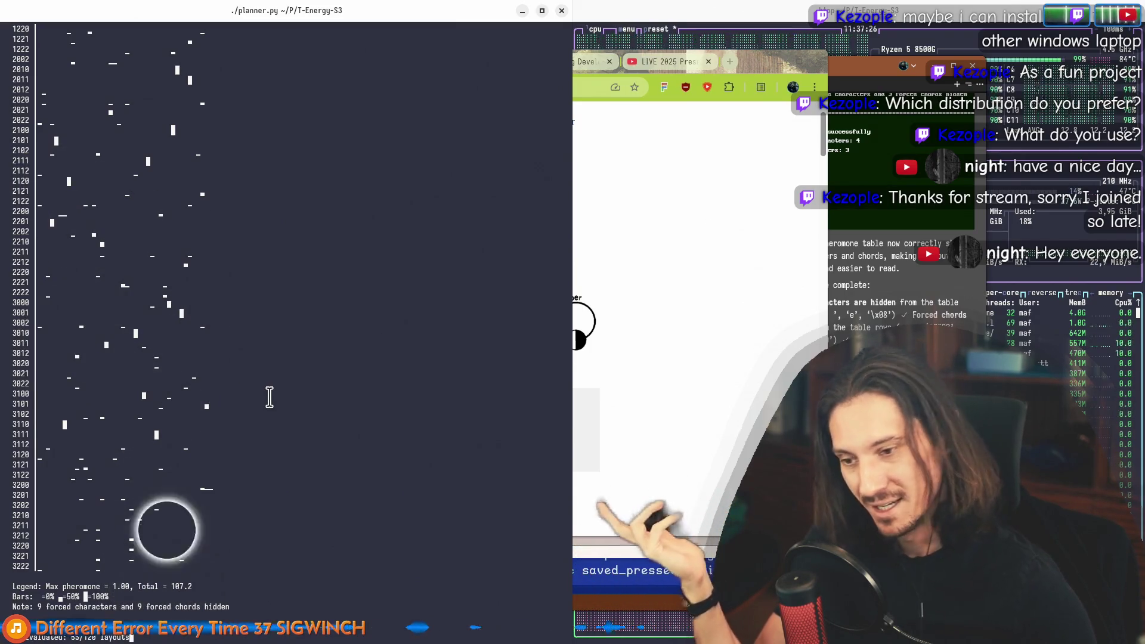
scroll(176, 308, "up", 7)
scroll(176, 308, "up", 7)
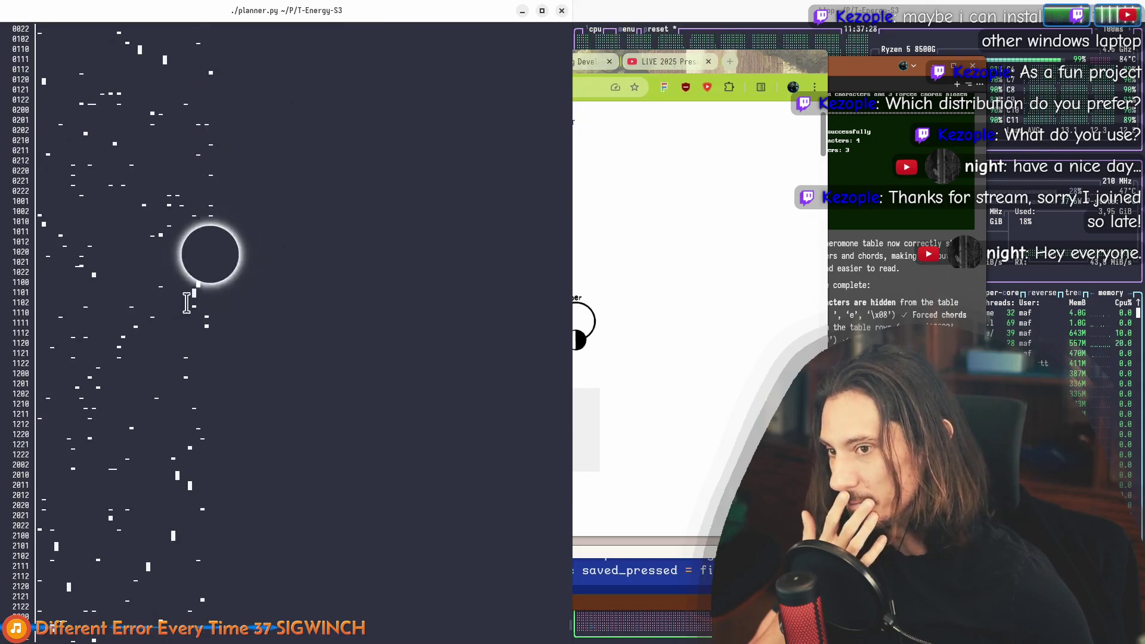
Step: Scroll the planner output to the generation 1671 summary, then switch to the code editor
scroll(200, 292, "up", 7)
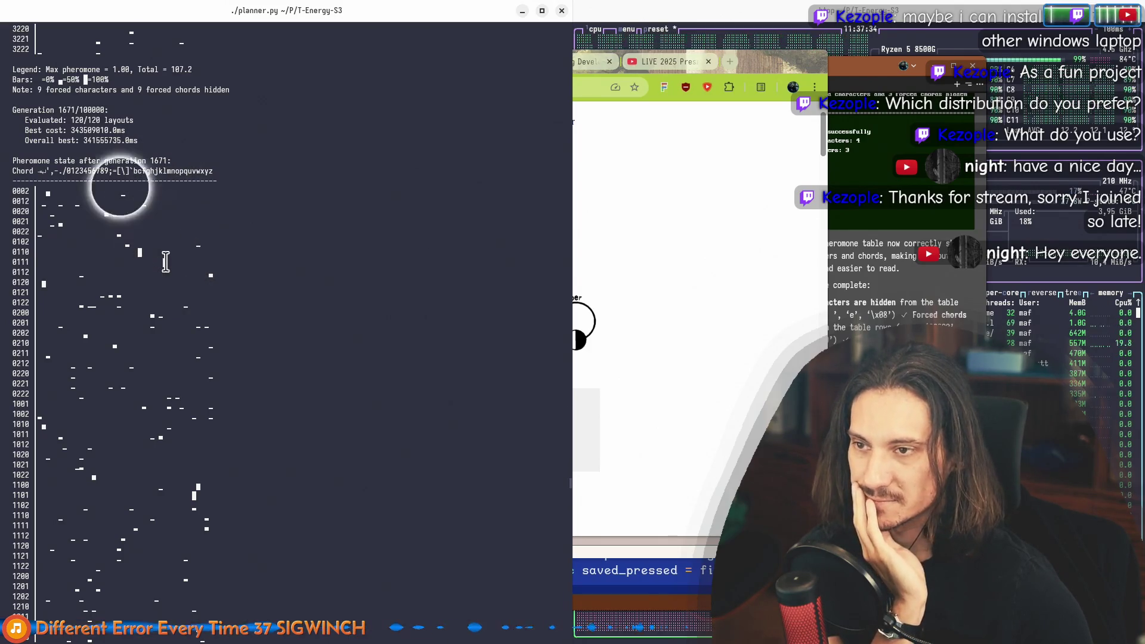
key("alt+Tab")
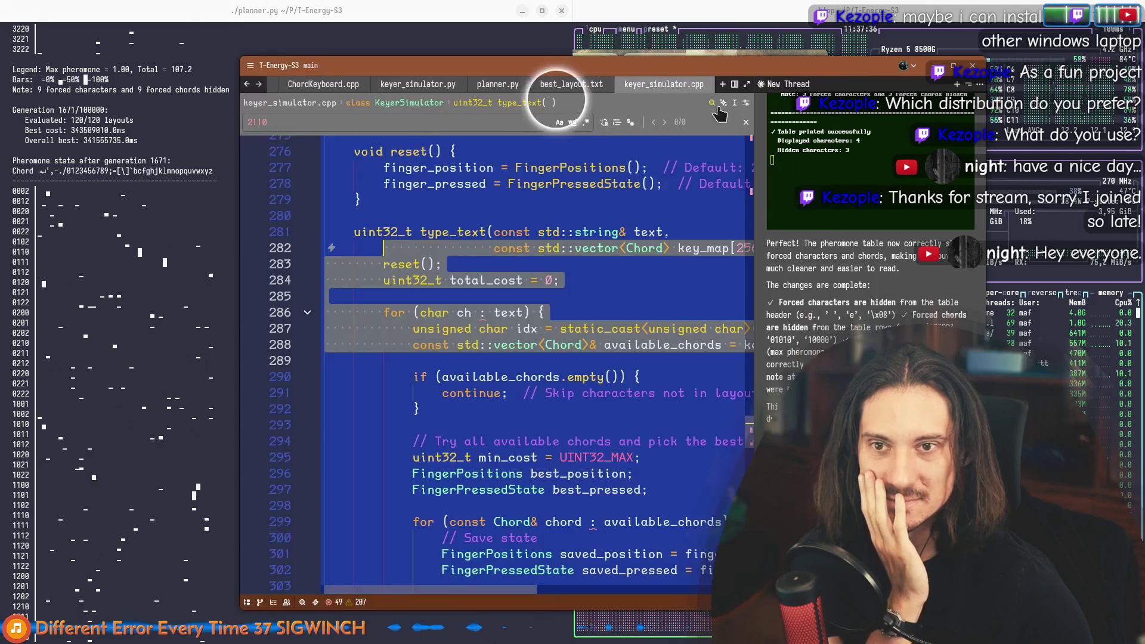
Step: Open best_layout.txt and select the total cost 340141205.0ms and average cost 120.35ms per character
left_click(571, 83)
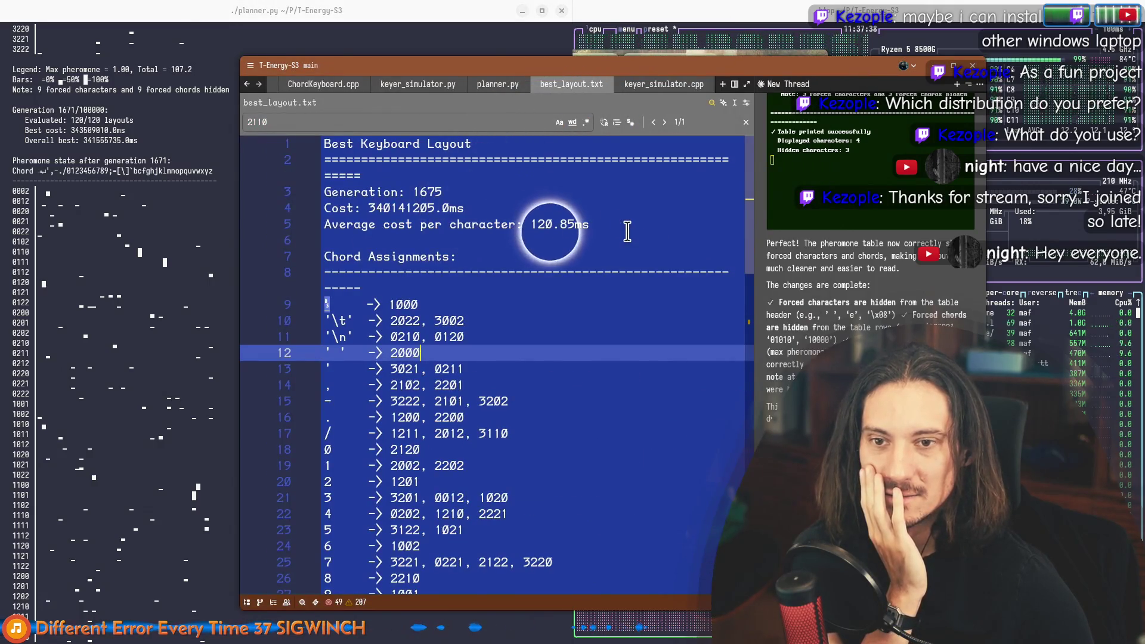
left_click(591, 223)
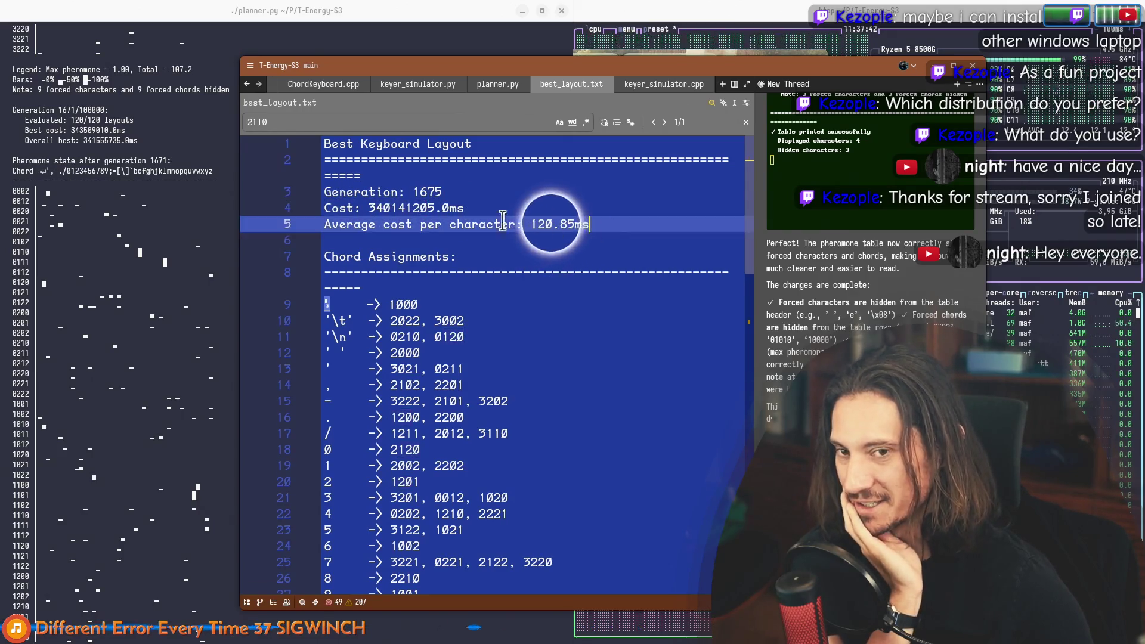
left_click(436, 224)
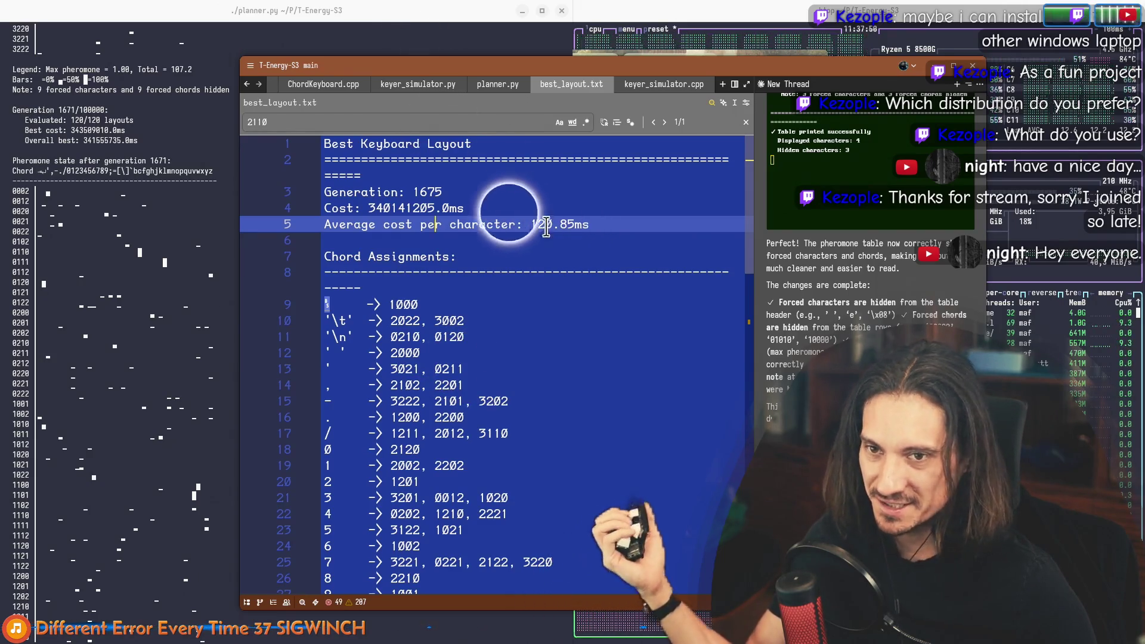
left_click(463, 208)
left_click(366, 208, "shift")
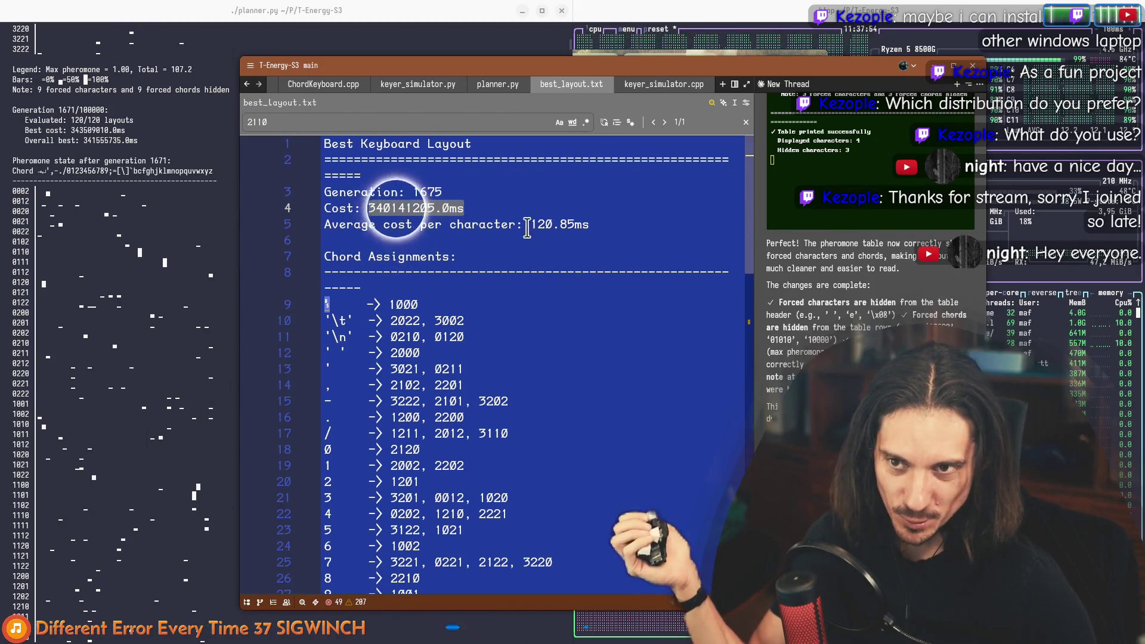
left_click_drag(606, 226, 414, 225)
left_click(417, 226)
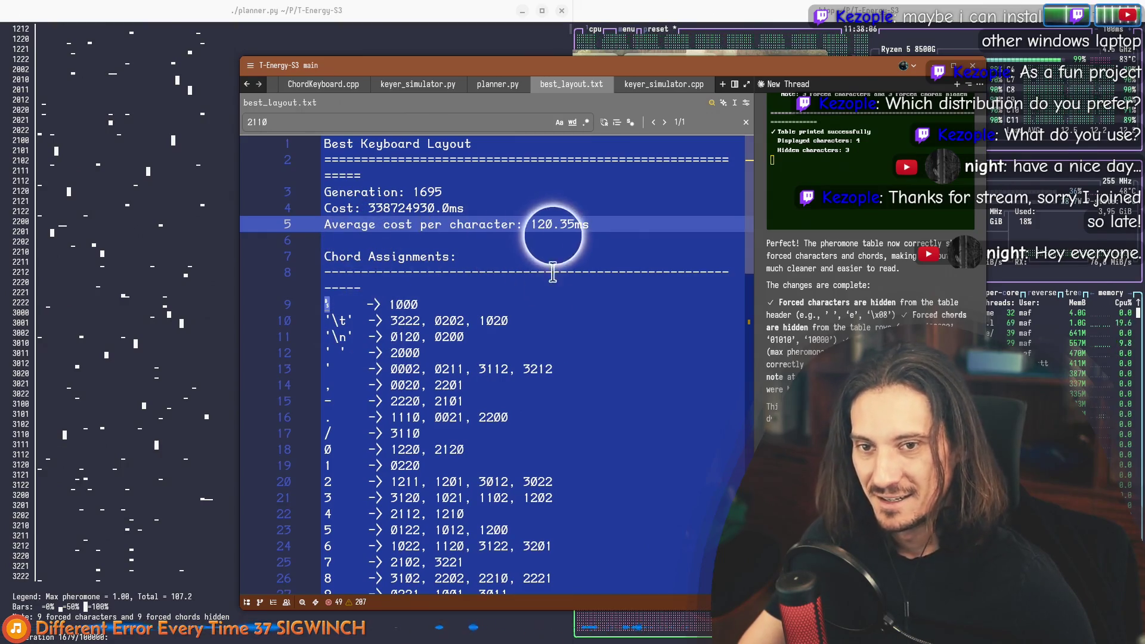
left_click_drag(603, 229, 427, 224)
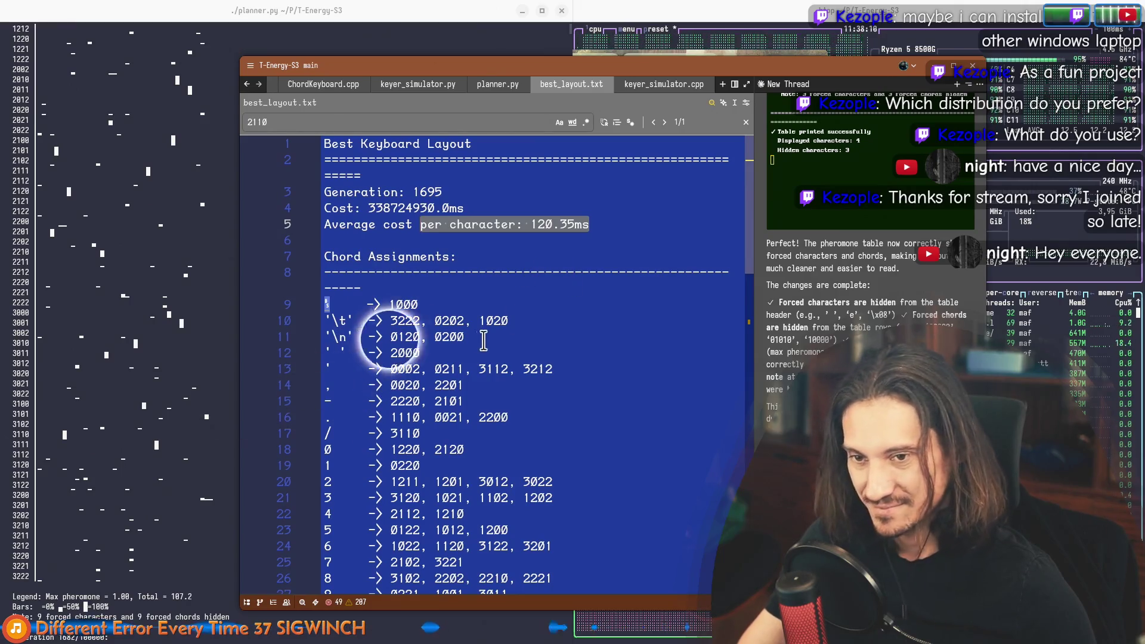
Step: Jump to chord 2110 and inspect the chords assigned to l
key("Return")
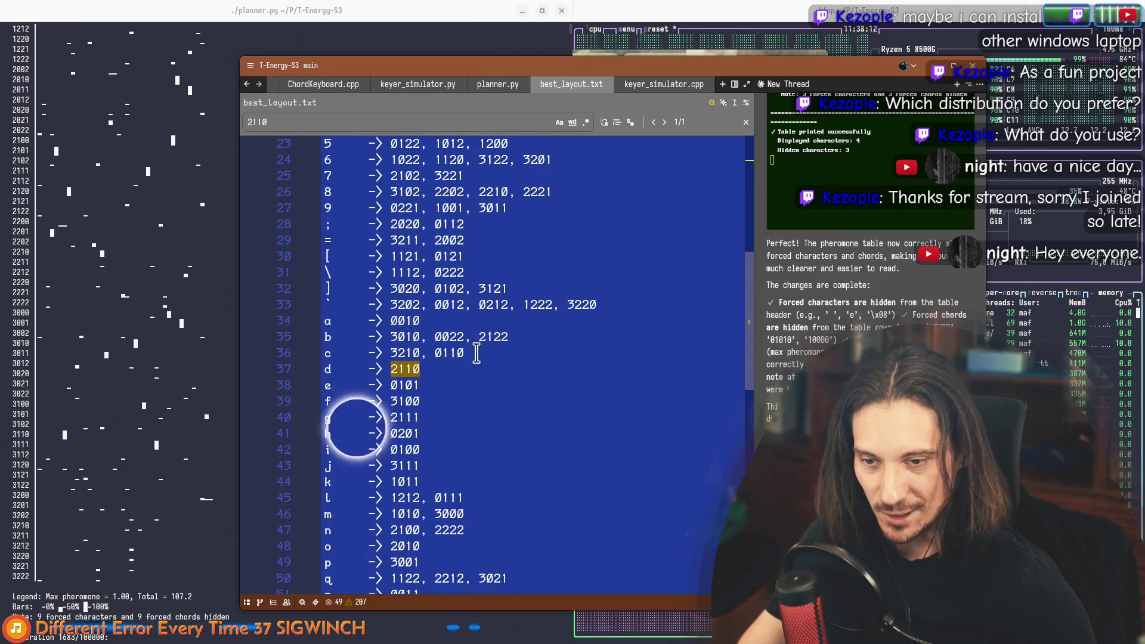
scroll(400, 445, "down", 2)
left_click(421, 398)
double_click(414, 395)
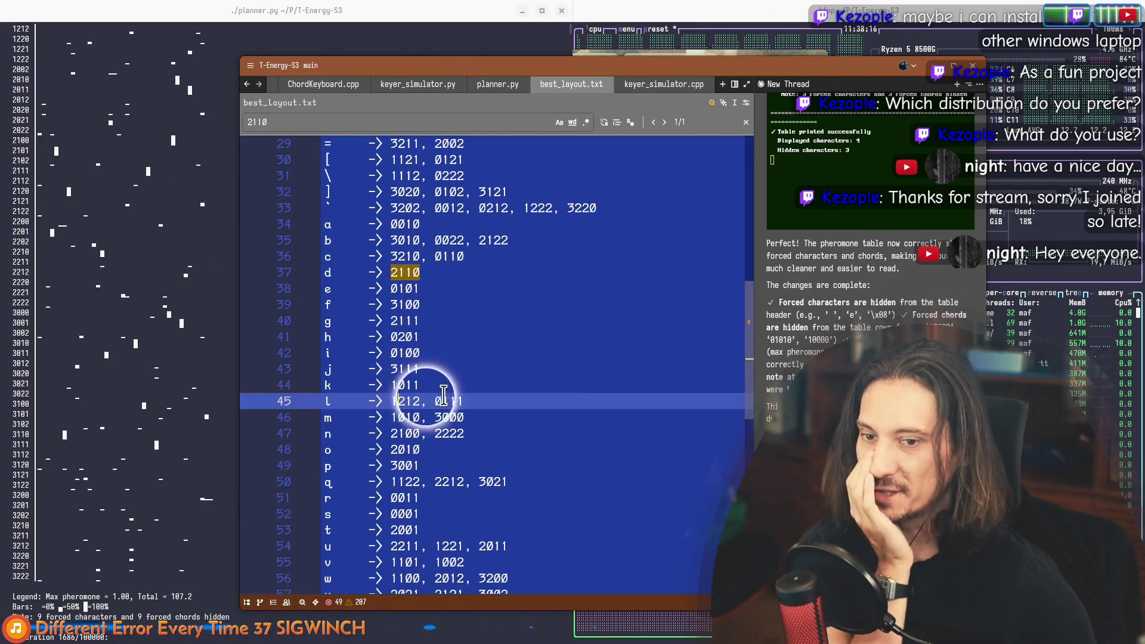
left_click_drag(455, 401, 365, 399)
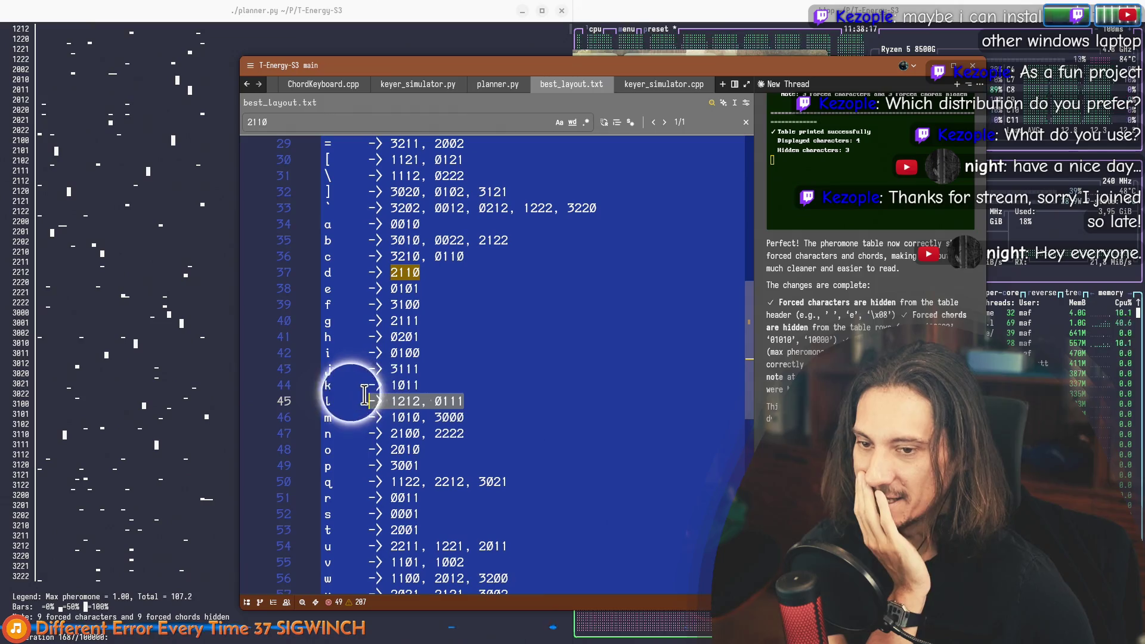
left_click(323, 401)
Step: Alternate between the planner's live output and best_layout.txt
left_click(144, 429)
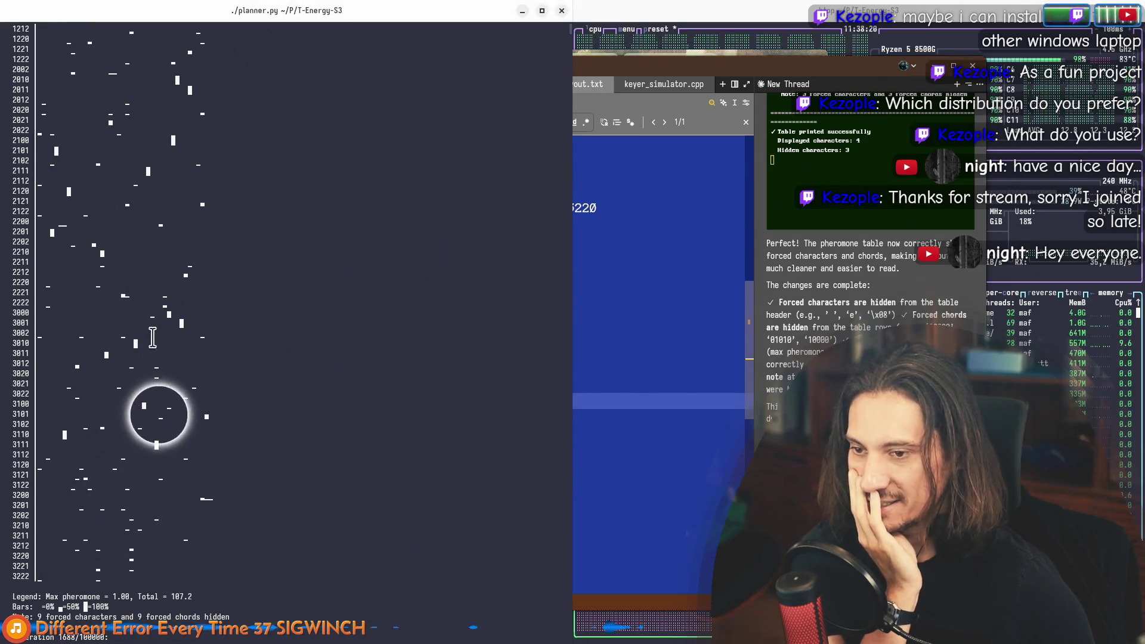
left_click(656, 385)
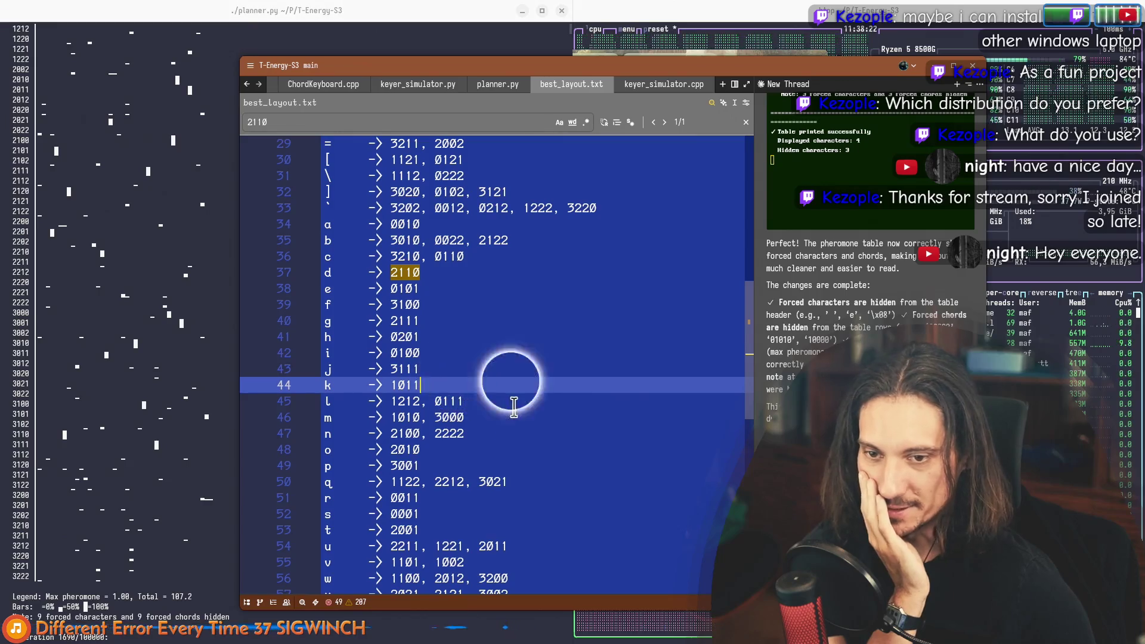
scroll(657, 388, "down", 6)
scroll(536, 379, "up", 5)
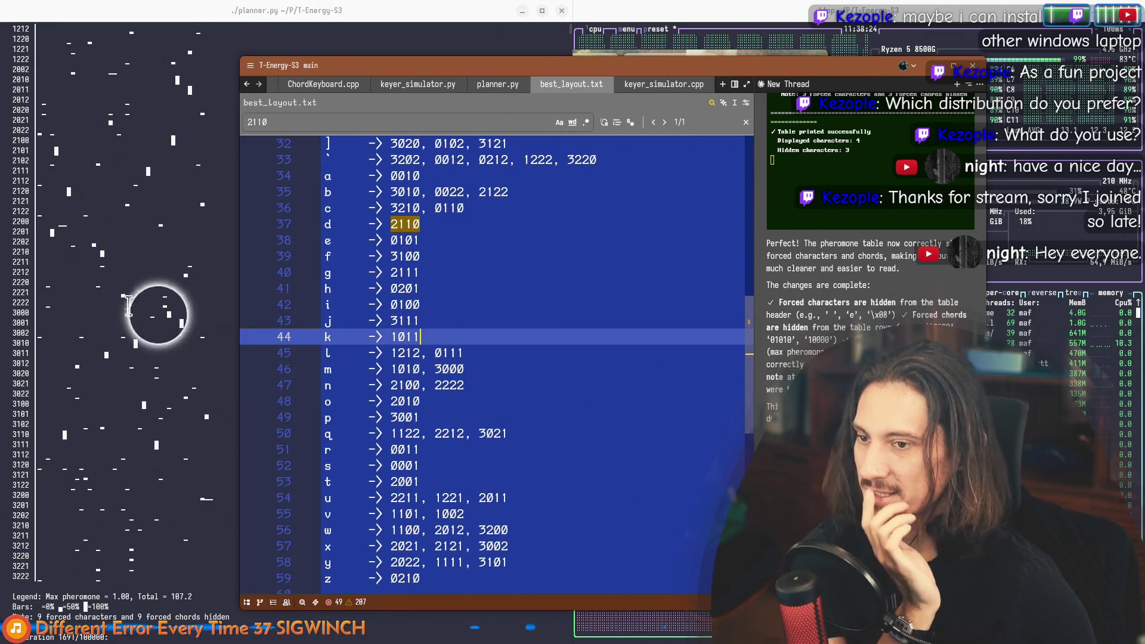
left_click(136, 293)
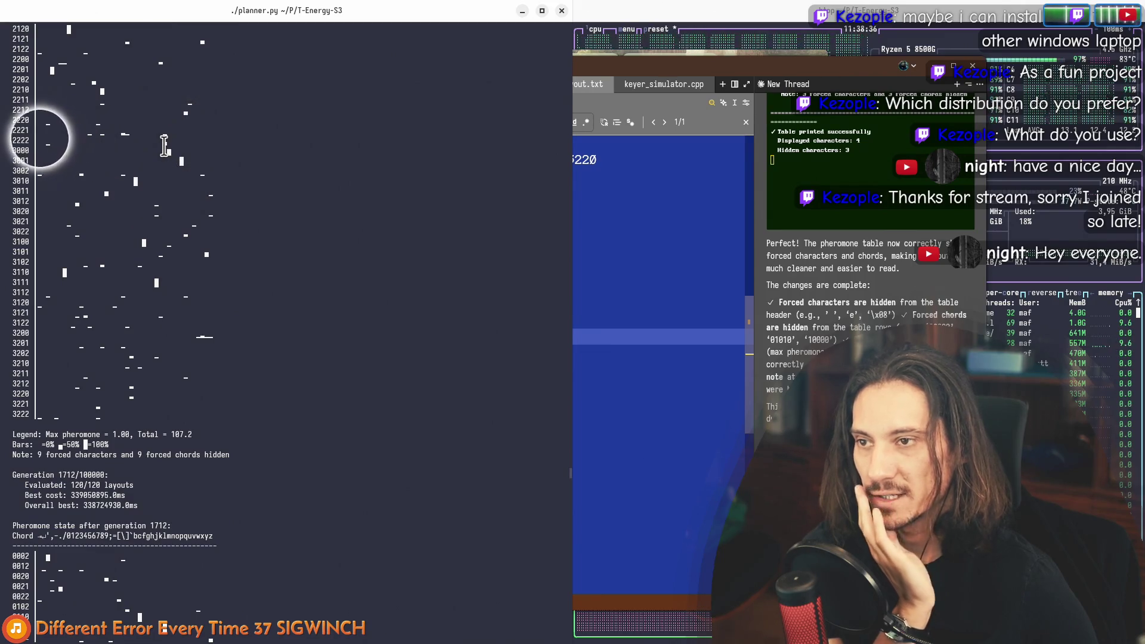
Step: Review the generation 1711 stats and pheromone table, then bring planner.py back up in Zed
scroll(166, 146, "up", 2)
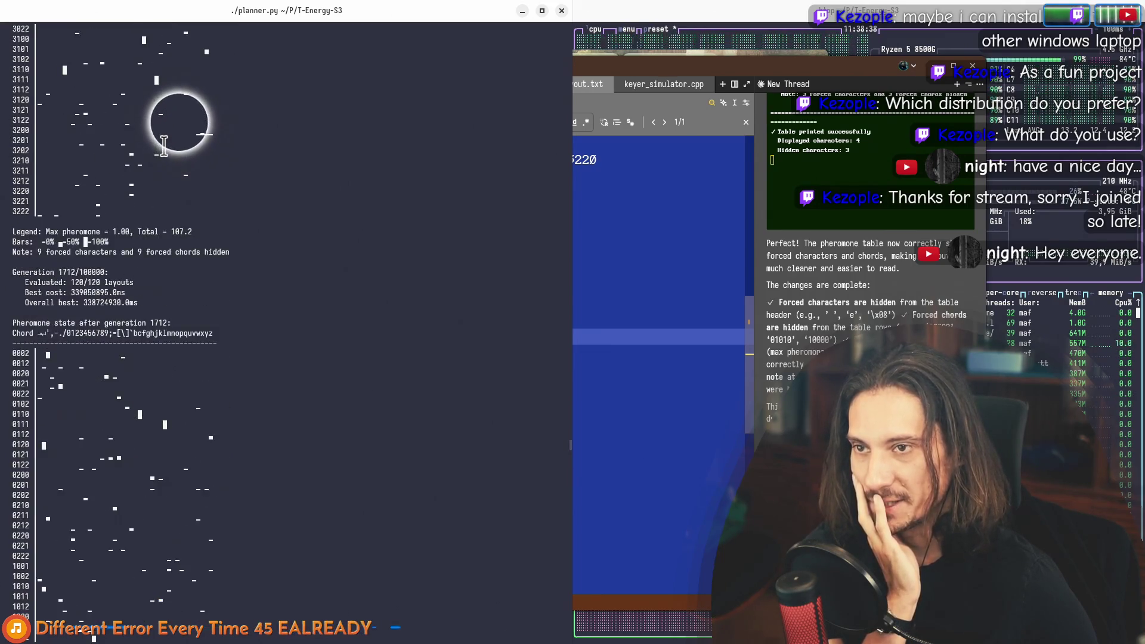
scroll(166, 146, "up", 20)
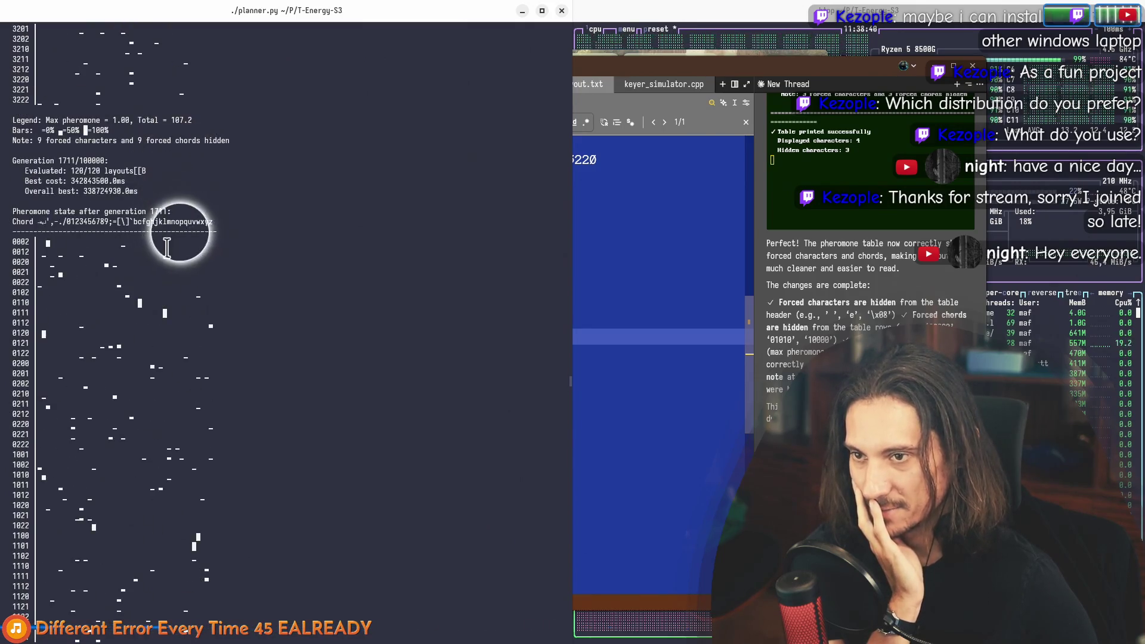
scroll(166, 220, "down", 4)
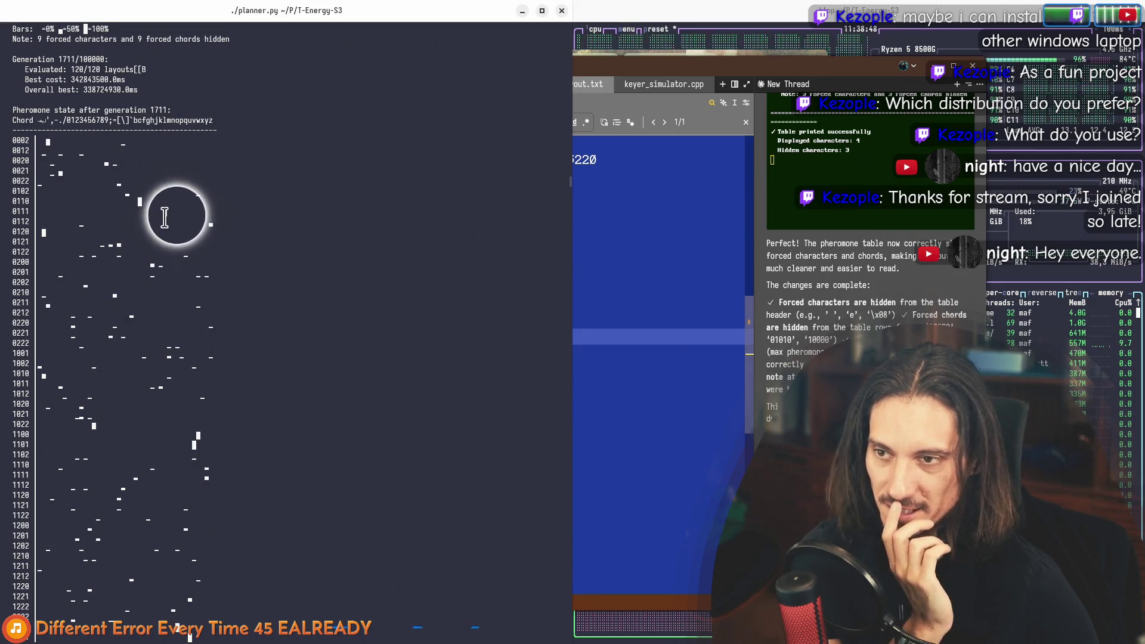
left_click(615, 291)
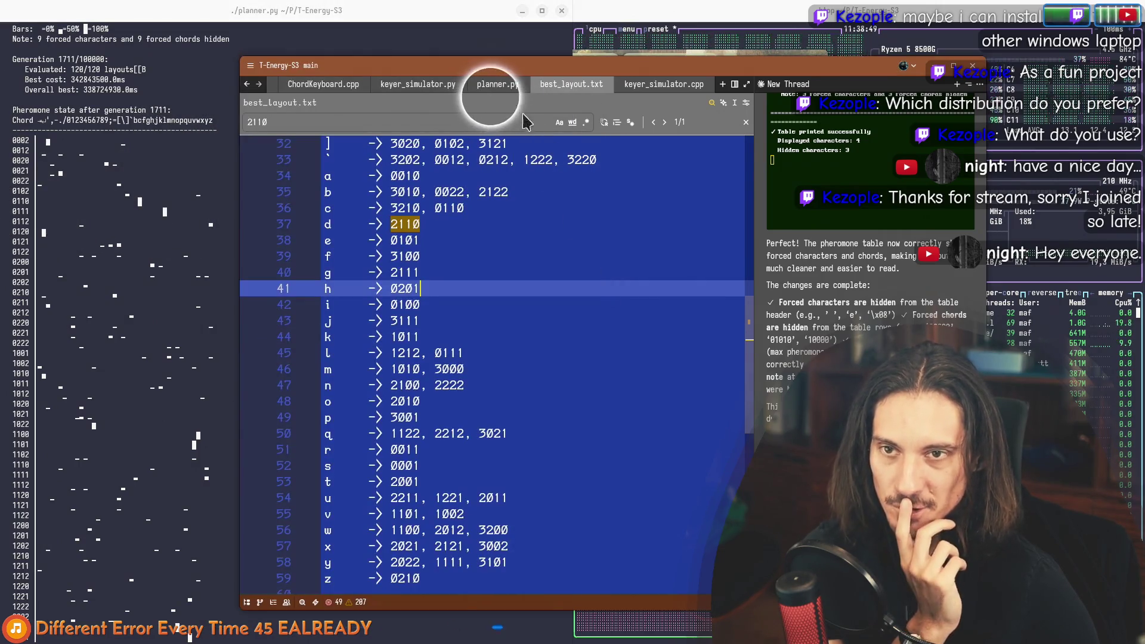
left_click(498, 84)
Step: Add an "l": "0111" entry after "r" in forced_assignments and save planner.py
scroll(527, 411, "down", 1)
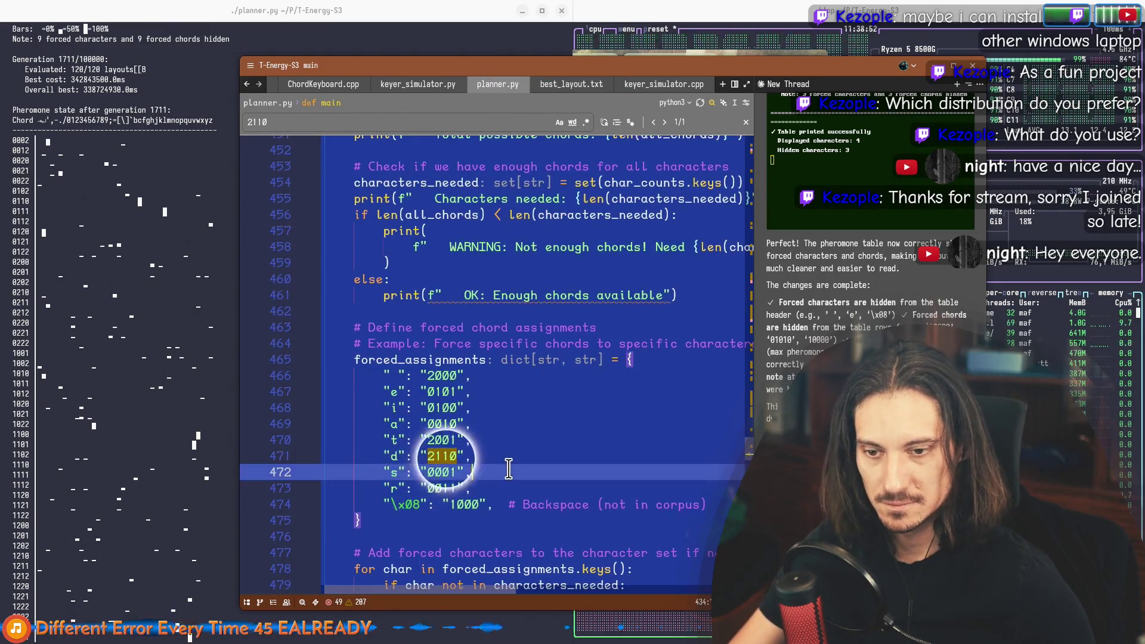
left_click(511, 455)
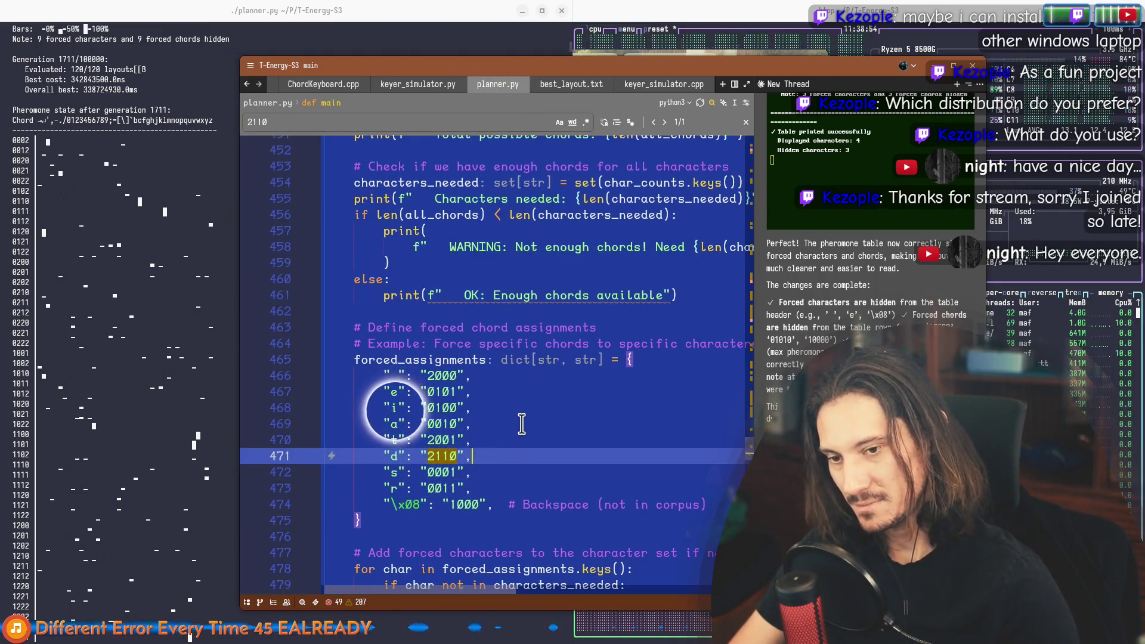
key("Down")
key("Down")
key("Return")
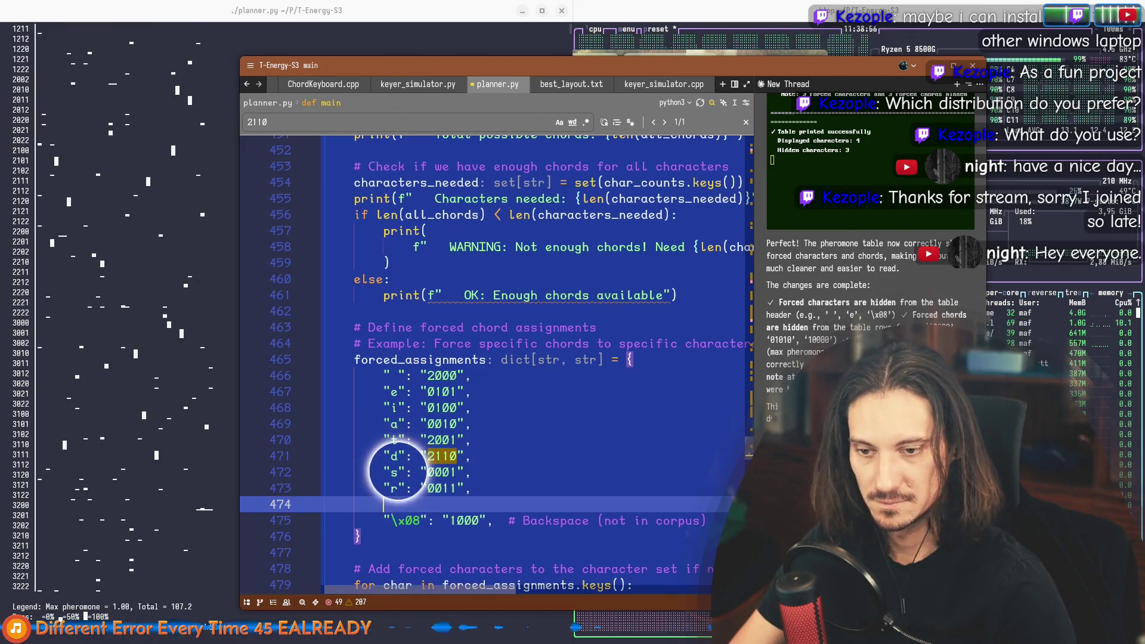
type("l\": \"")
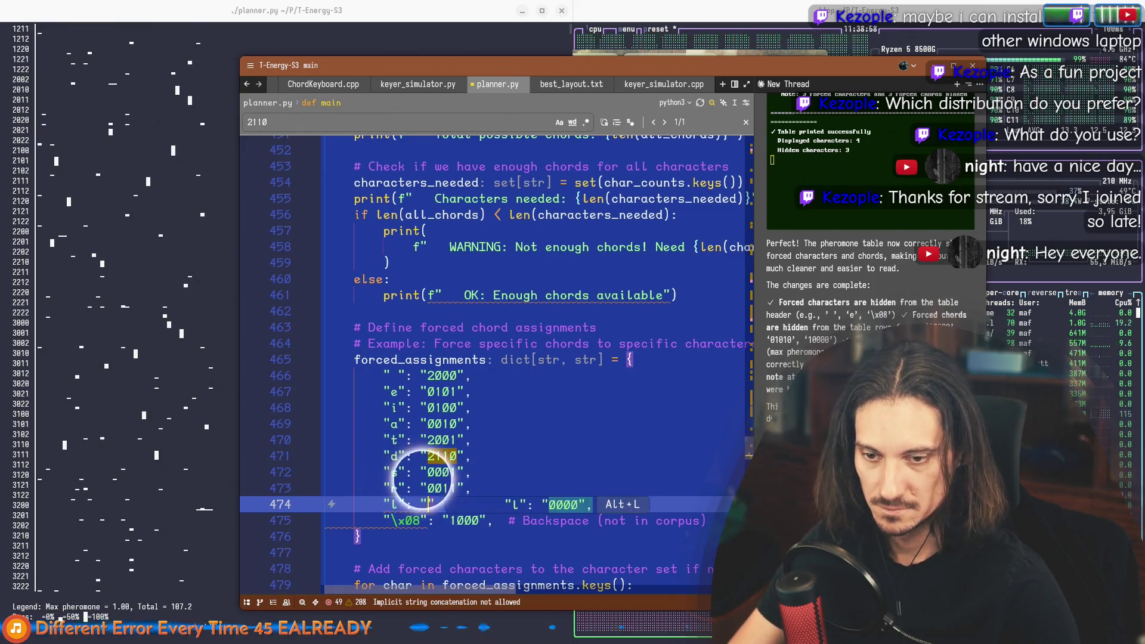
type("0111\",")
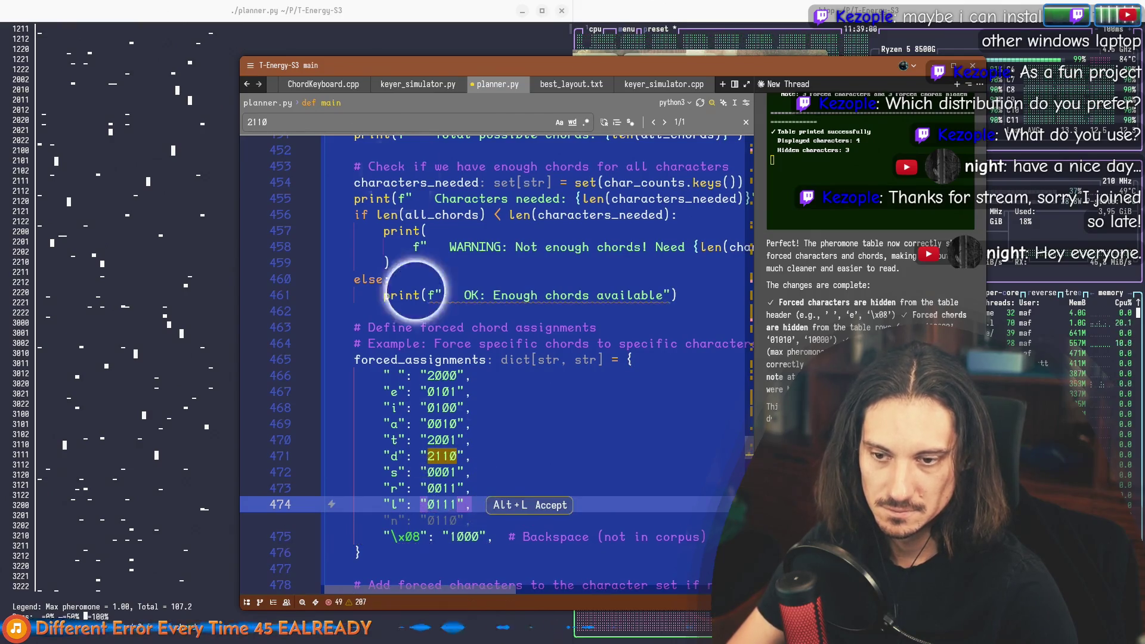
key("ctrl+s")
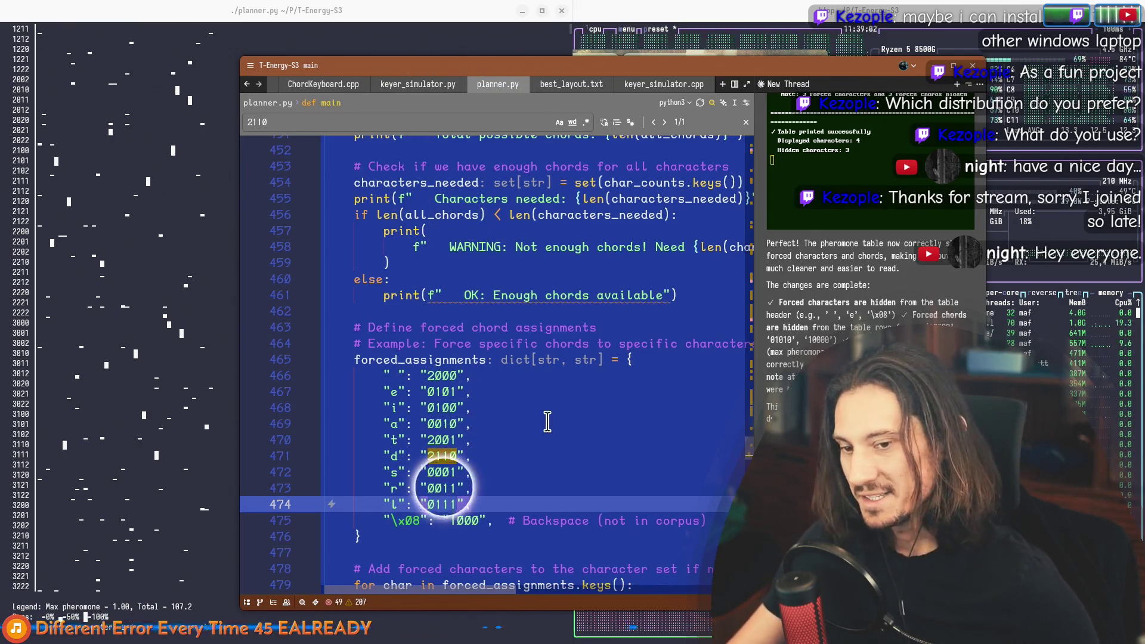
Step: Check the planner's output, then return to the forced_assignments block in Zed
left_click(127, 191)
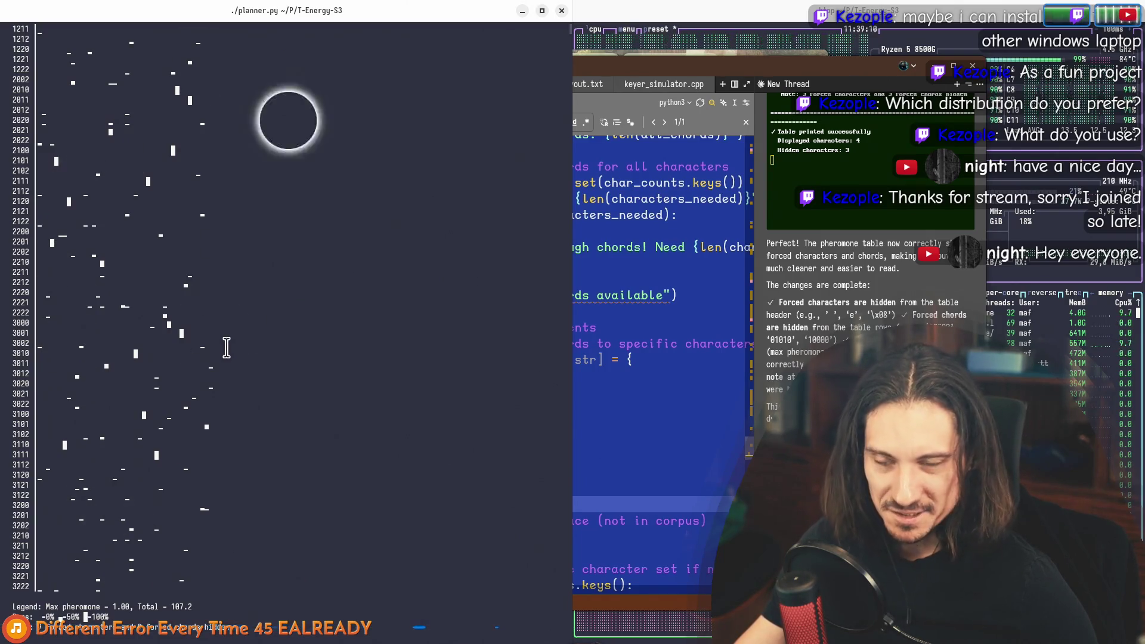
left_click(602, 262)
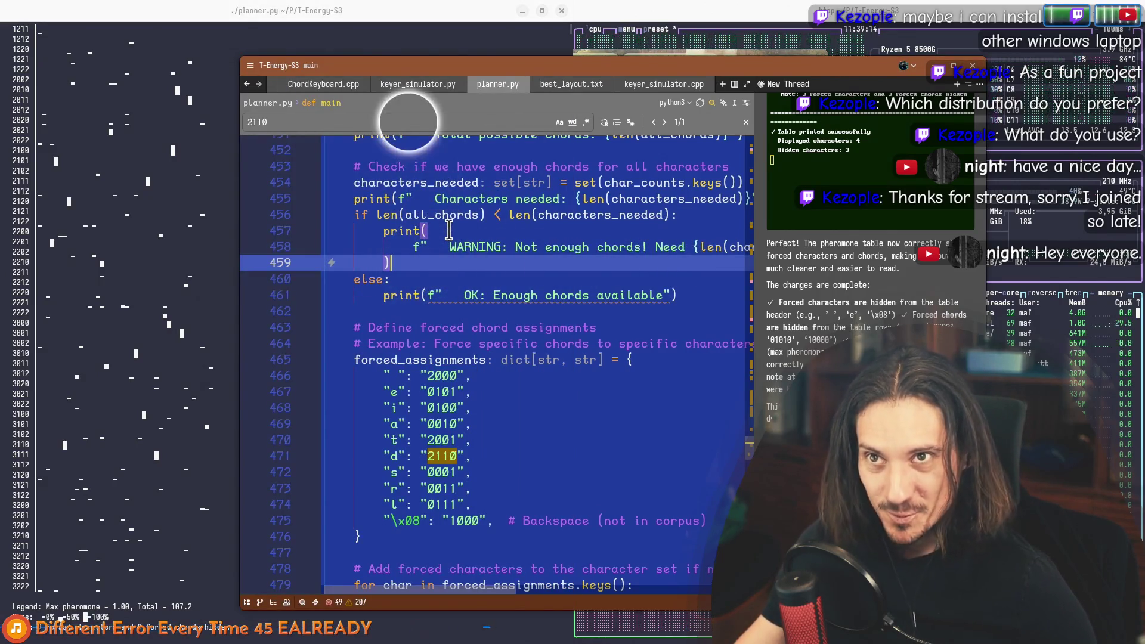
mouse_move(421, 219)
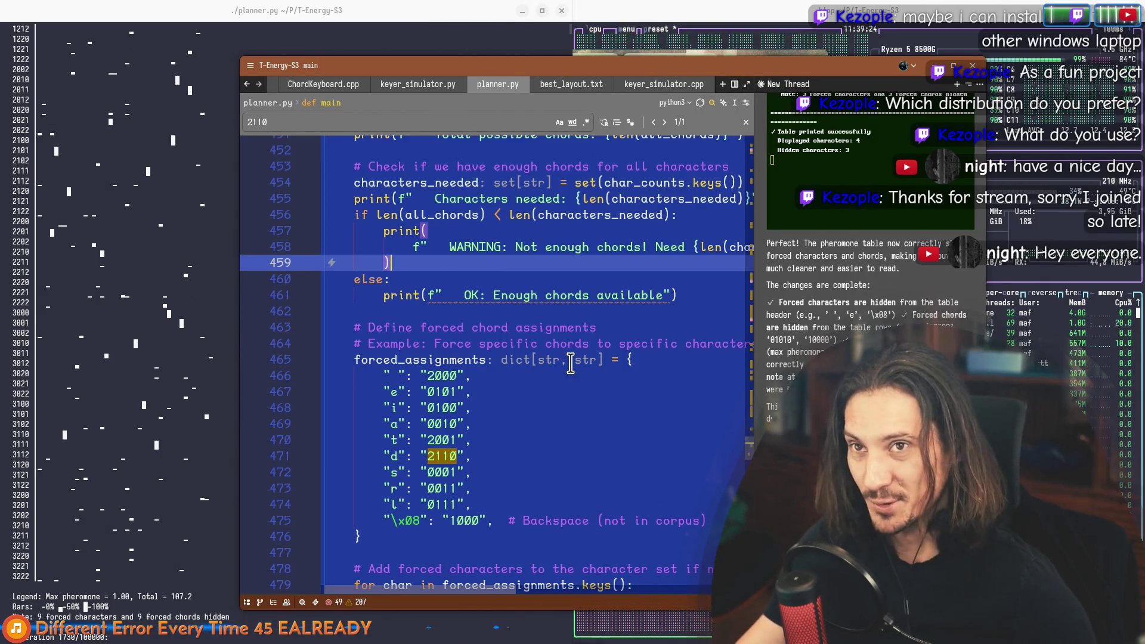
scroll(447, 343, "up", 10)
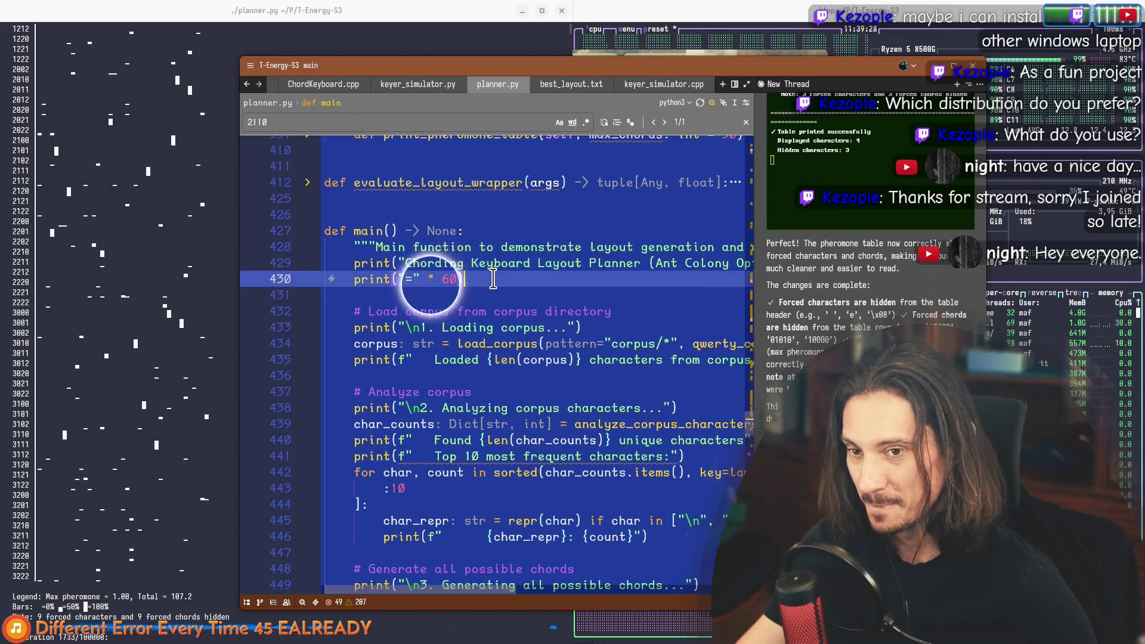
left_click(392, 263)
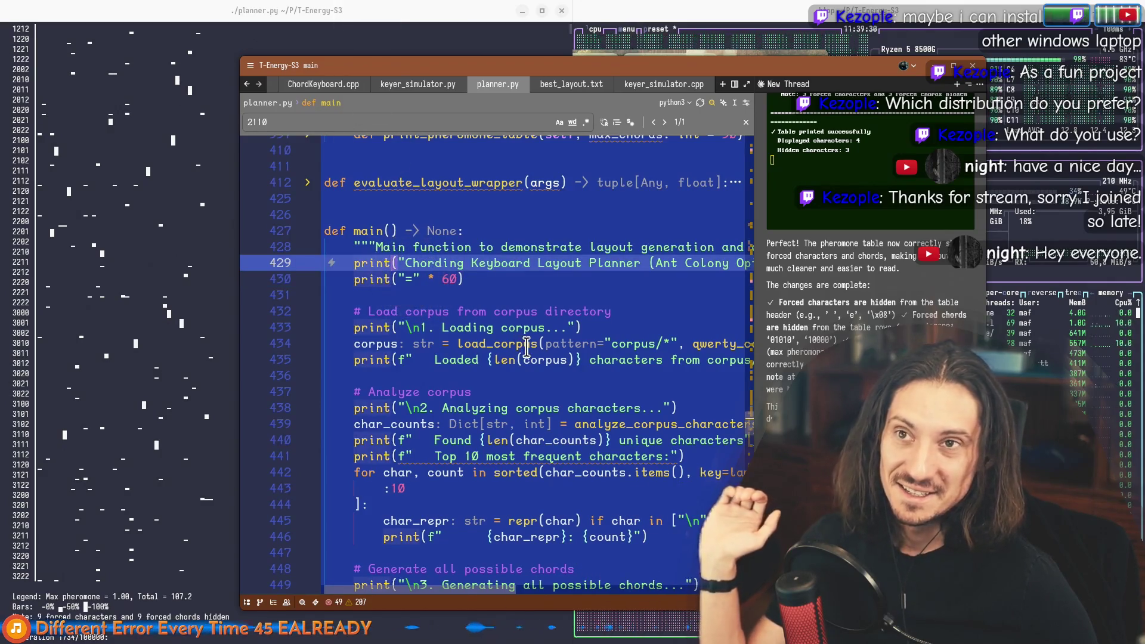
mouse_move(525, 346)
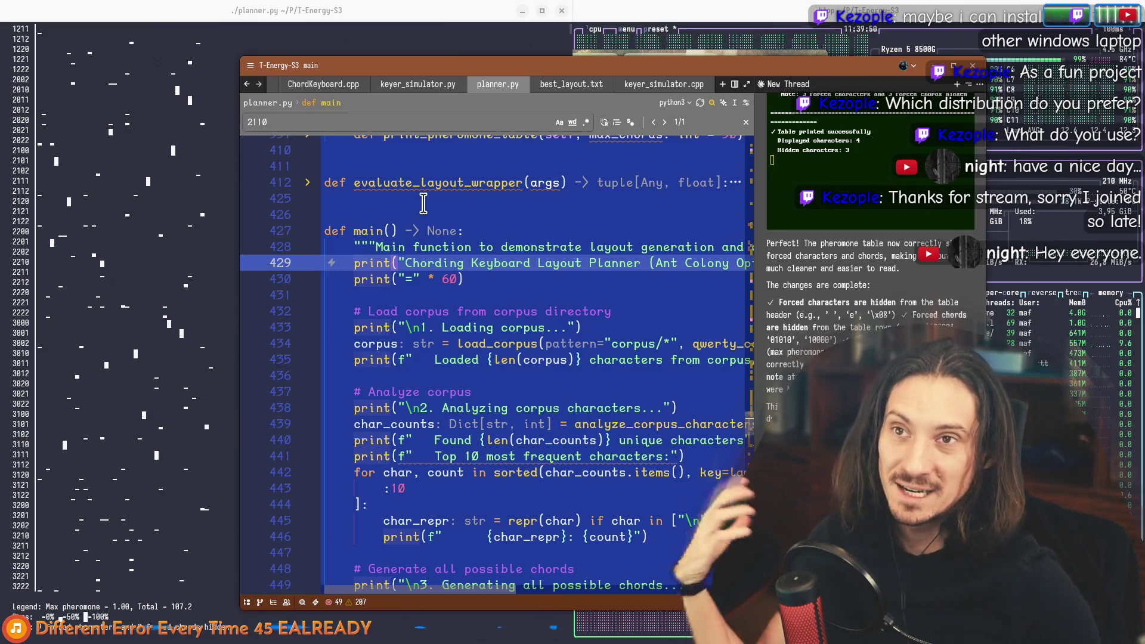
double_click(346, 231)
left_click_drag(347, 234, 504, 283)
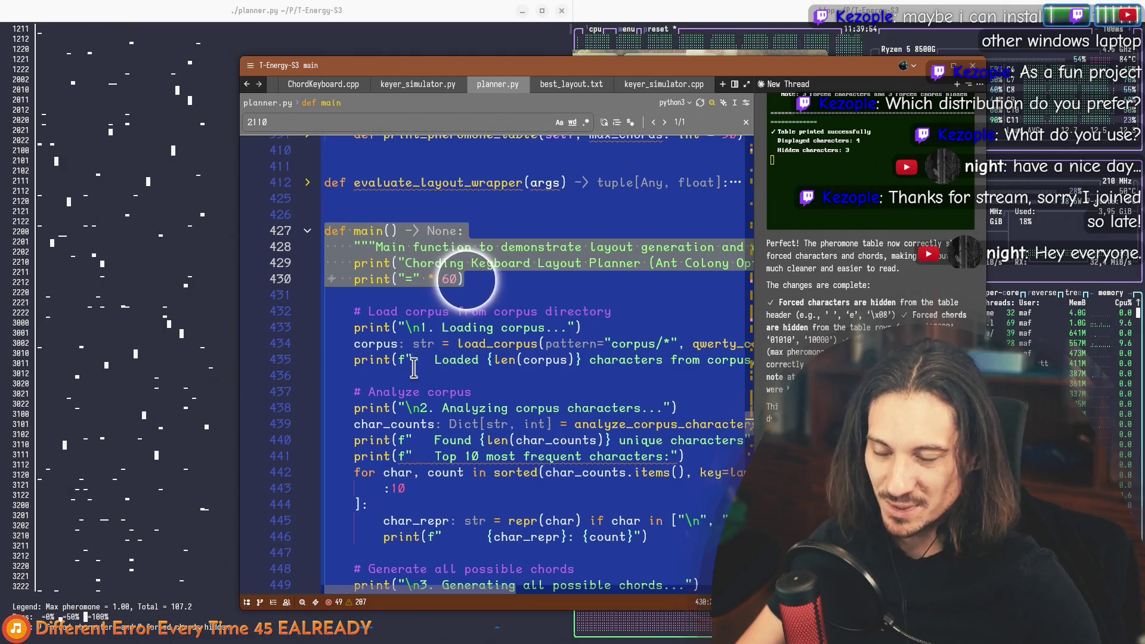
left_click_drag(382, 373, 321, 327)
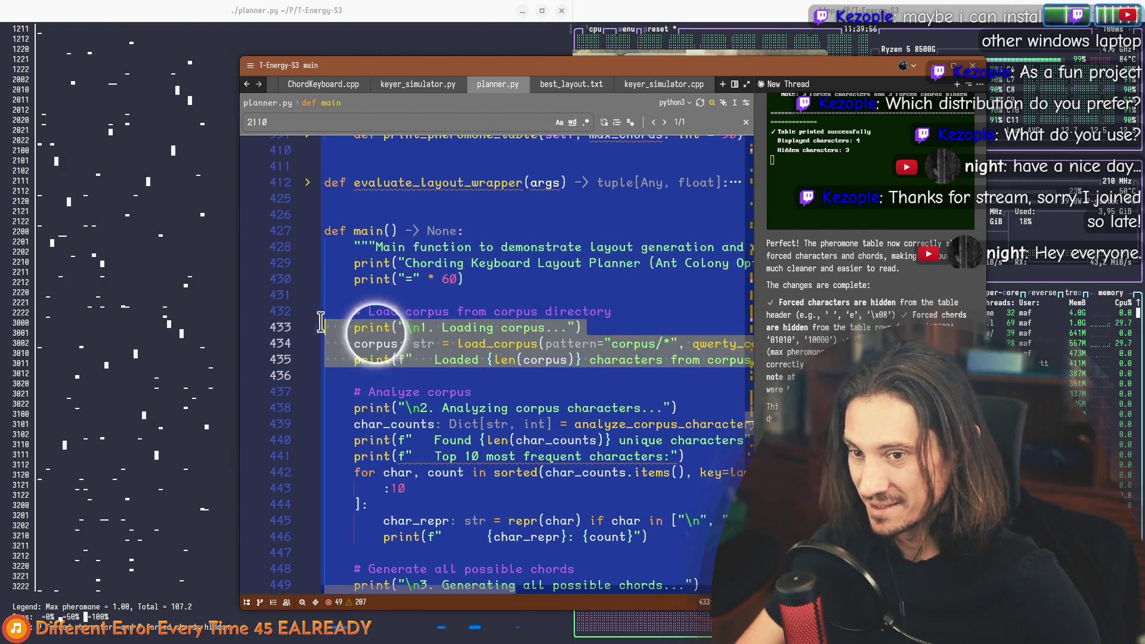
left_click(472, 280)
left_click_drag(325, 232, 493, 290)
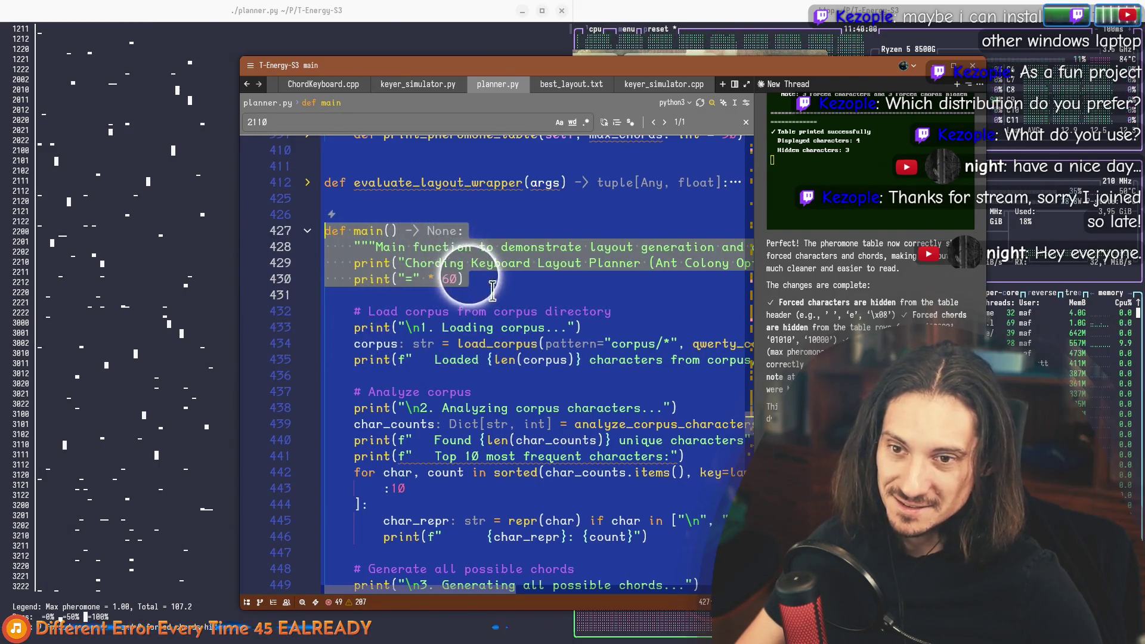
key("Escape")
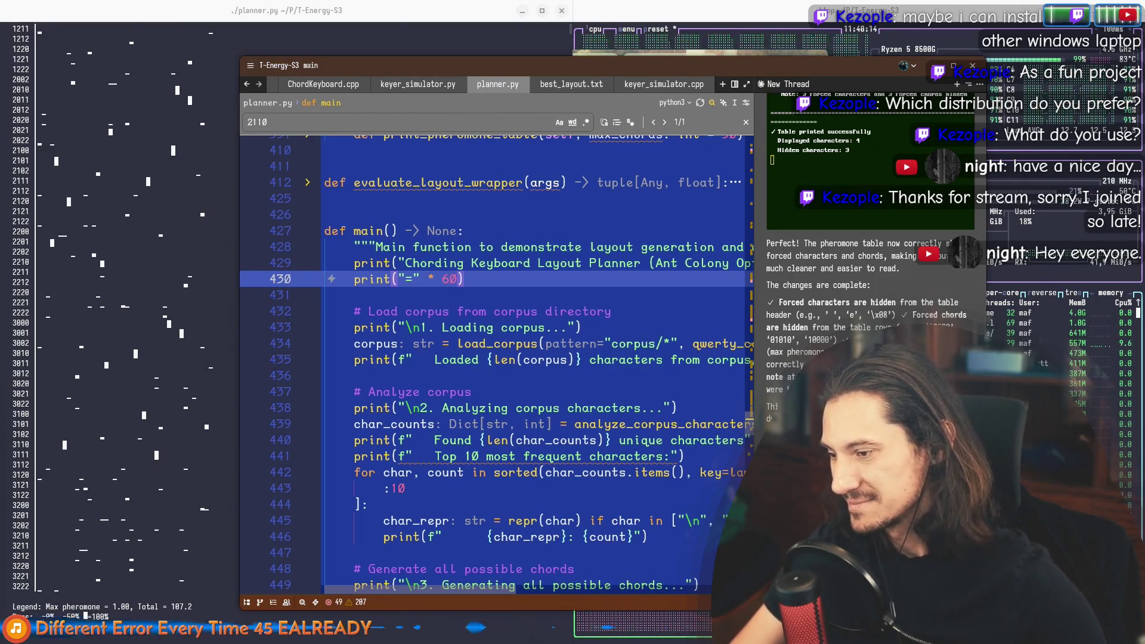
key("super+e")
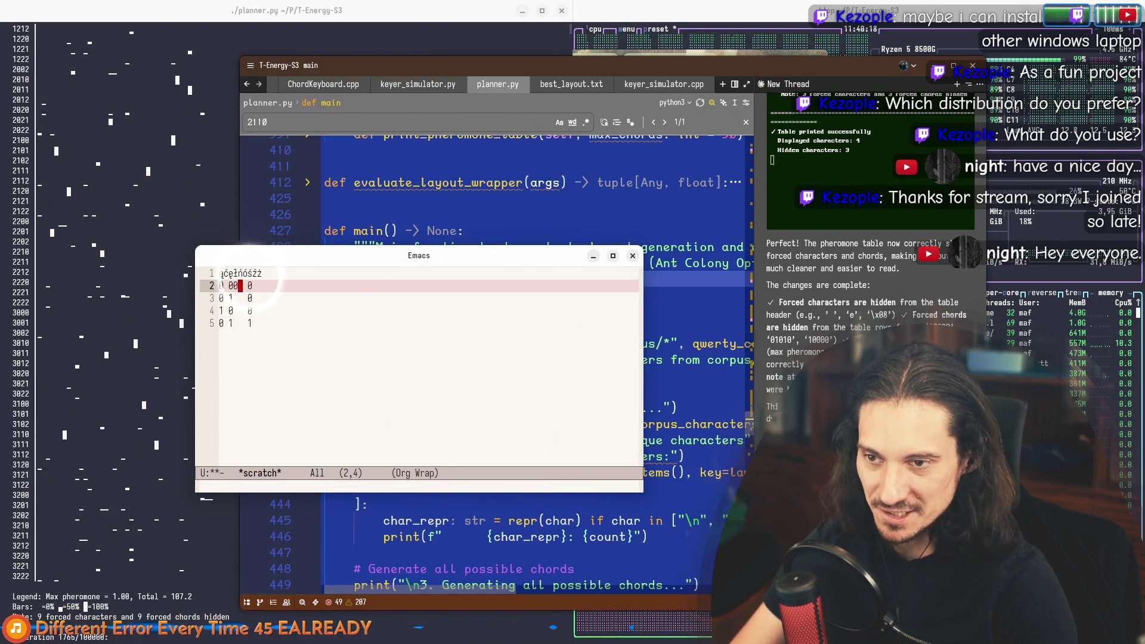
Step: Finish the 0/1 scratch rows, close the Emacs scratch window, and raise the planner output
key("Down")
key("Down")
key("Down")
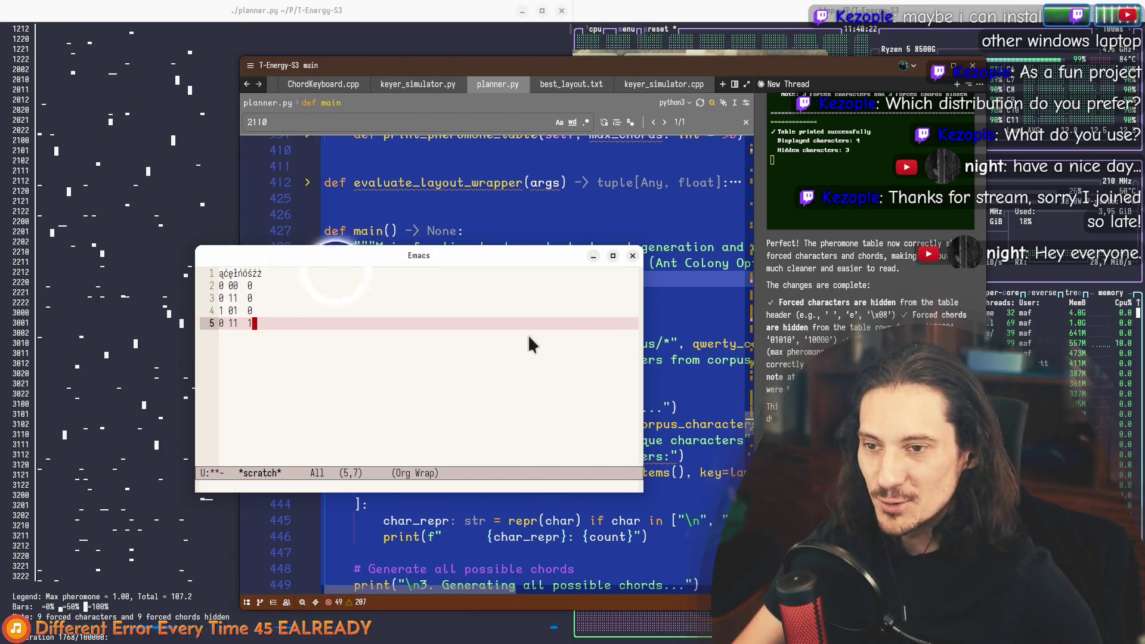
key("super+e")
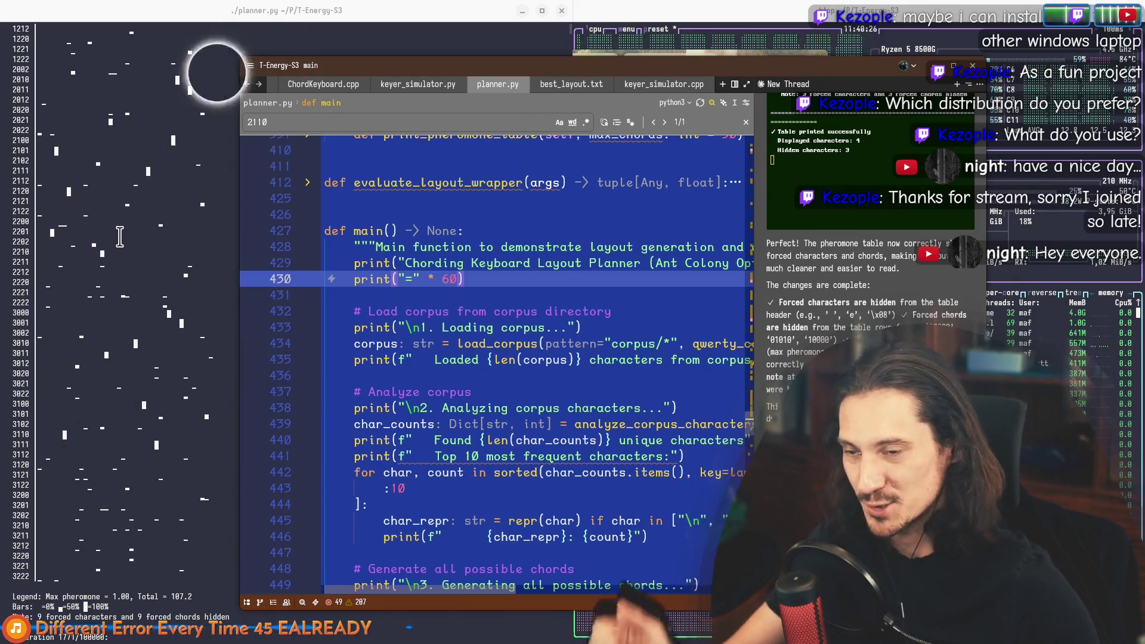
left_click(102, 257)
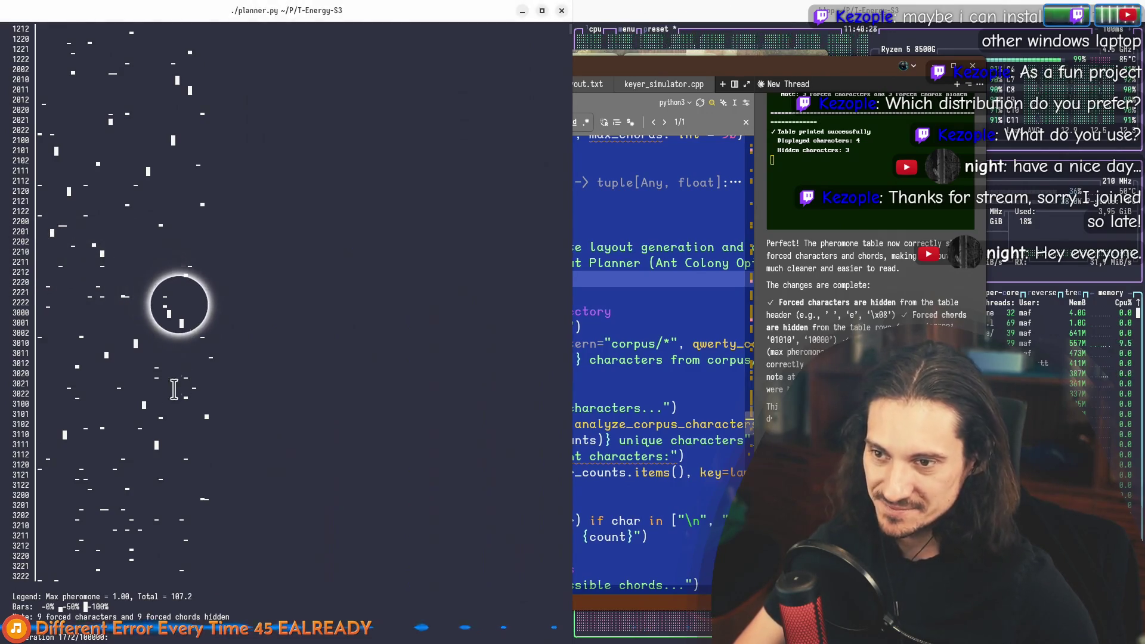
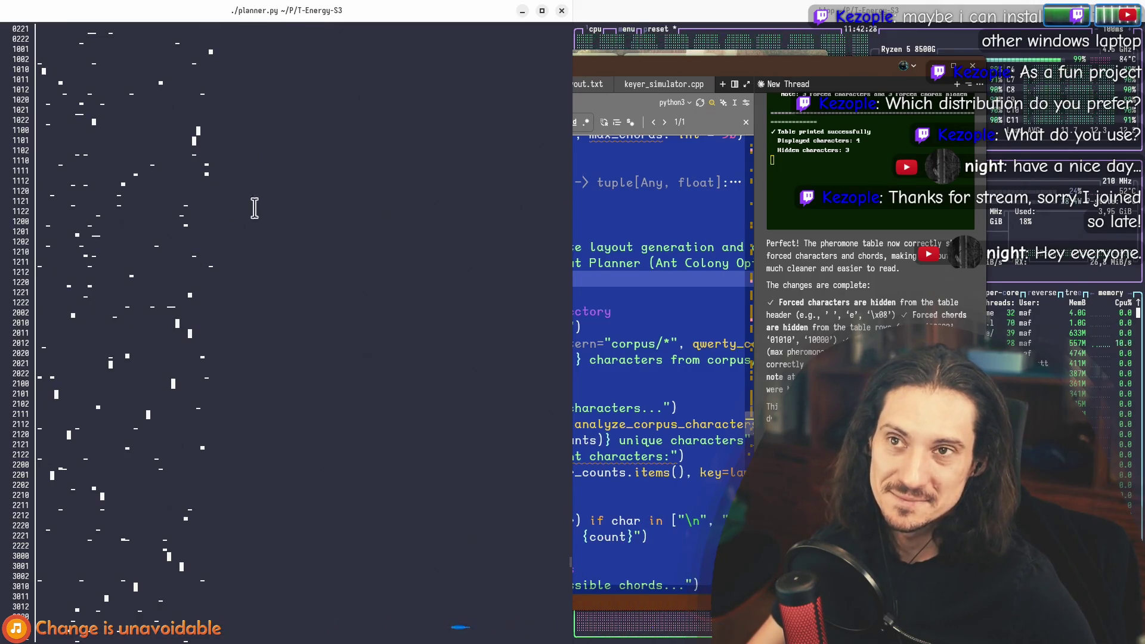
Step: Check the main() definition in planner.py in Zed, then glance at the planner's terminal output
left_click(614, 215)
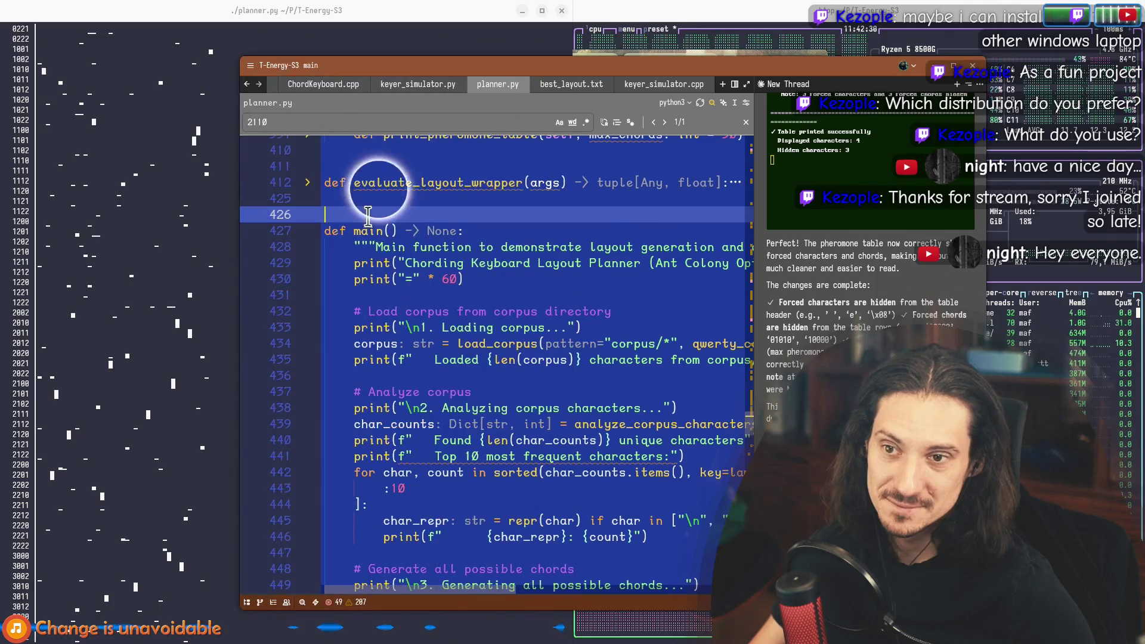
left_click(333, 183)
left_click(382, 230)
left_click(465, 231)
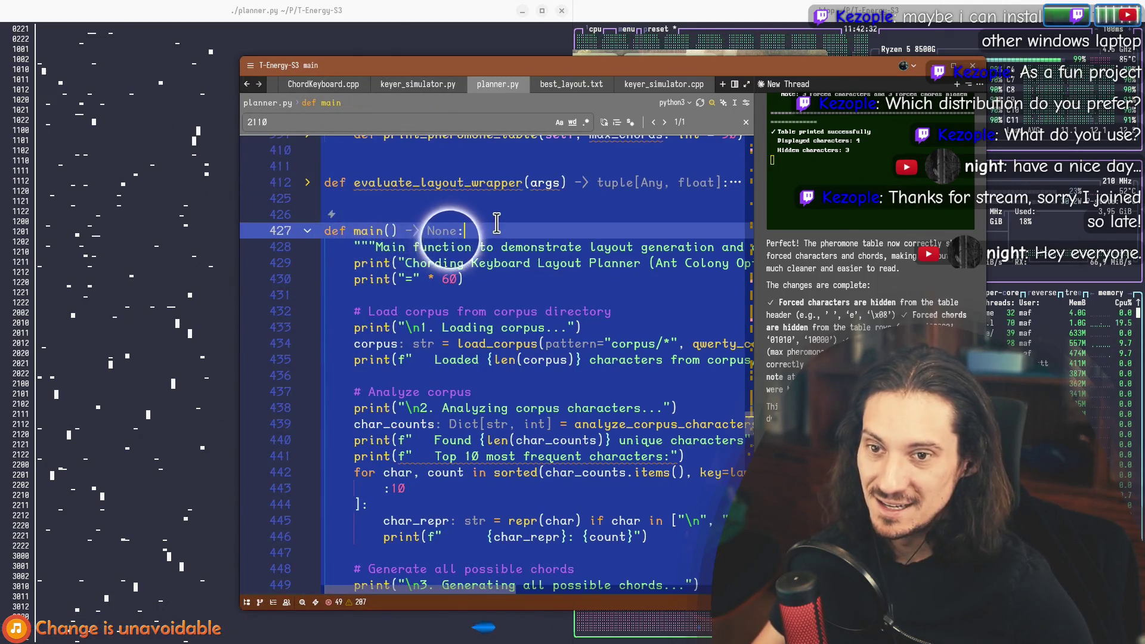
left_click(39, 67)
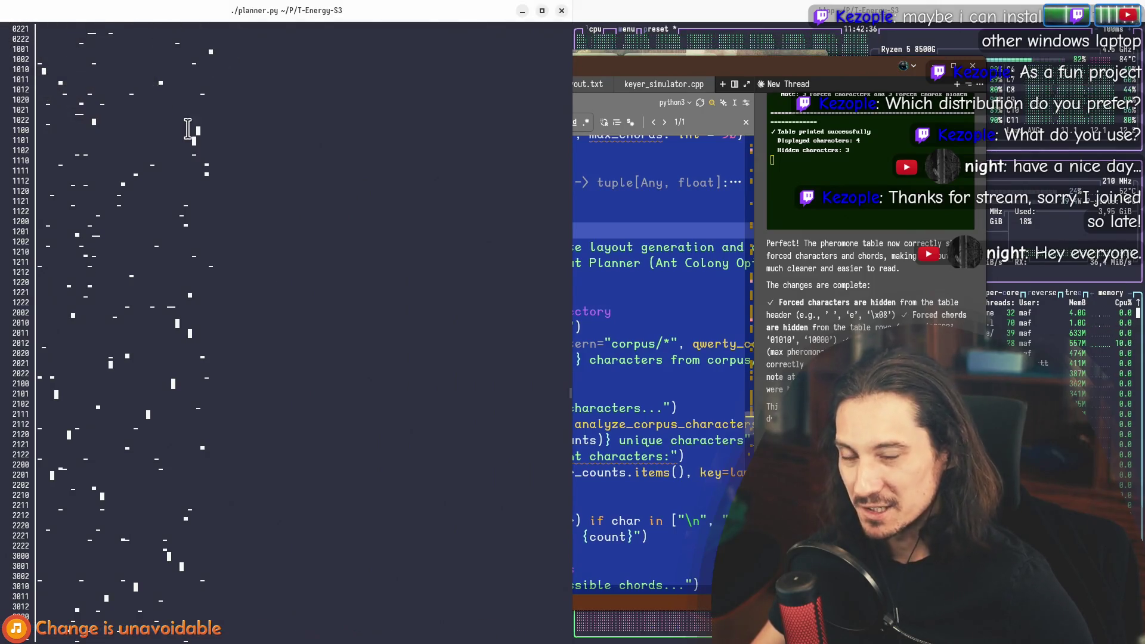
Step: Find the type_text method in keyer_simulator.cpp, comparing it with the planner's pheromone output
left_click(662, 82)
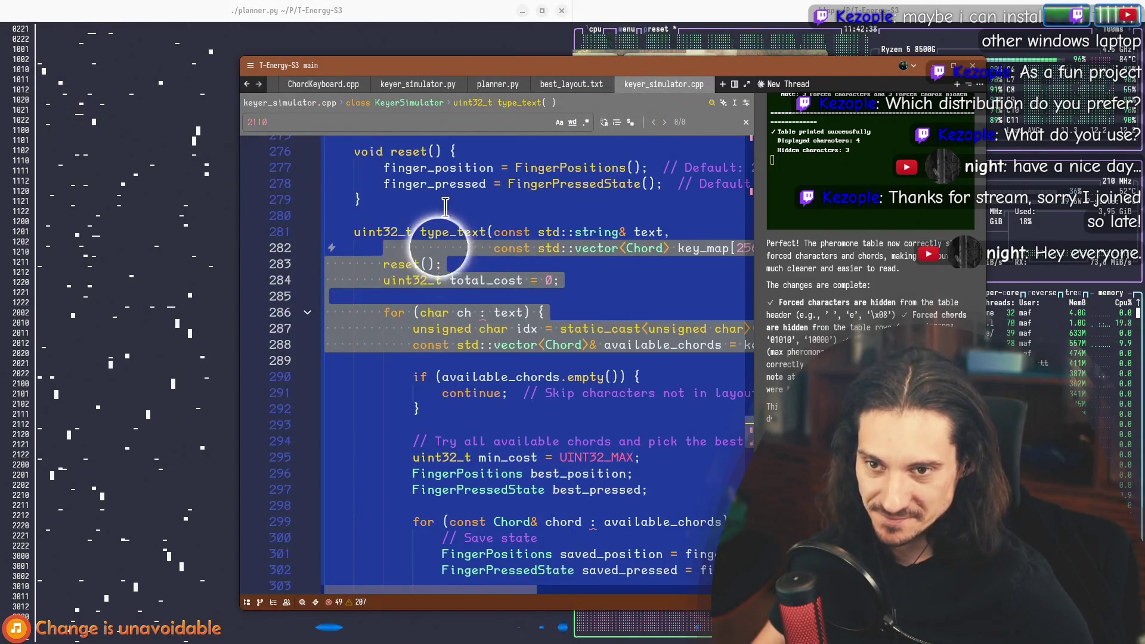
left_click(435, 232)
mouse_move(434, 234)
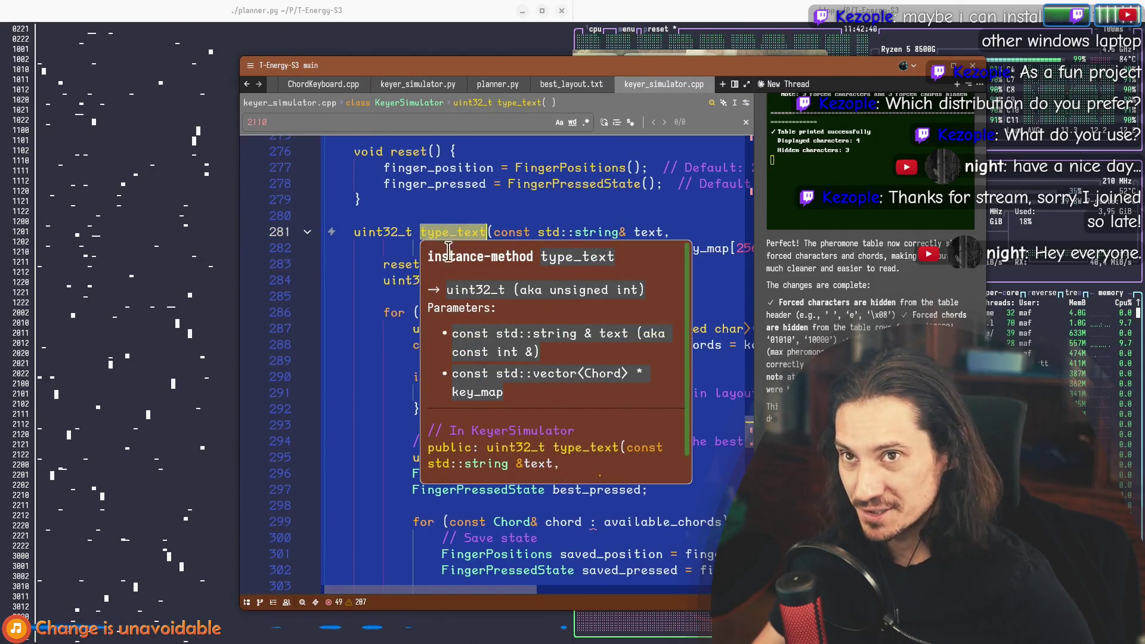
left_click(77, 278)
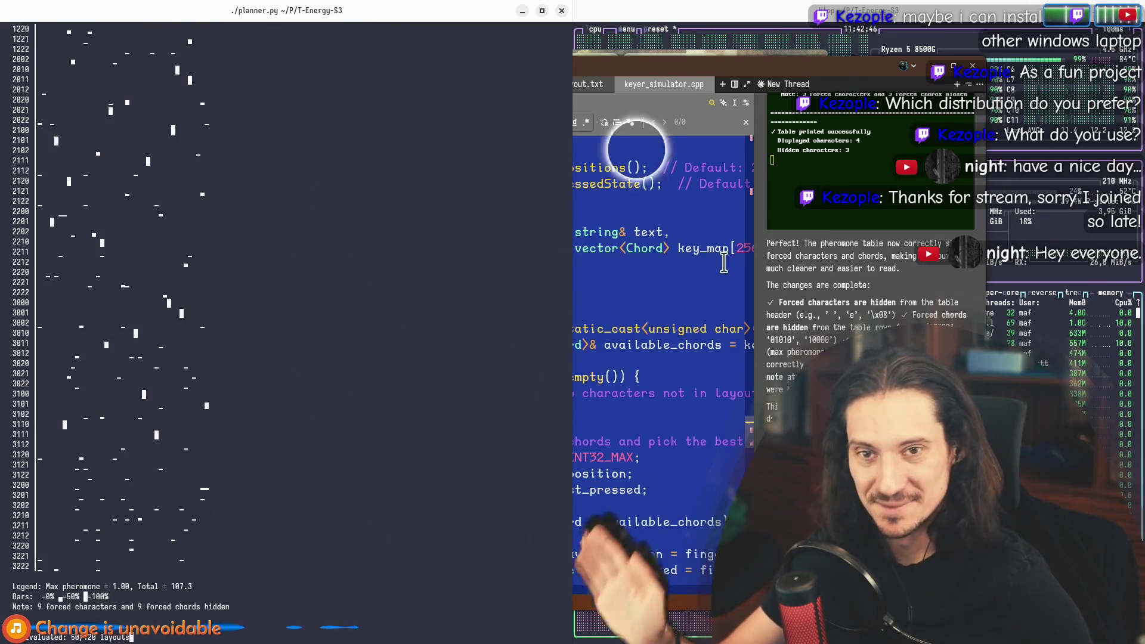
left_click(587, 103)
Step: Review the generation 1882 header and chord assignments, including tab's chords, then return to the planner output
left_click(555, 86)
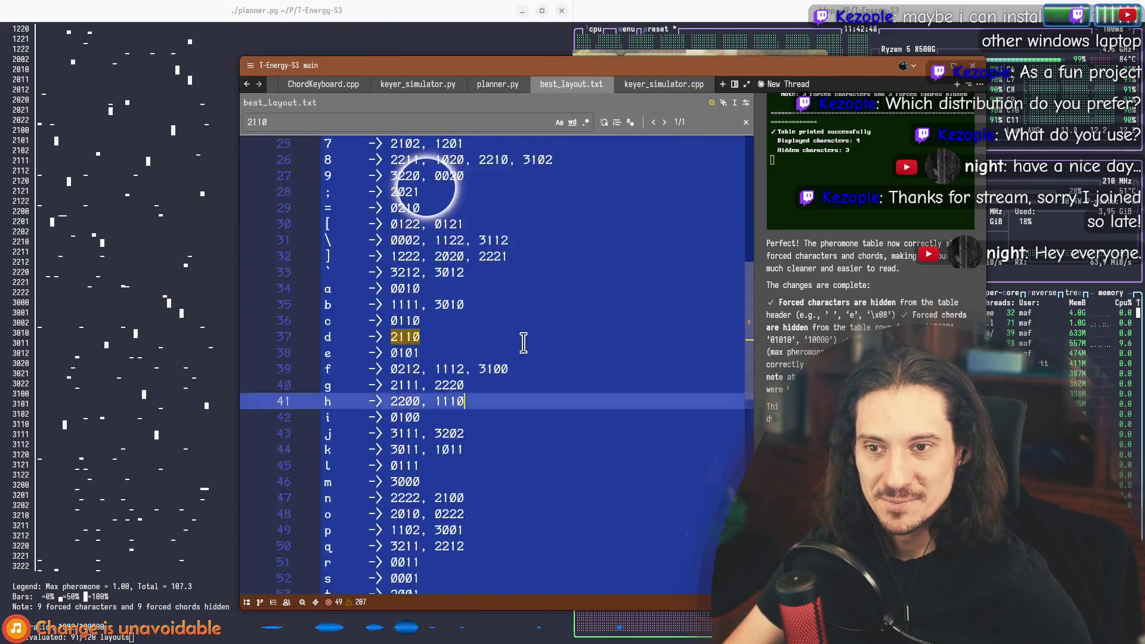
scroll(517, 352, "up", 10)
left_click(429, 198)
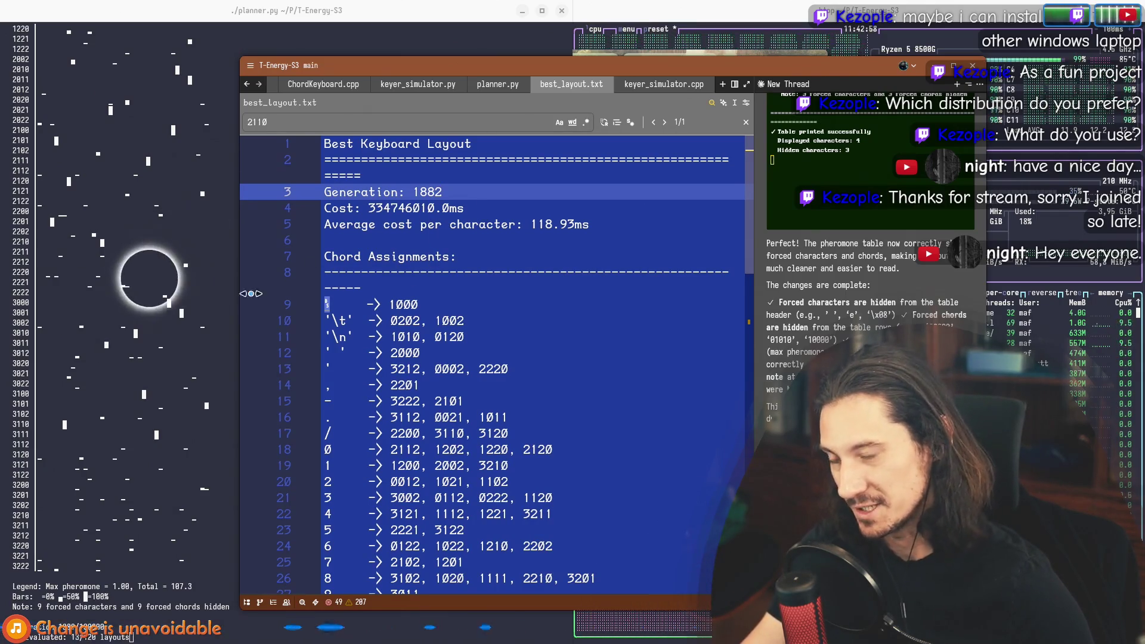
left_click(420, 304)
left_click(504, 325)
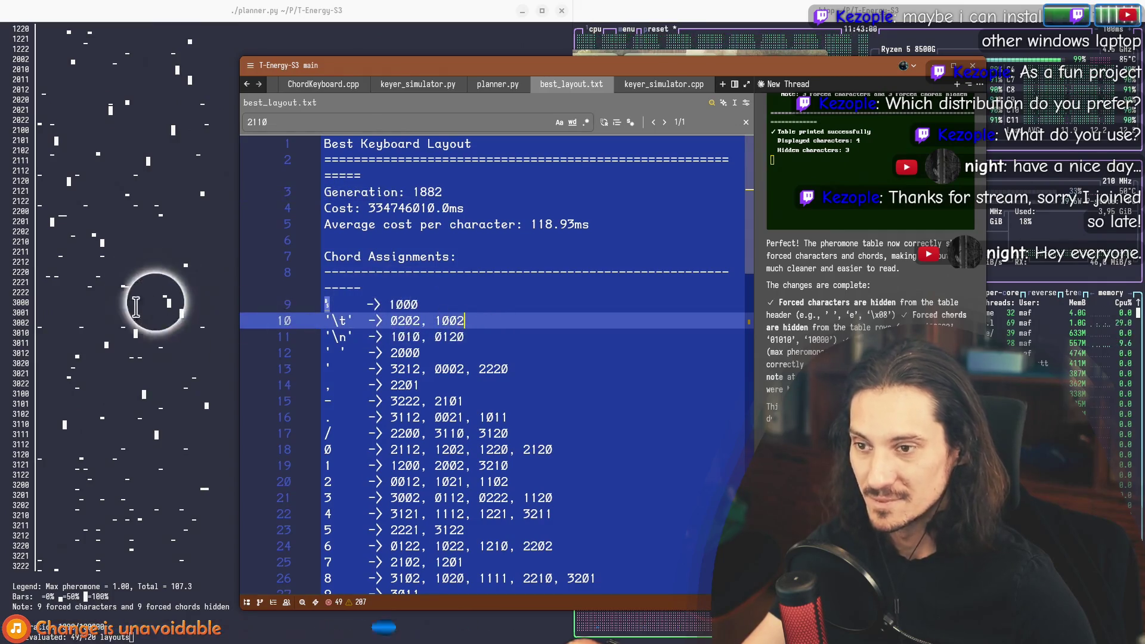
left_click(115, 199)
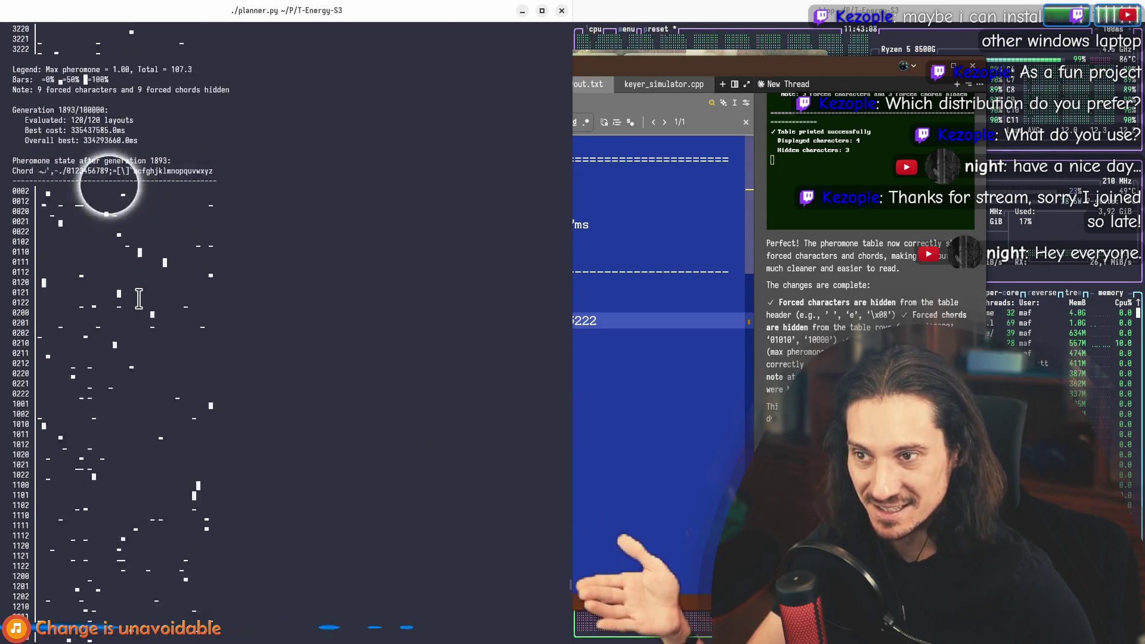
Step: Scroll the pheromone table and highlight row 0111, then raise best_layout.txt in Zed
scroll(139, 299, "up", 3)
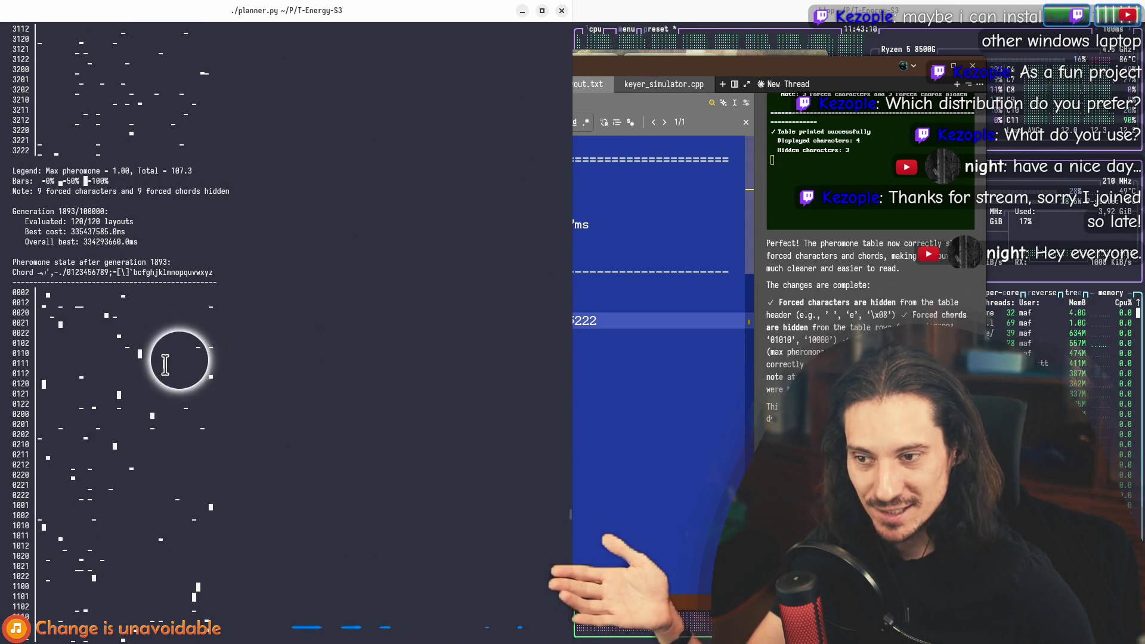
triple_click(65, 365)
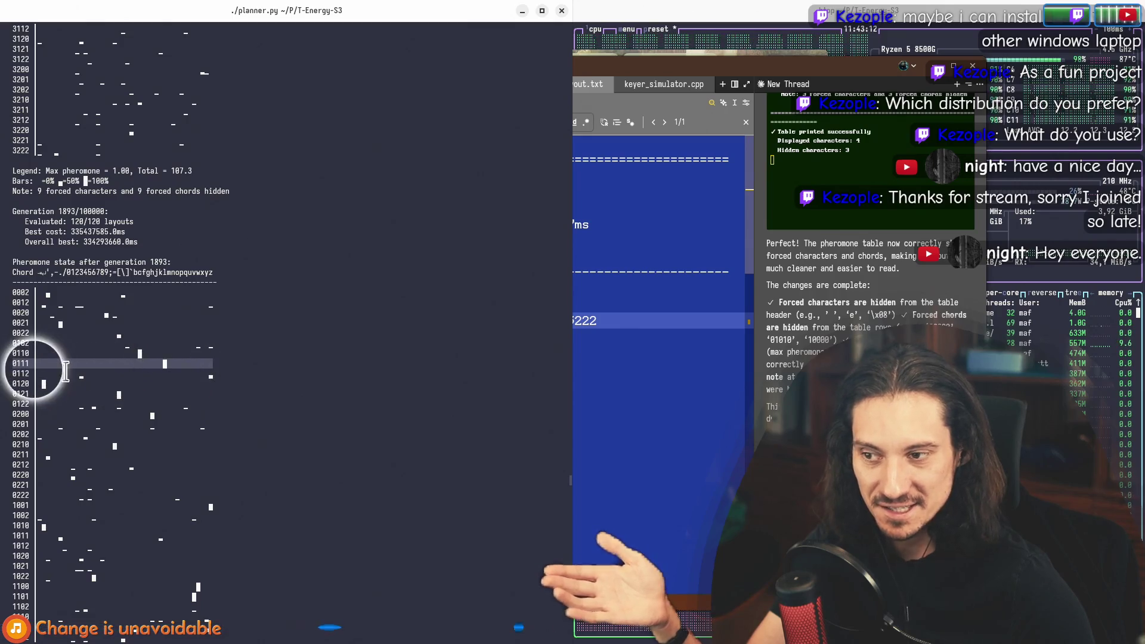
left_click(18, 365)
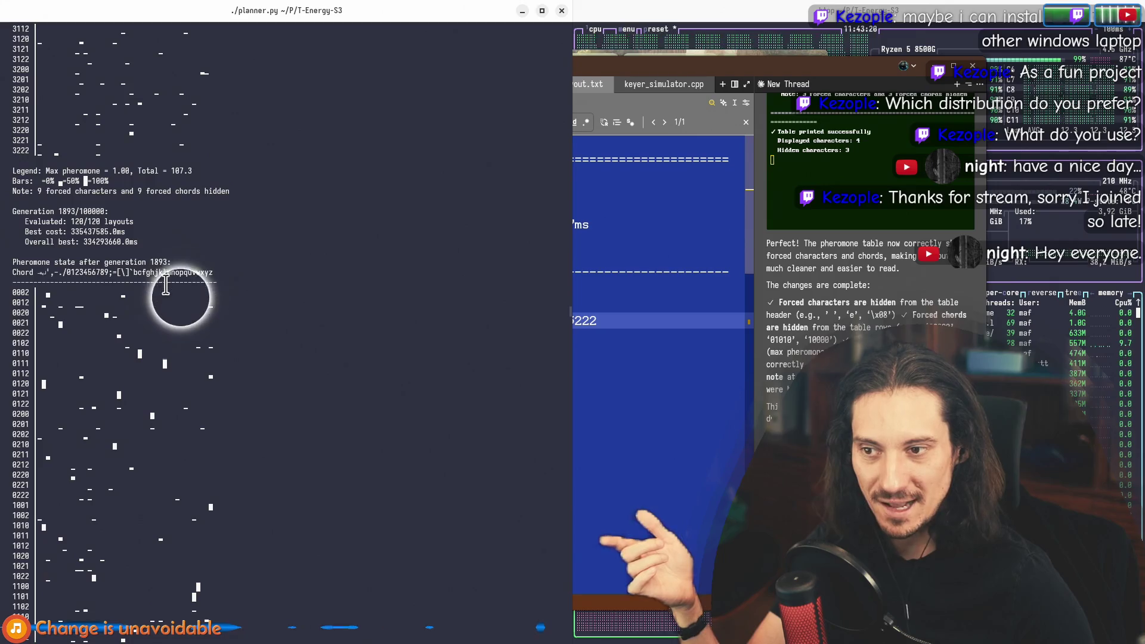
scroll(167, 367, "up", 15)
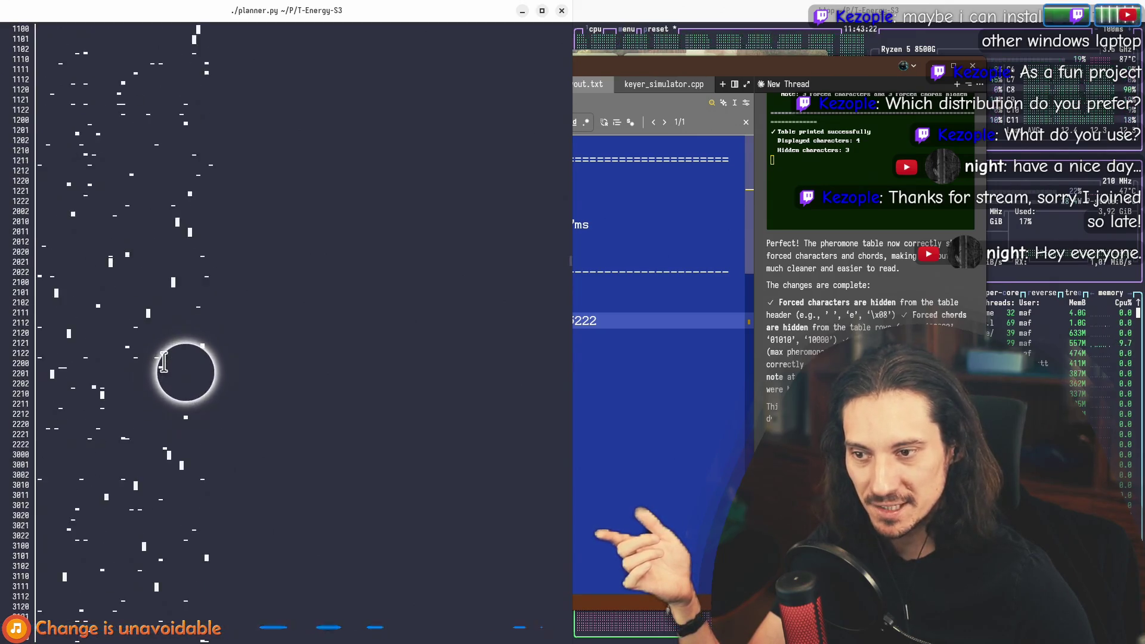
scroll(187, 408, "down", 5)
scroll(176, 264, "up", 5)
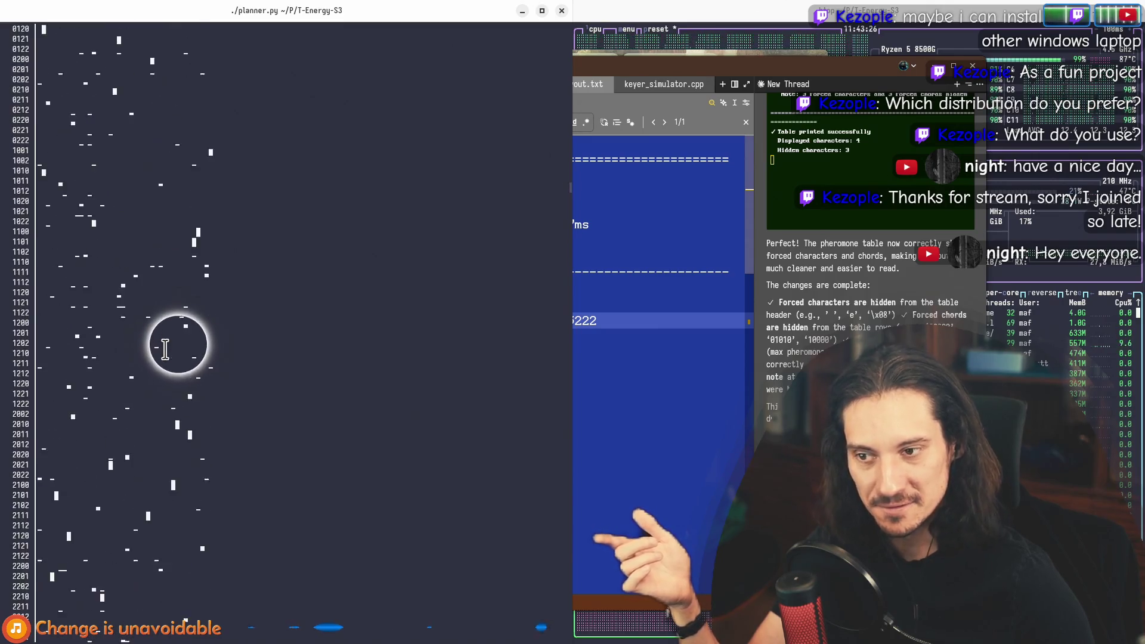
scroll(165, 349, "down", 17)
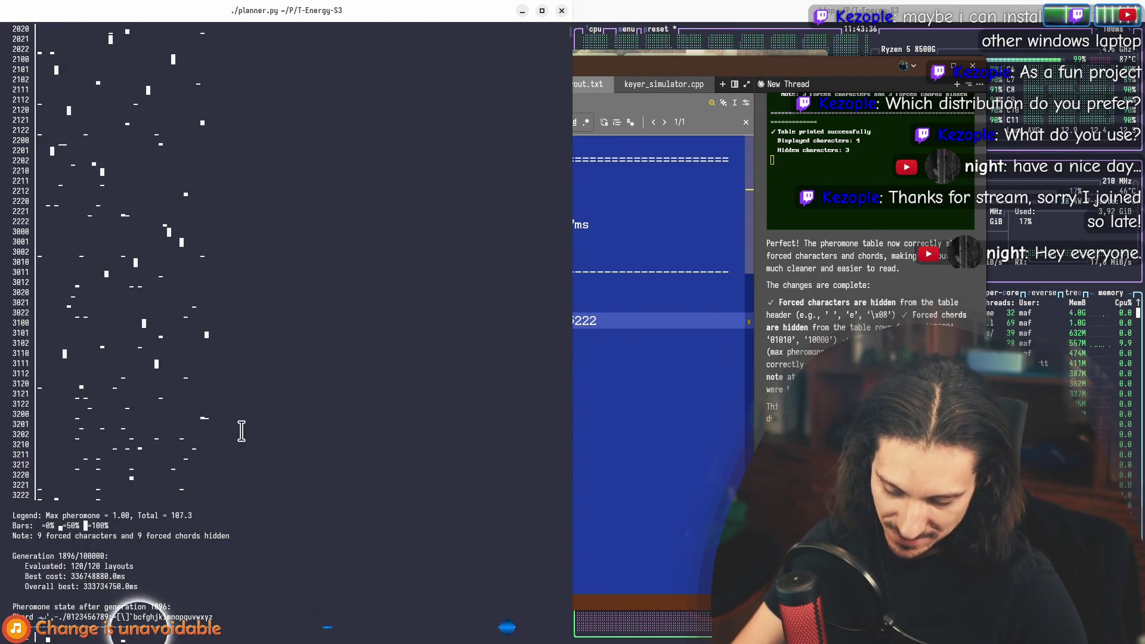
left_click(643, 276)
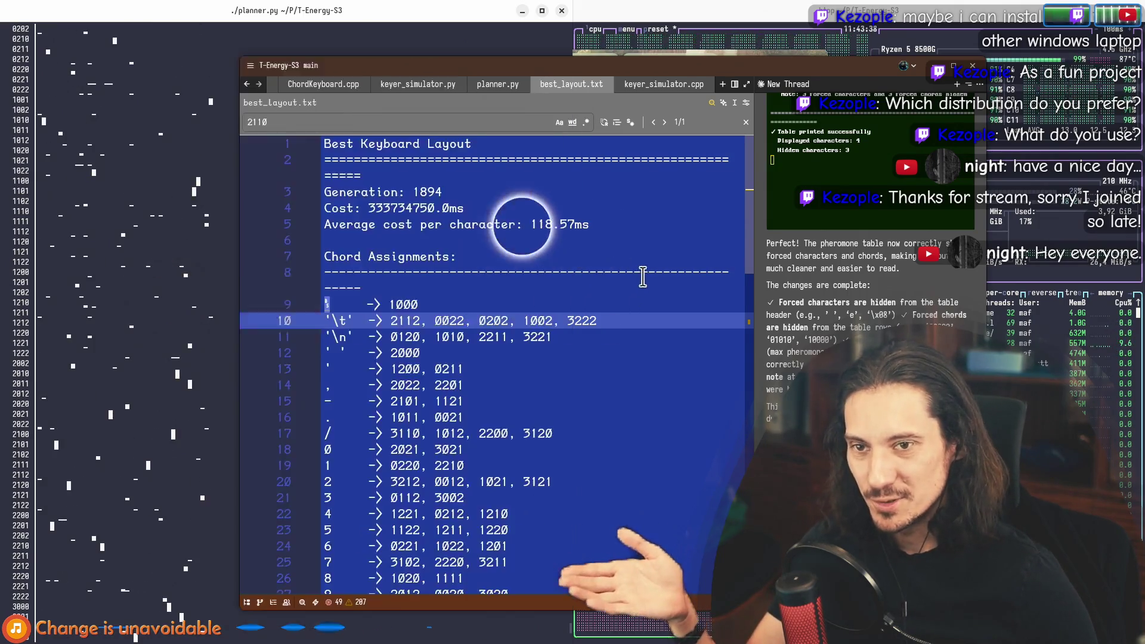
Step: Read the generation 1894 cost and average per-character cost, then switch to planner.py
left_click(643, 276)
left_click(612, 224)
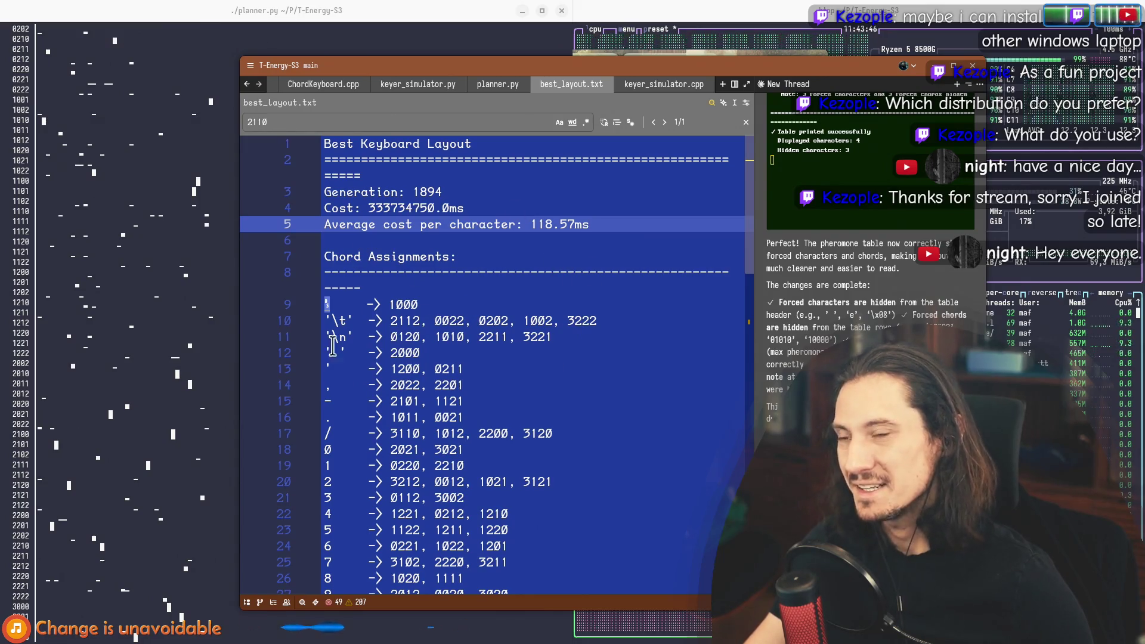
left_click(489, 88)
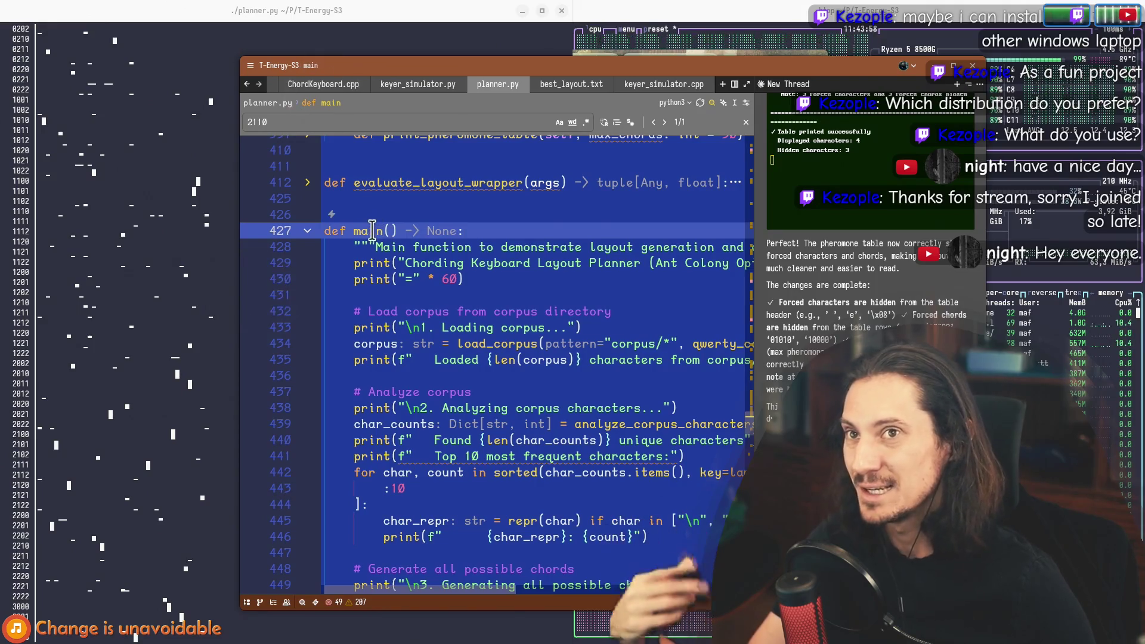
Step: Glance at the planner's terminal output, then return to the def main() line in planner.py
mouse_move(376, 231)
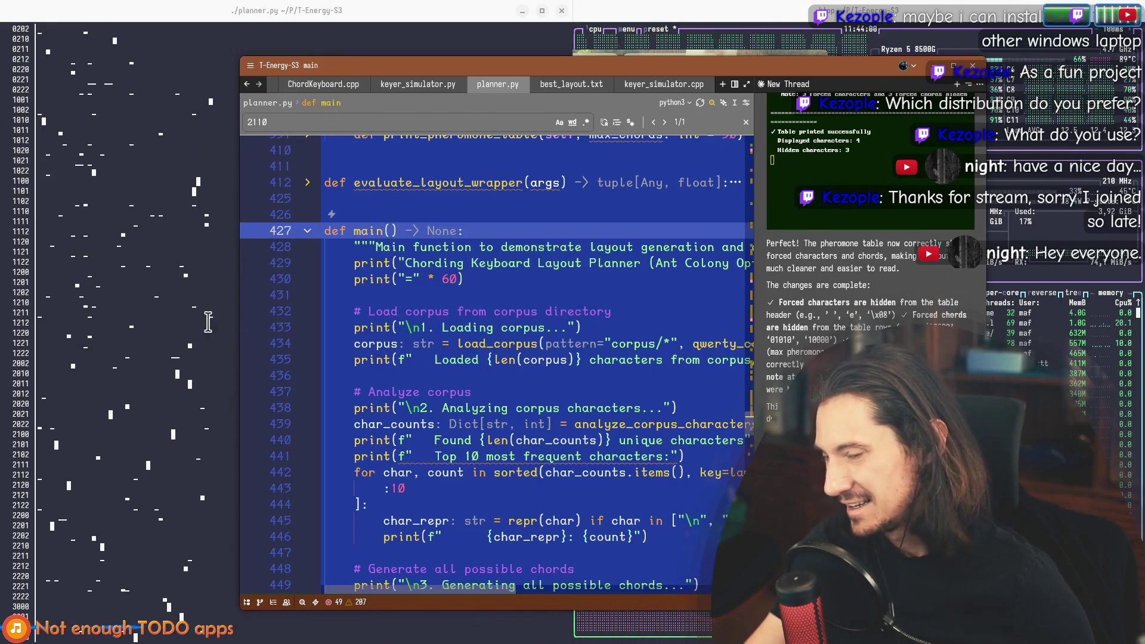
left_click(198, 180)
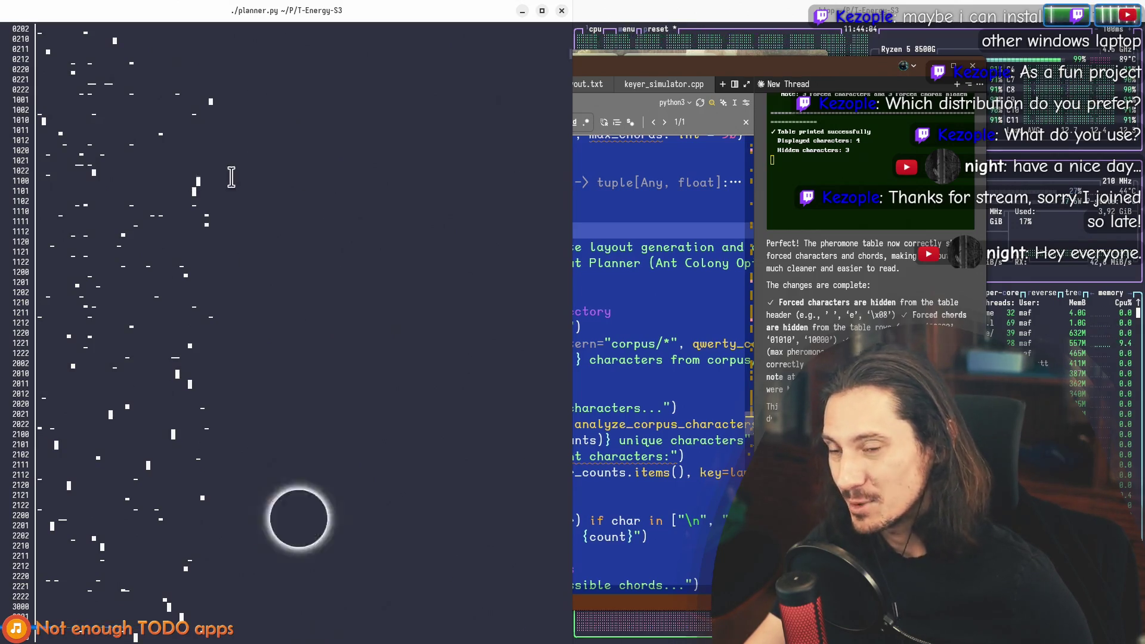
scroll(202, 179, "down", 10)
left_click(603, 230)
left_click(422, 216)
left_click(355, 229)
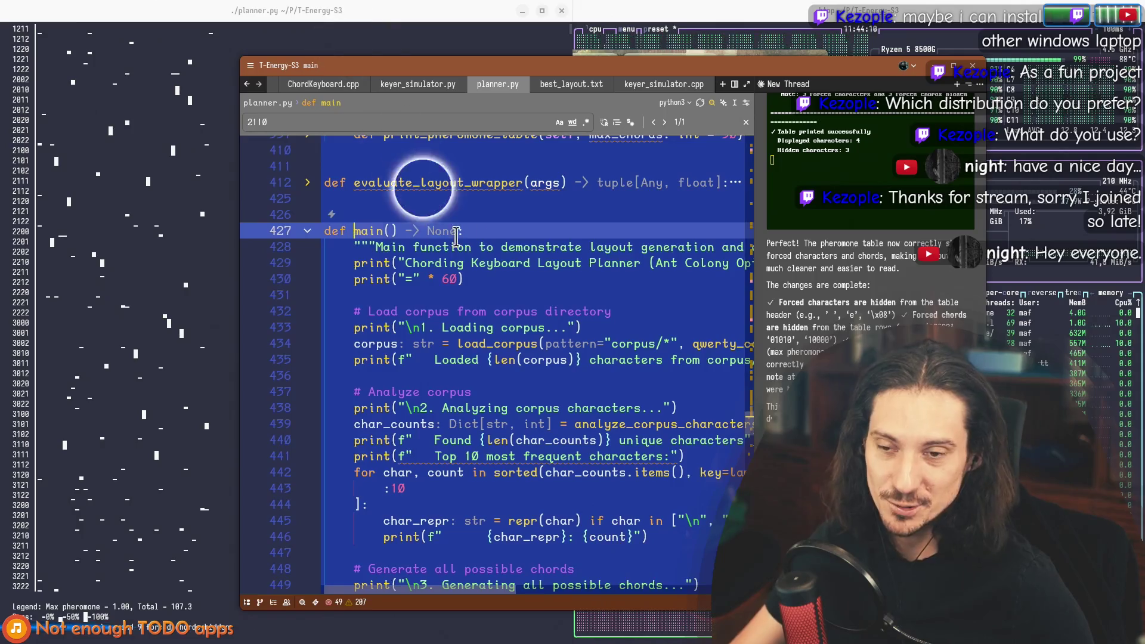
Step: Inspect the forced_assignments entries "e" through "l" and enable whole-word matching for 2110
scroll(486, 276, "down", 15)
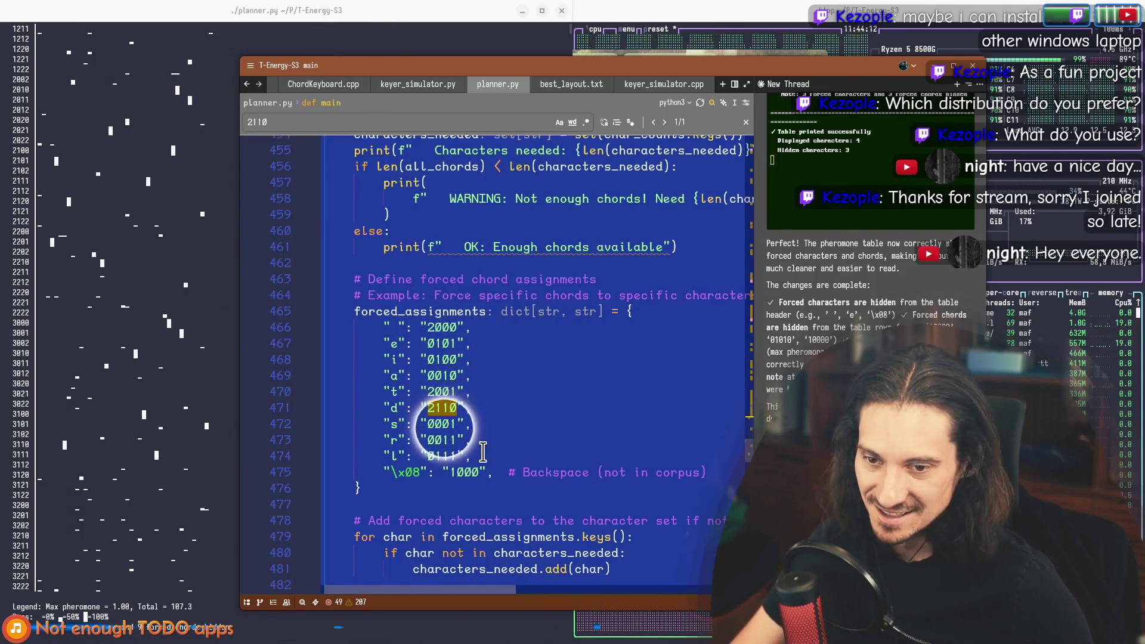
left_click_drag(471, 457, 385, 457)
left_click(472, 456)
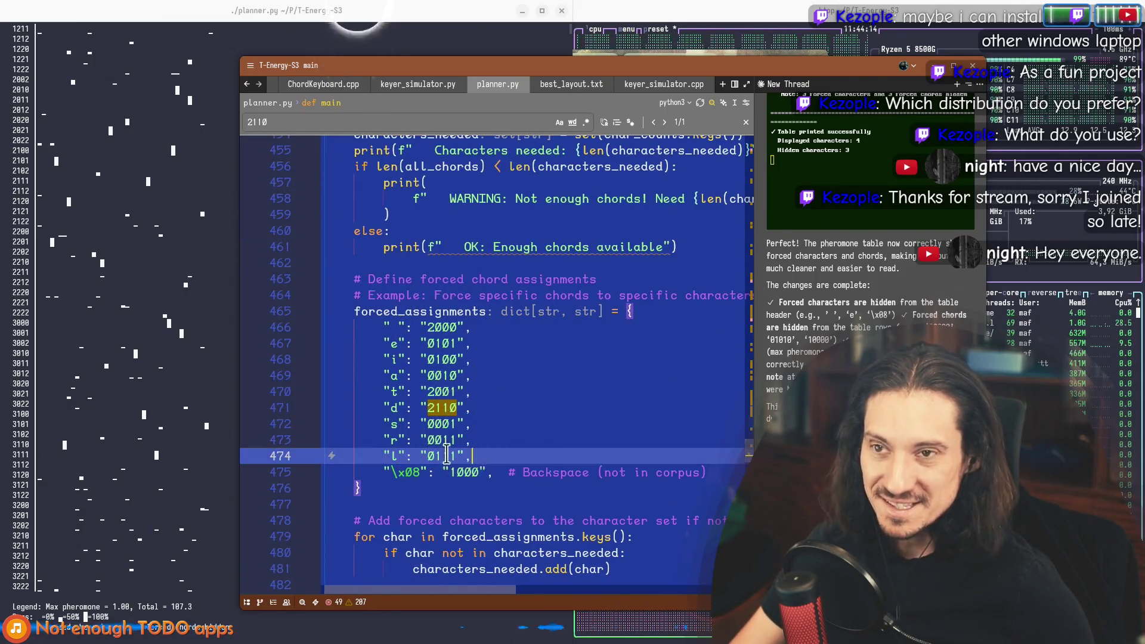
mouse_move(385, 344)
left_mouse_down()
mouse_move(409, 403)
mouse_move(475, 457)
left_mouse_up()
left_click(495, 458)
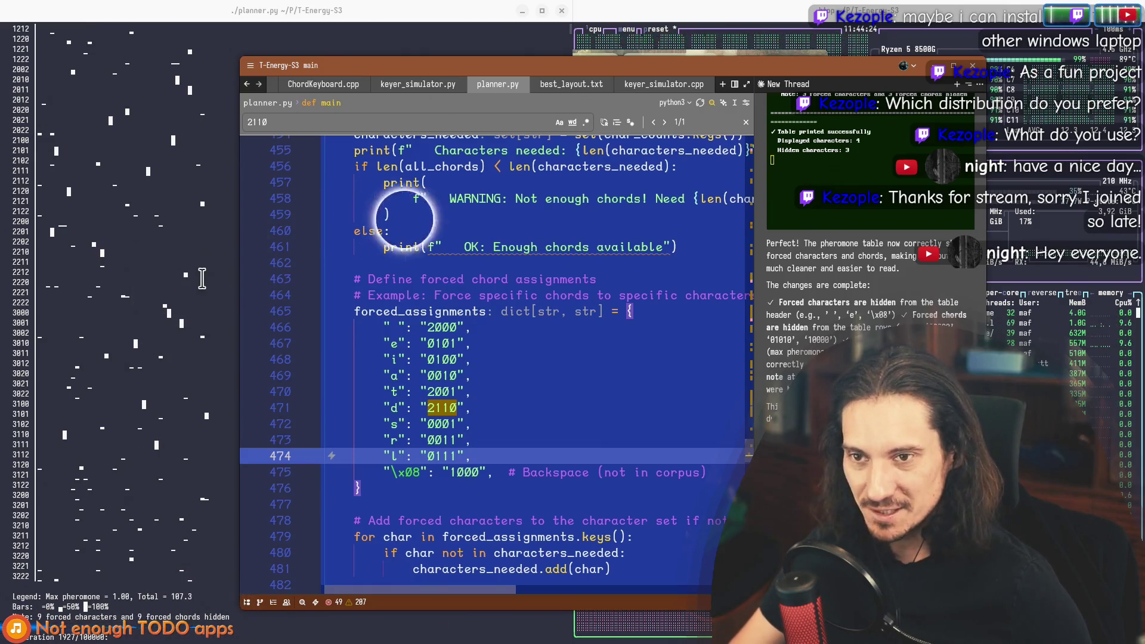
left_click(571, 122)
left_click(559, 86)
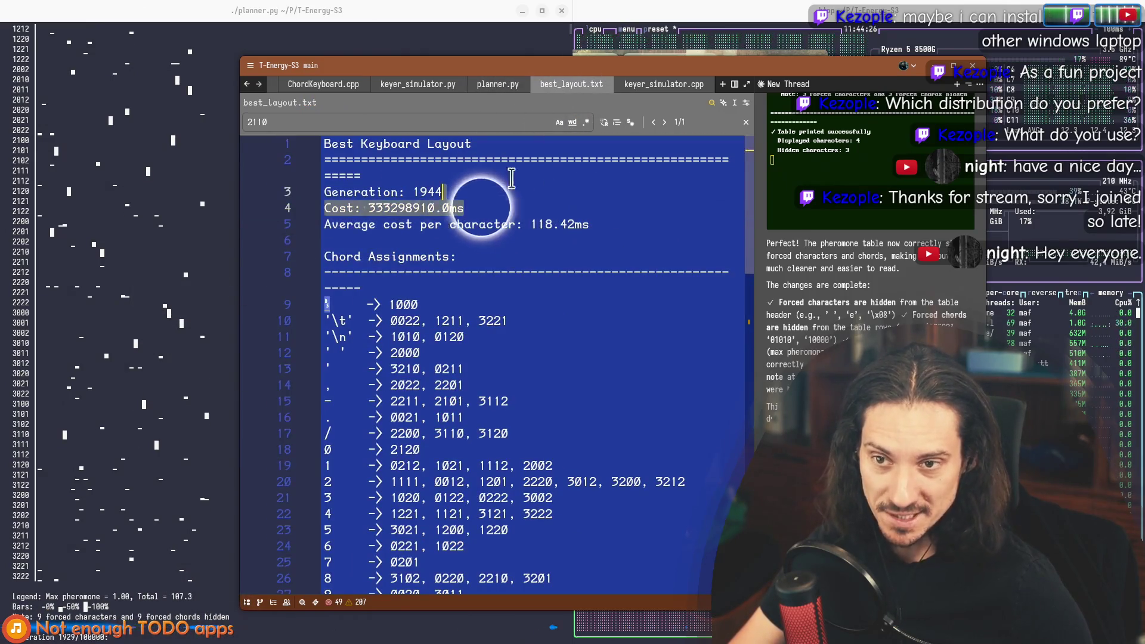
left_click(327, 145)
left_click(507, 434)
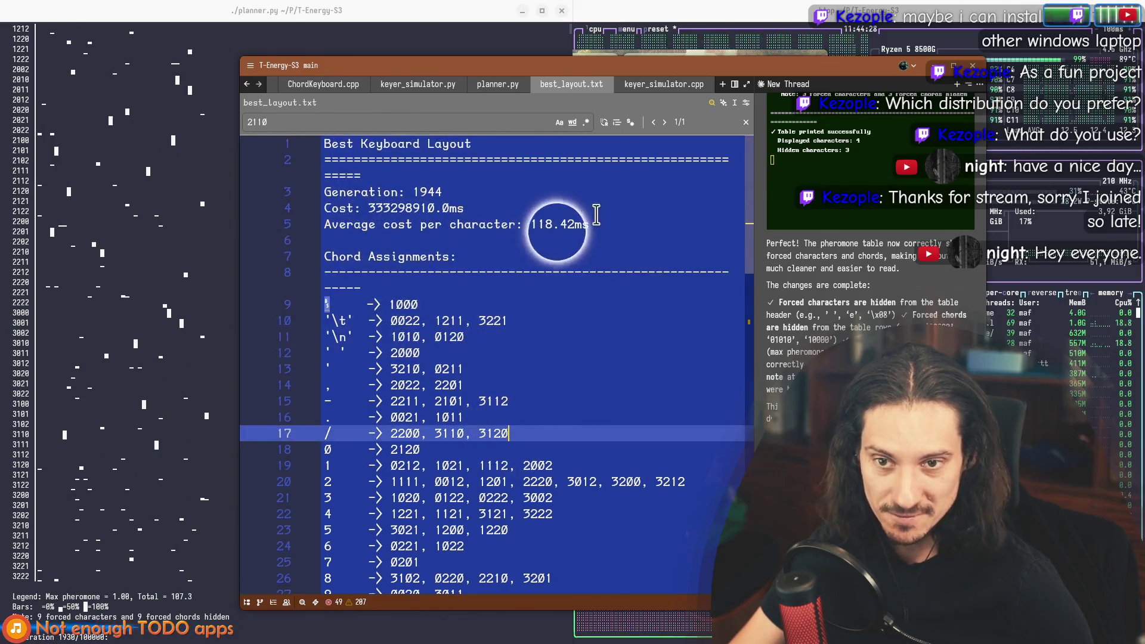
left_click_drag(590, 225, 356, 176)
left_click(516, 385)
scroll(399, 438, "down", 2)
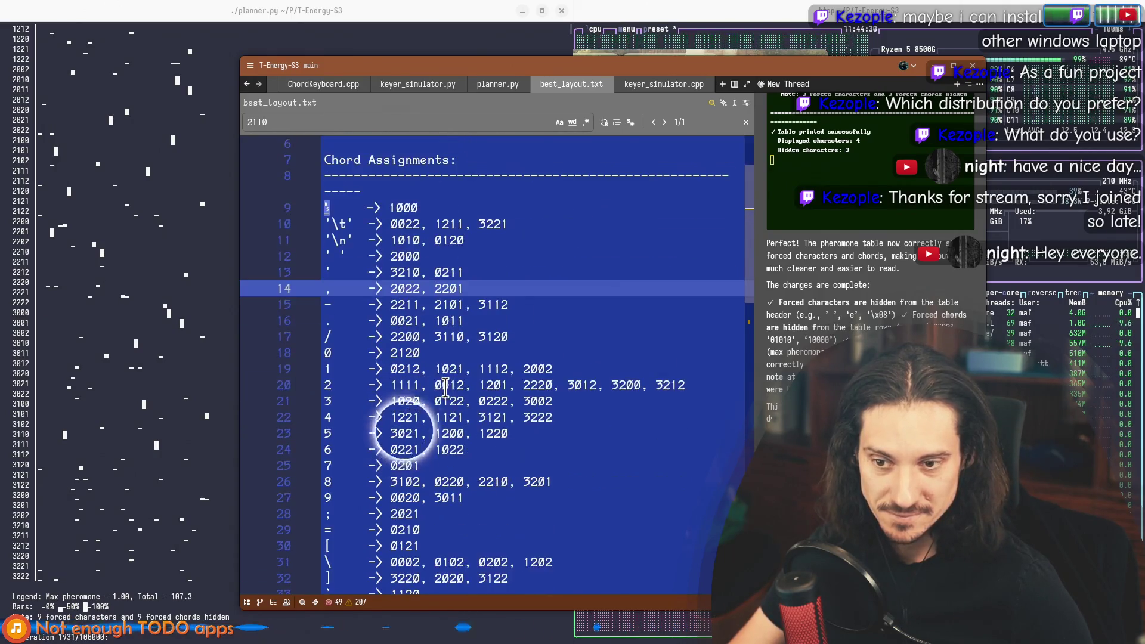
left_click(389, 369)
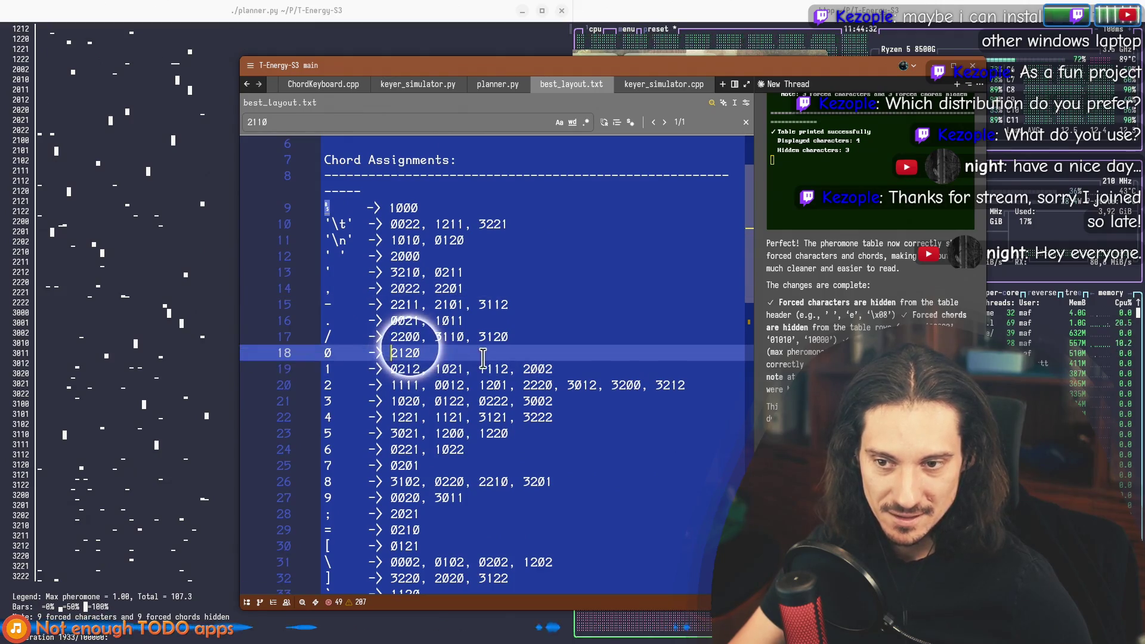
scroll(417, 388, "down", 5)
left_click(449, 425)
left_click(449, 419)
scroll(537, 364, "up", 6)
scroll(537, 381, "down", 6)
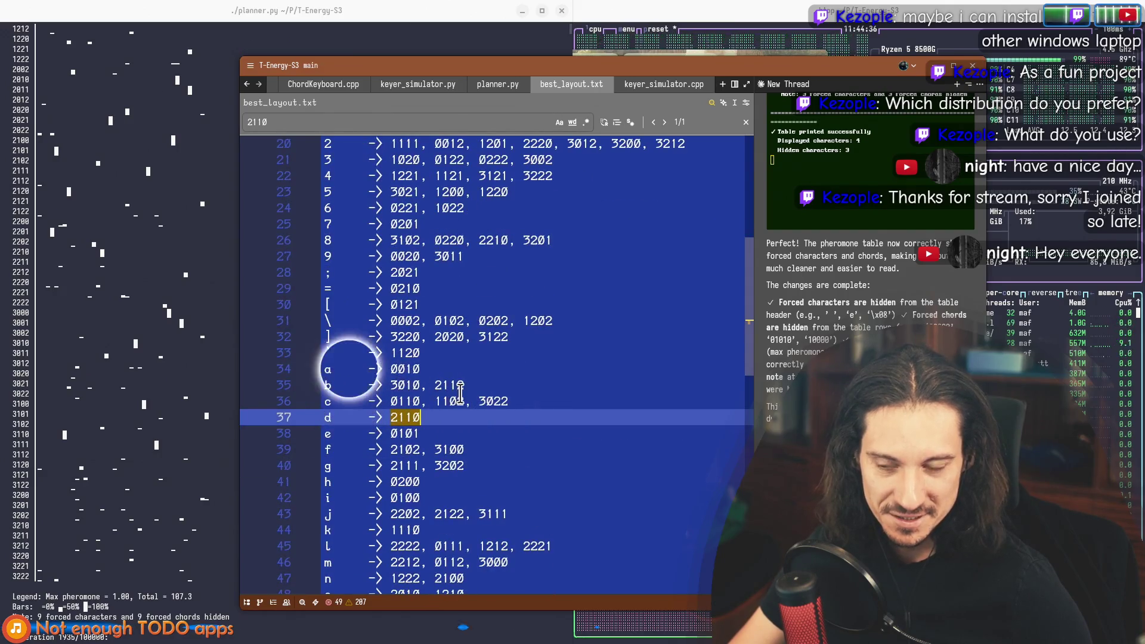
scroll(419, 374, "down", 6)
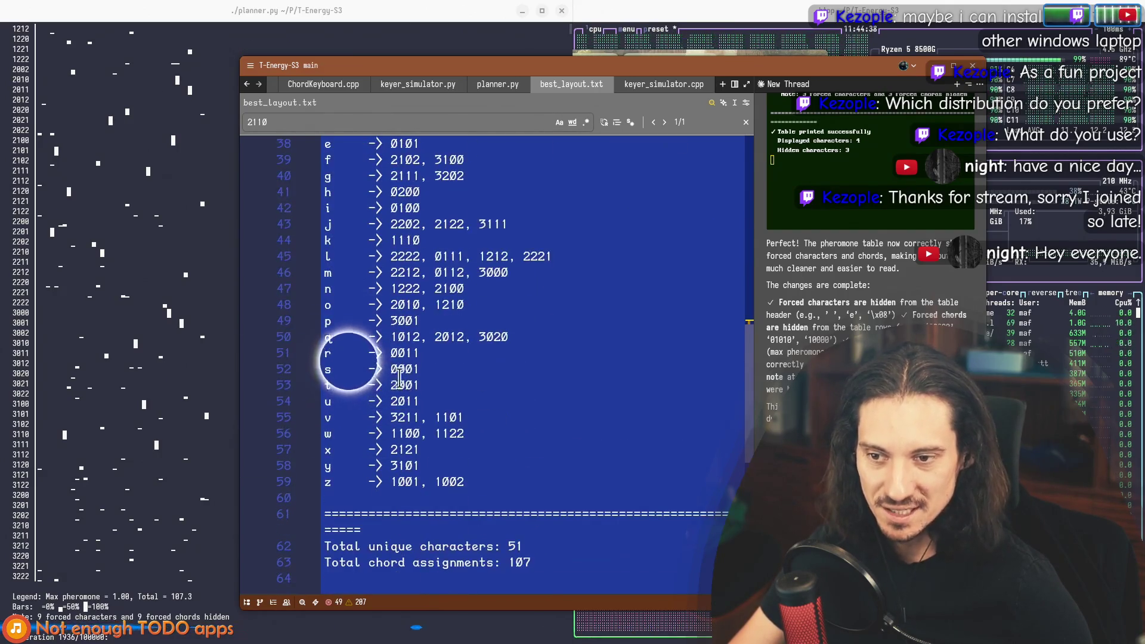
double_click(444, 258)
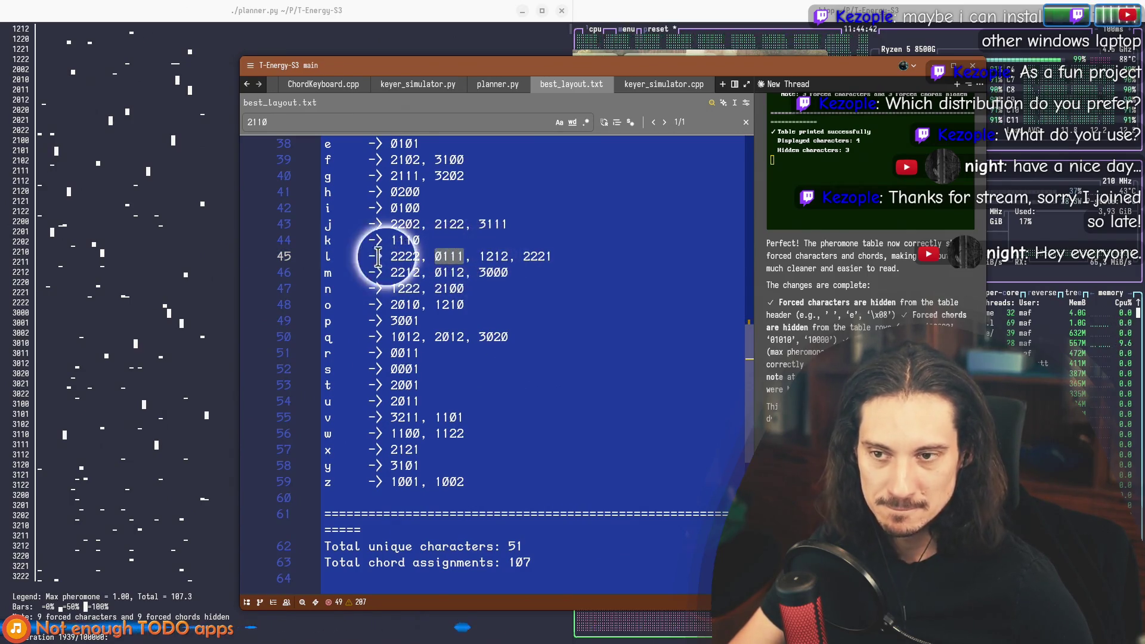
left_click(334, 257)
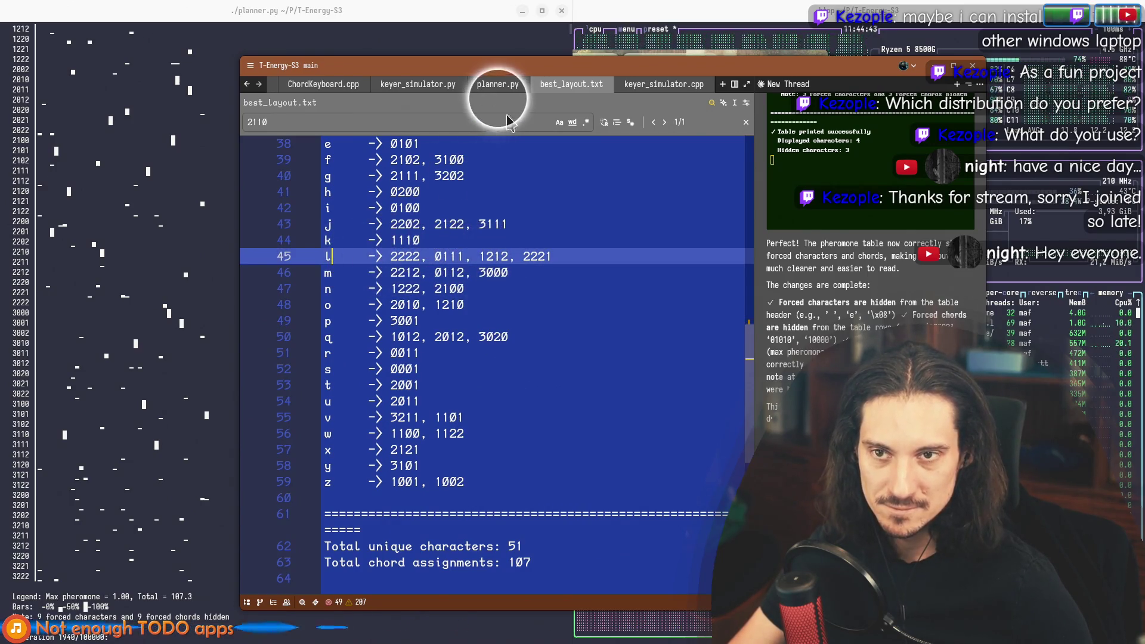
double_click(449, 256)
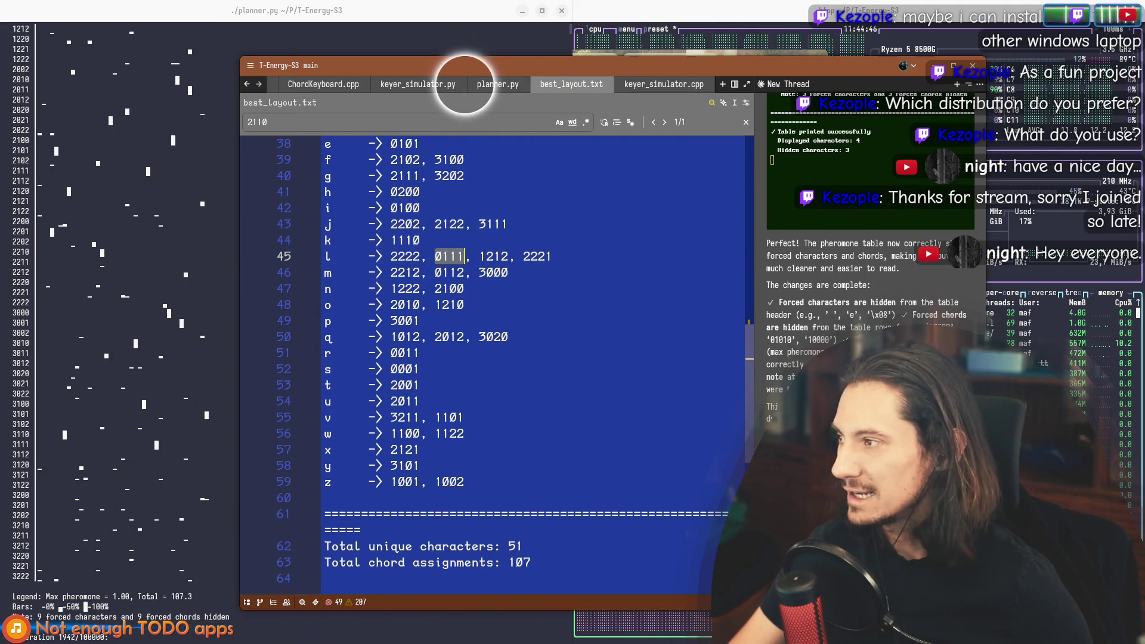
key("super+e")
left_click(462, 204)
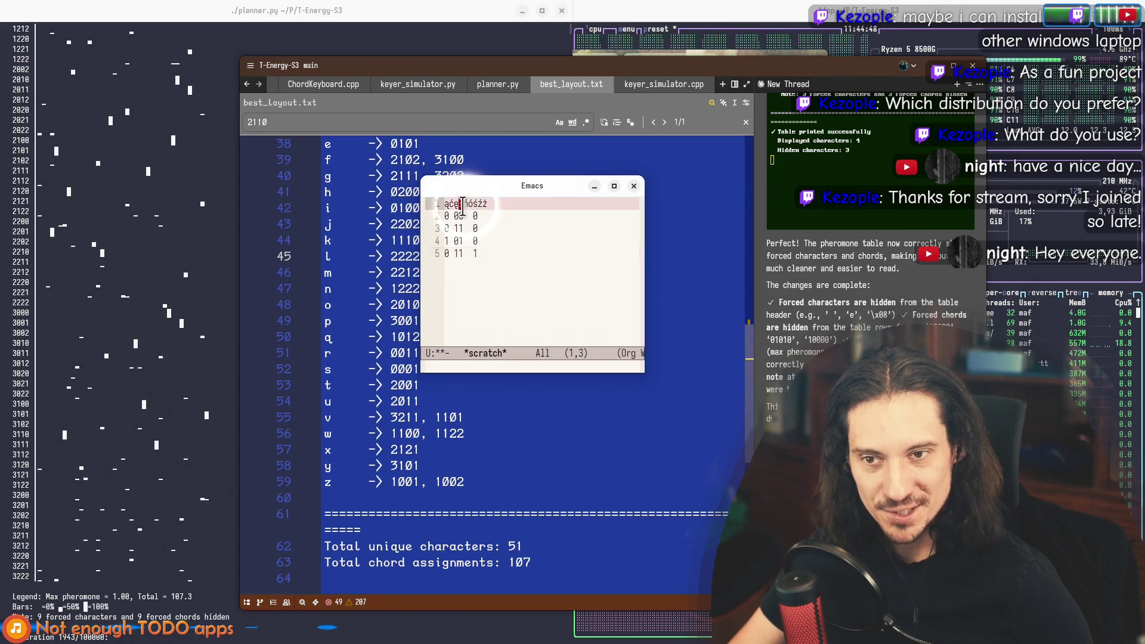
left_click(460, 254)
left_click(460, 204)
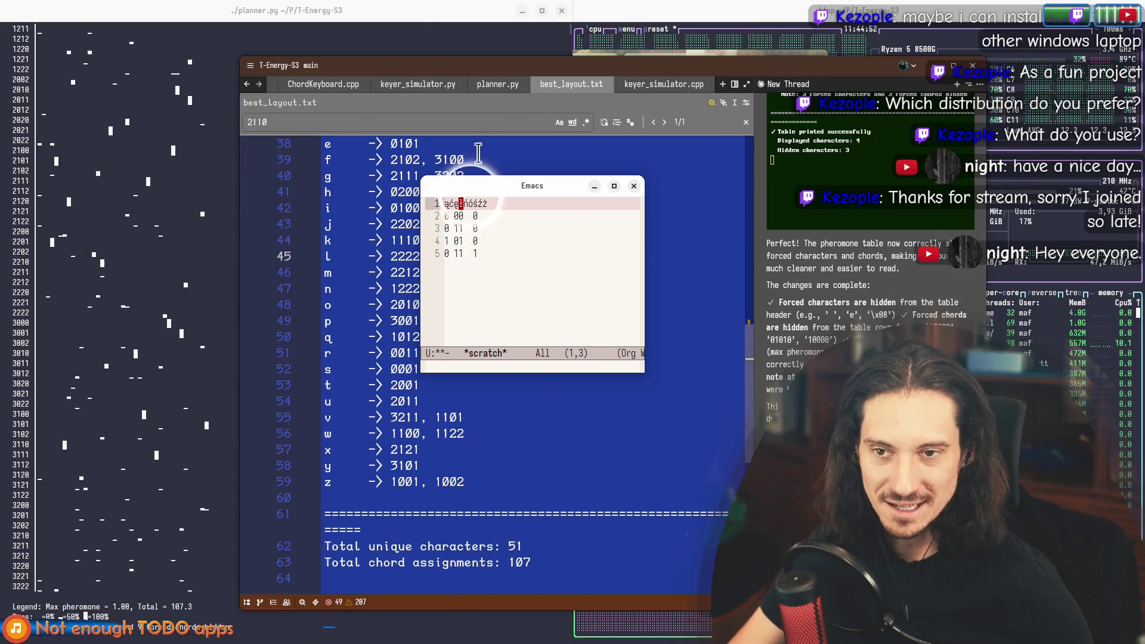
key("ctrl+x")
key("ctrl+c")
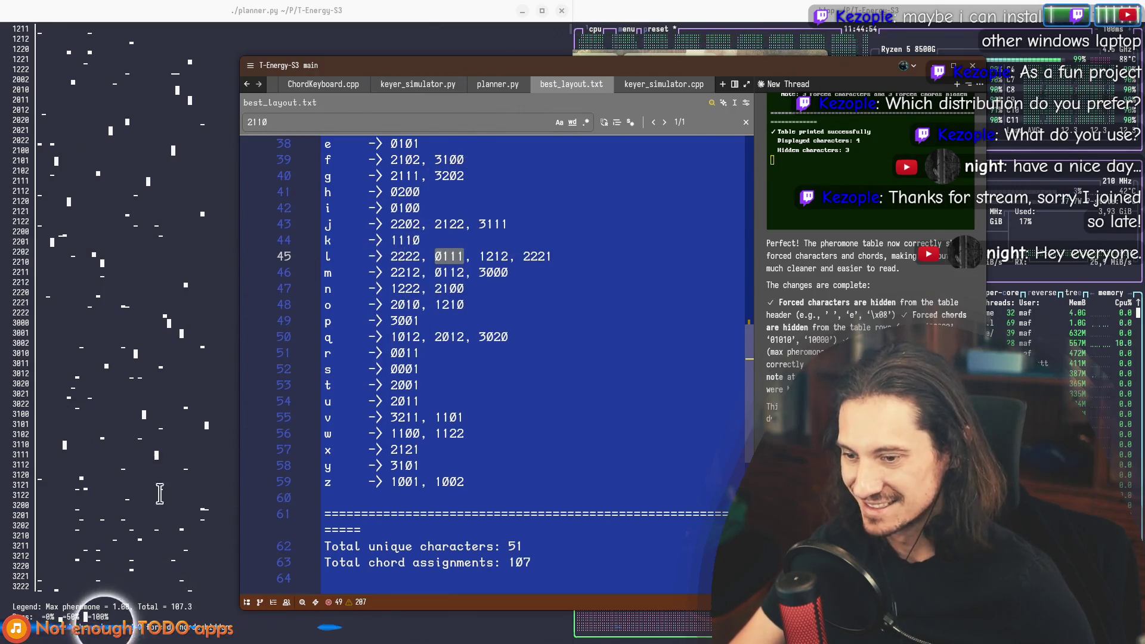
left_click(173, 457)
Step: Interrupt planner.py with Ctrl+C, rerun it, and return to the best_layout.txt editor
key("ctrl+c")
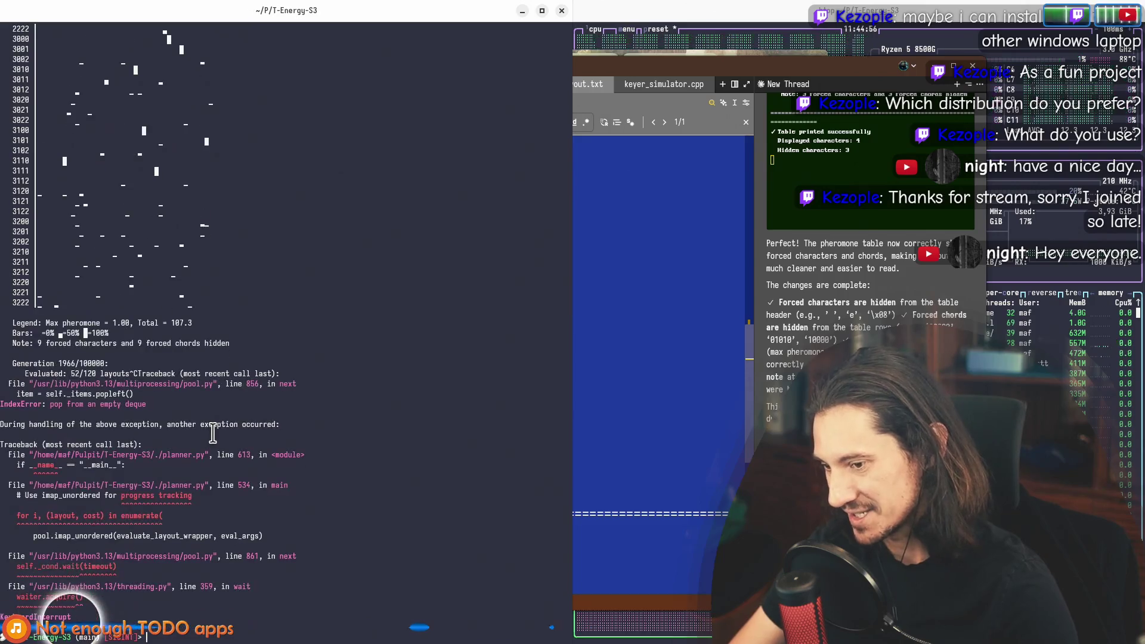
type("./planner.py")
key("Return")
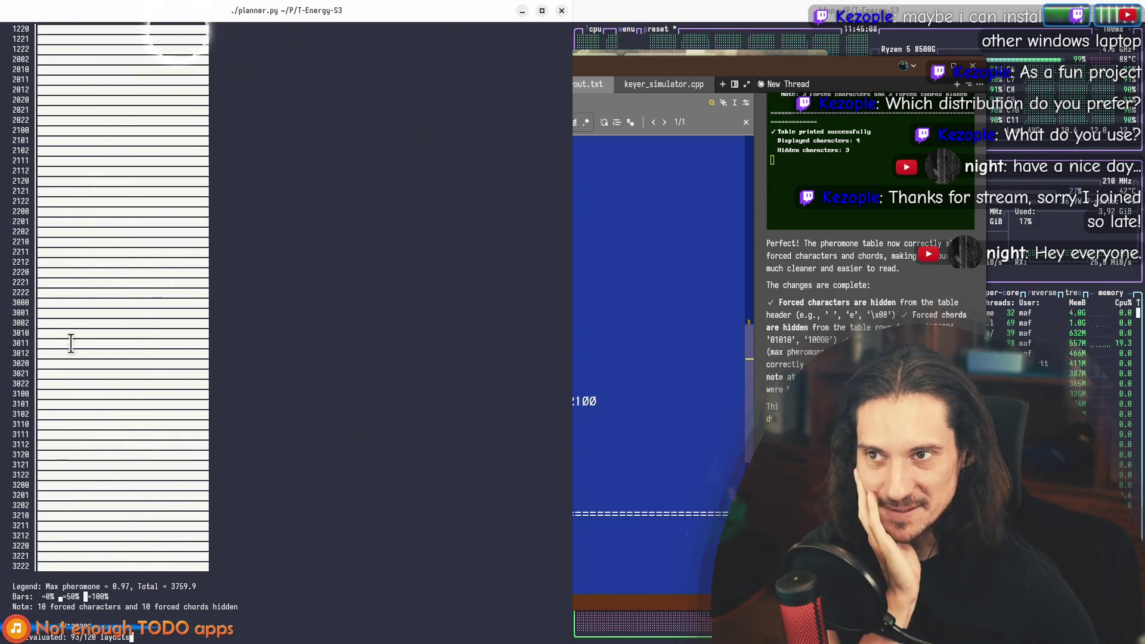
left_click(634, 399)
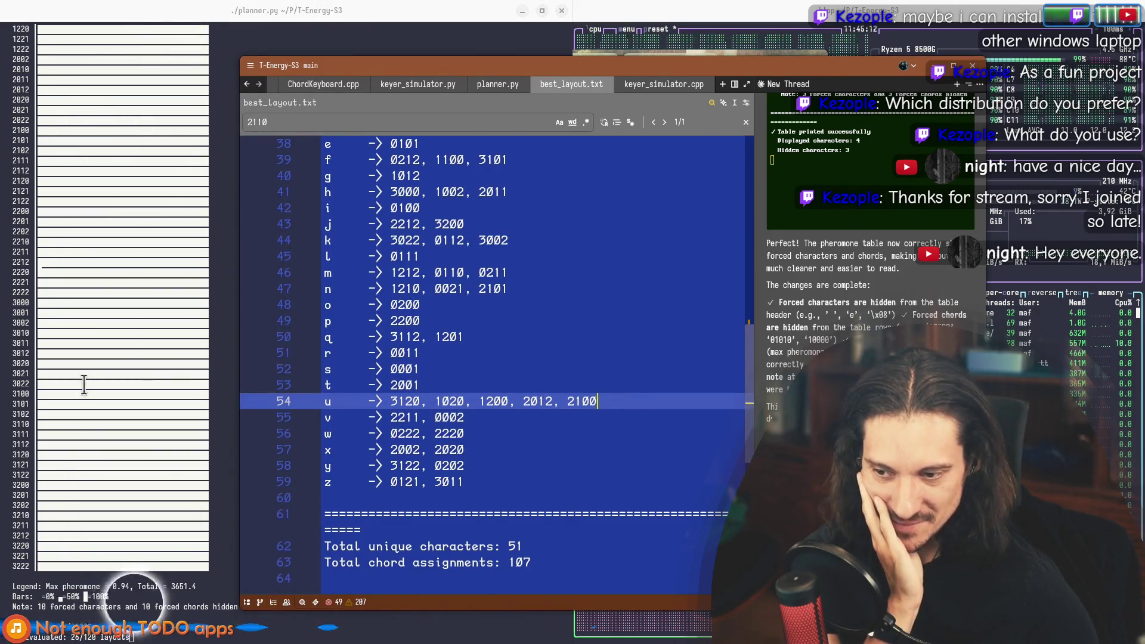
Step: Review the new layout's average cost per character and Generation line in best_layout.txt
scroll(550, 340, "up", 10)
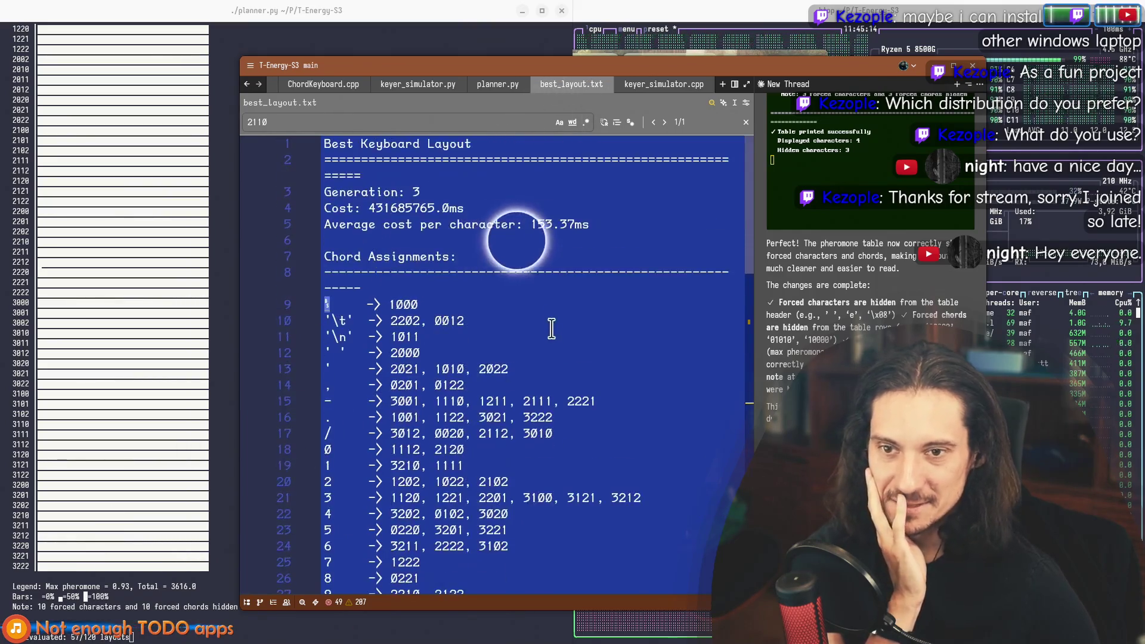
left_click(515, 255)
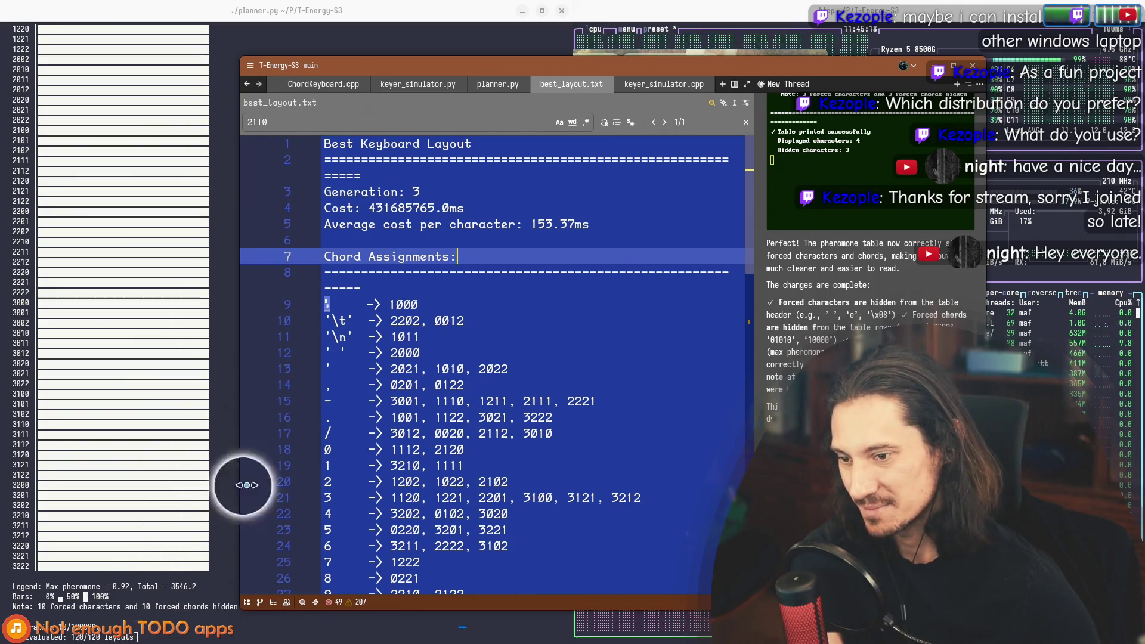
left_click_drag(589, 225, 493, 225)
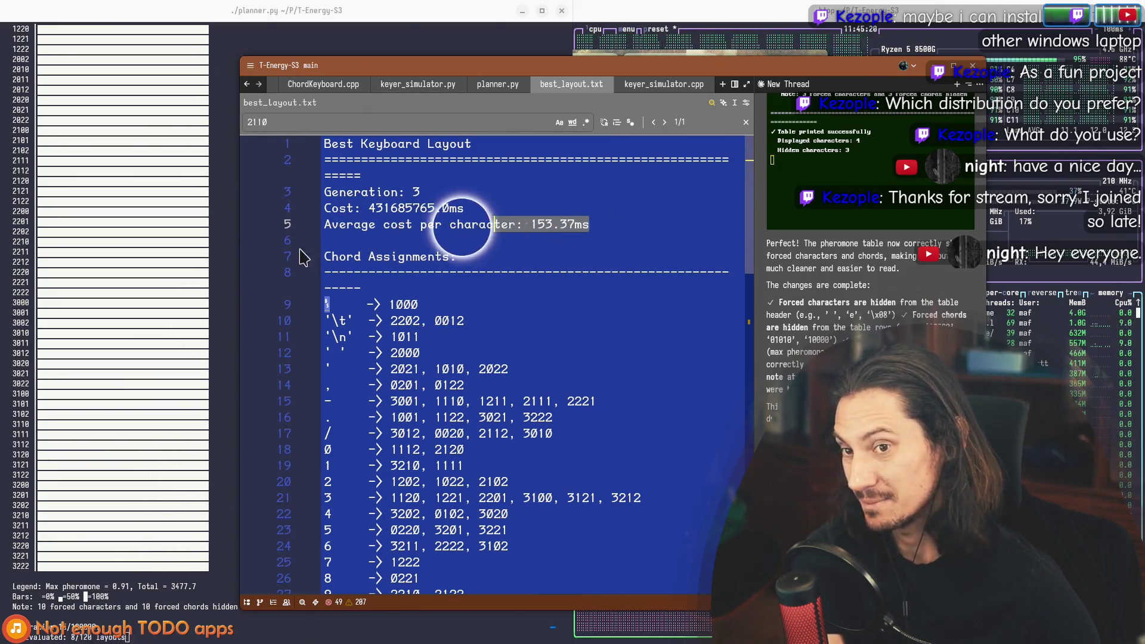
double_click(349, 225)
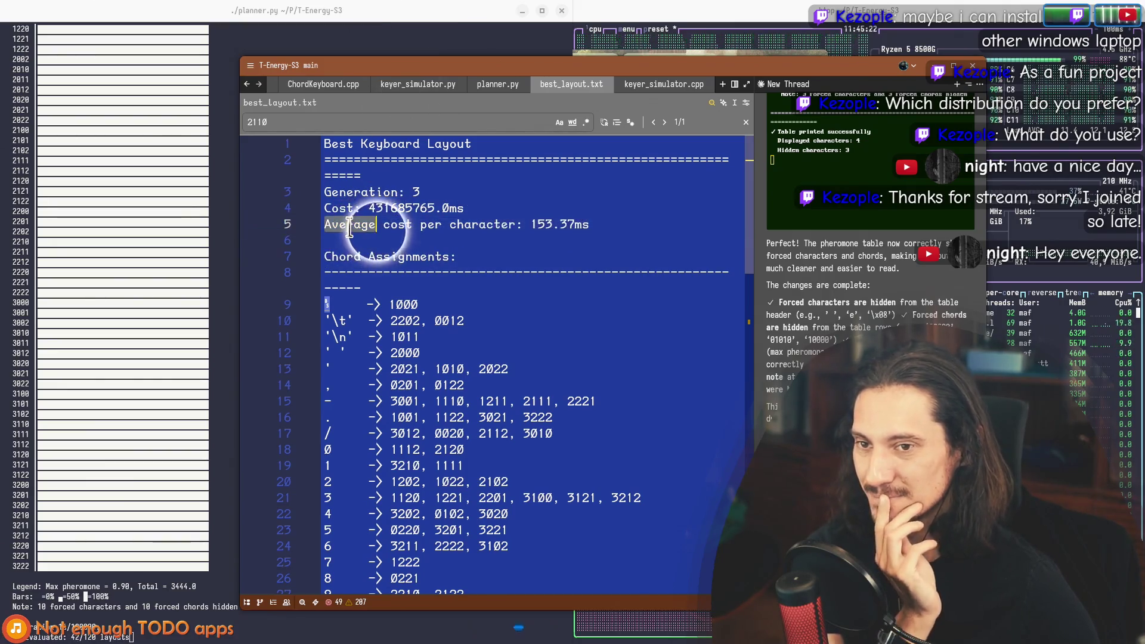
left_click_drag(590, 225, 327, 192)
left_click(329, 192)
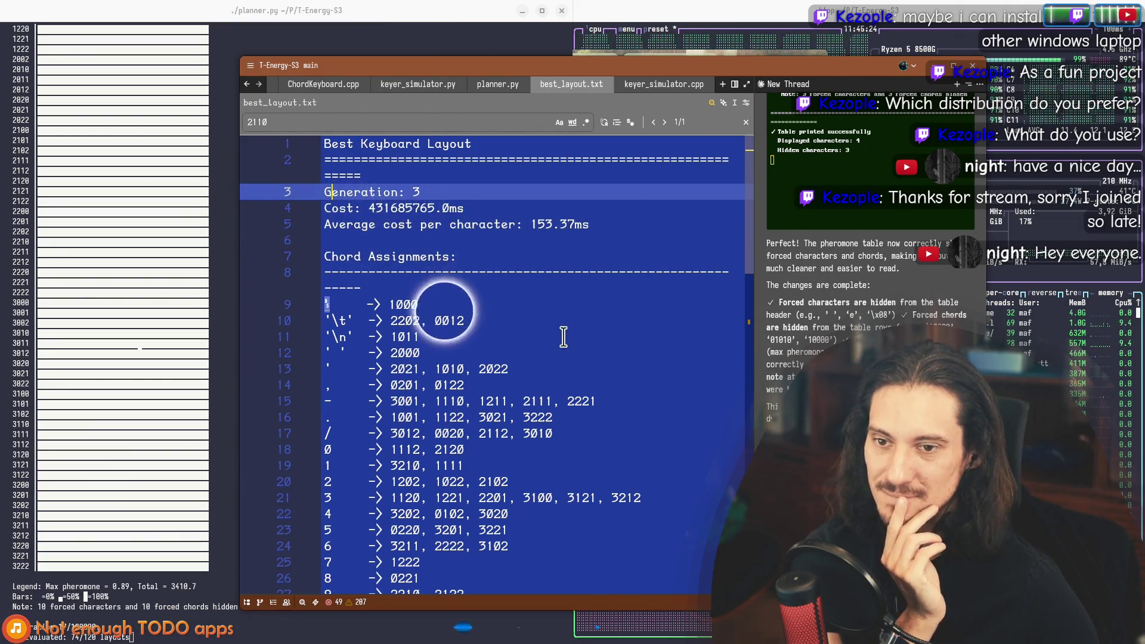
Step: Jump to the 2110 match, check l's 0111 chord, then switch to the XXIIVV wiki browser
key("F3")
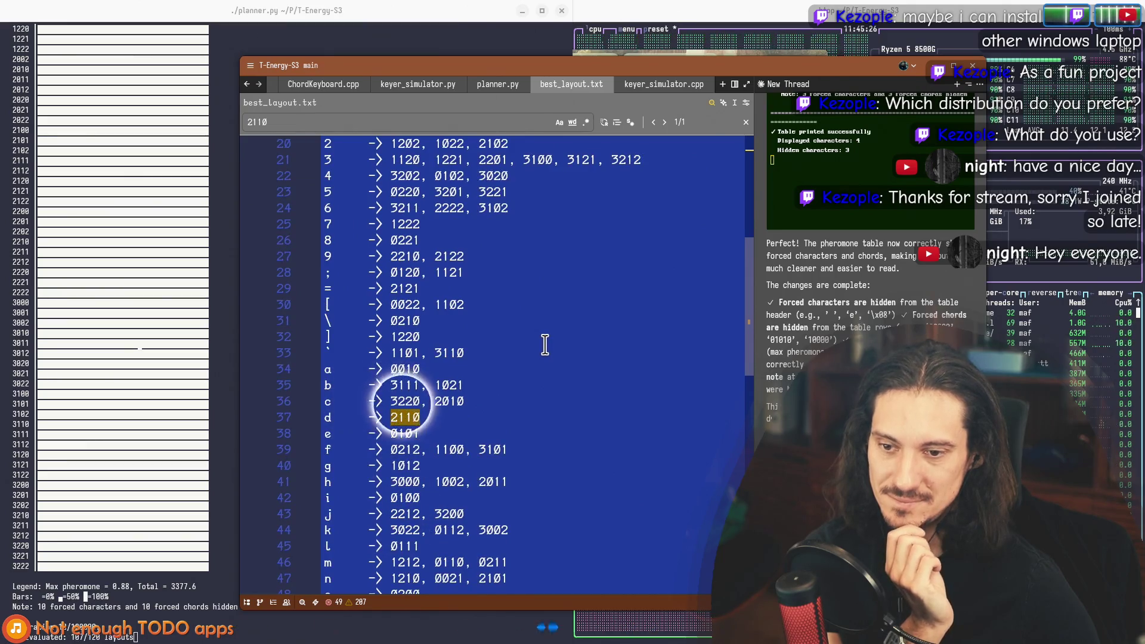
scroll(488, 394, "down", 4)
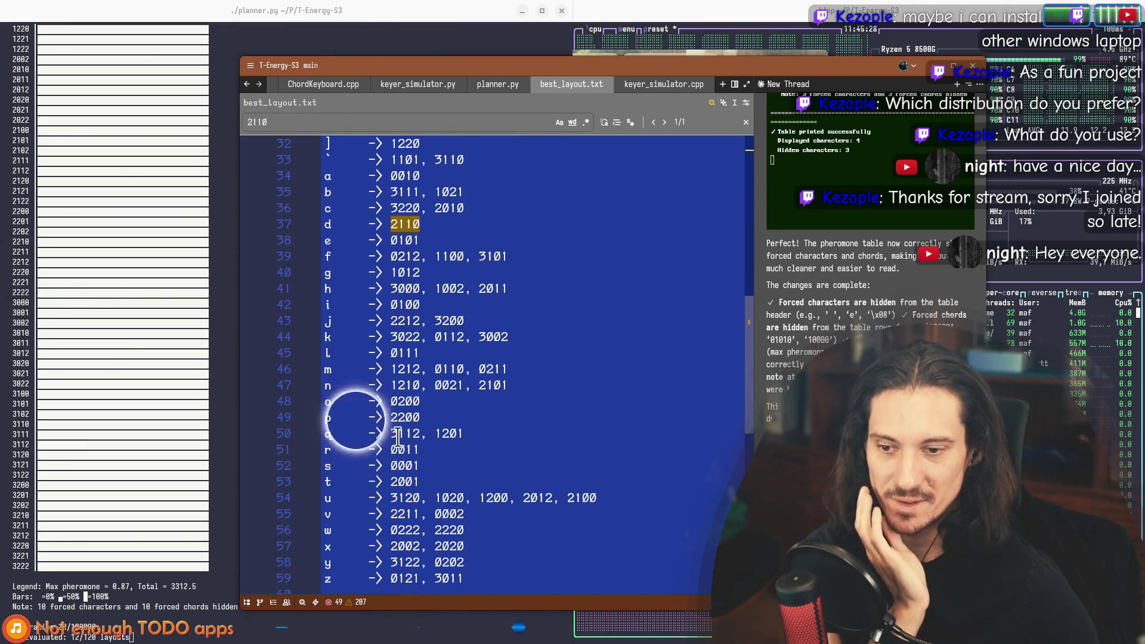
left_click_drag(421, 353, 335, 353)
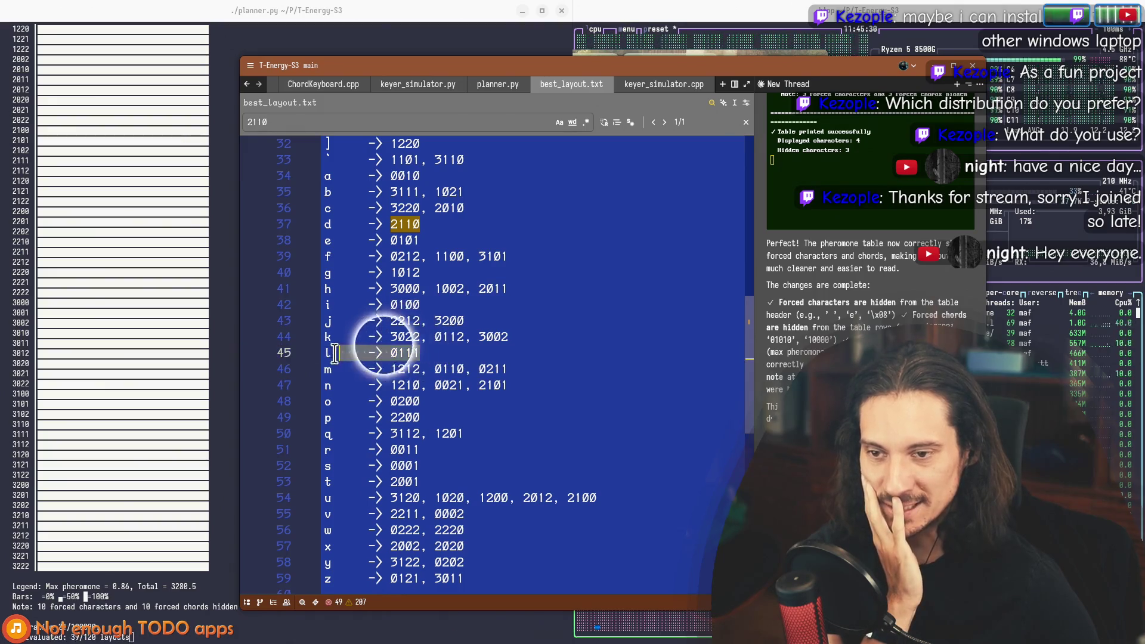
scroll(497, 349, "down", 4)
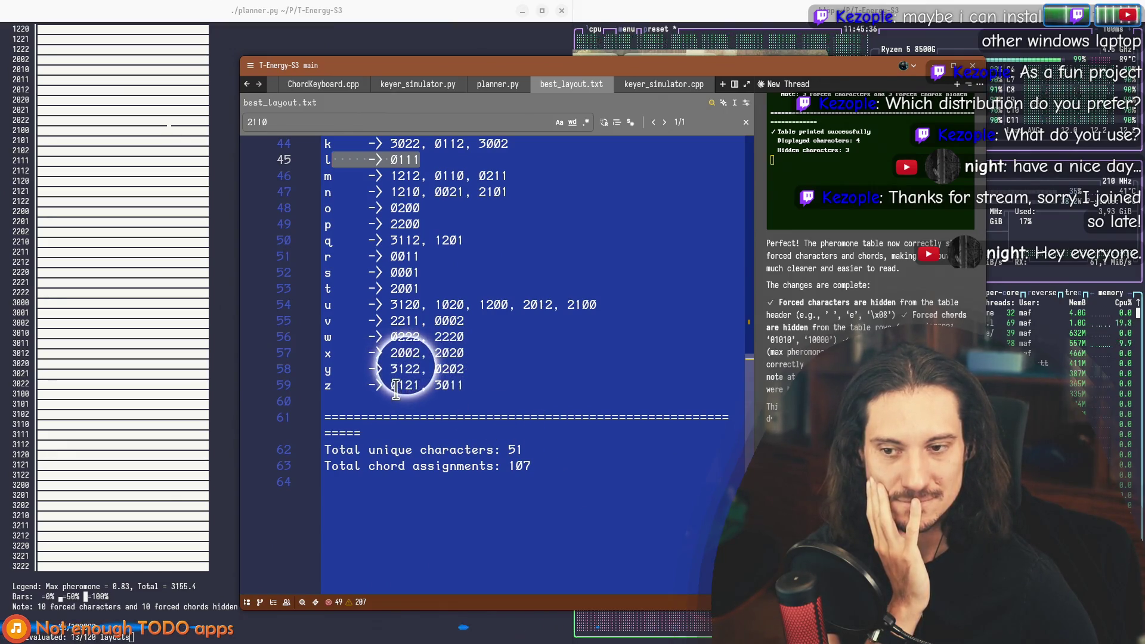
left_click(396, 391)
left_click(442, 503)
key("F3")
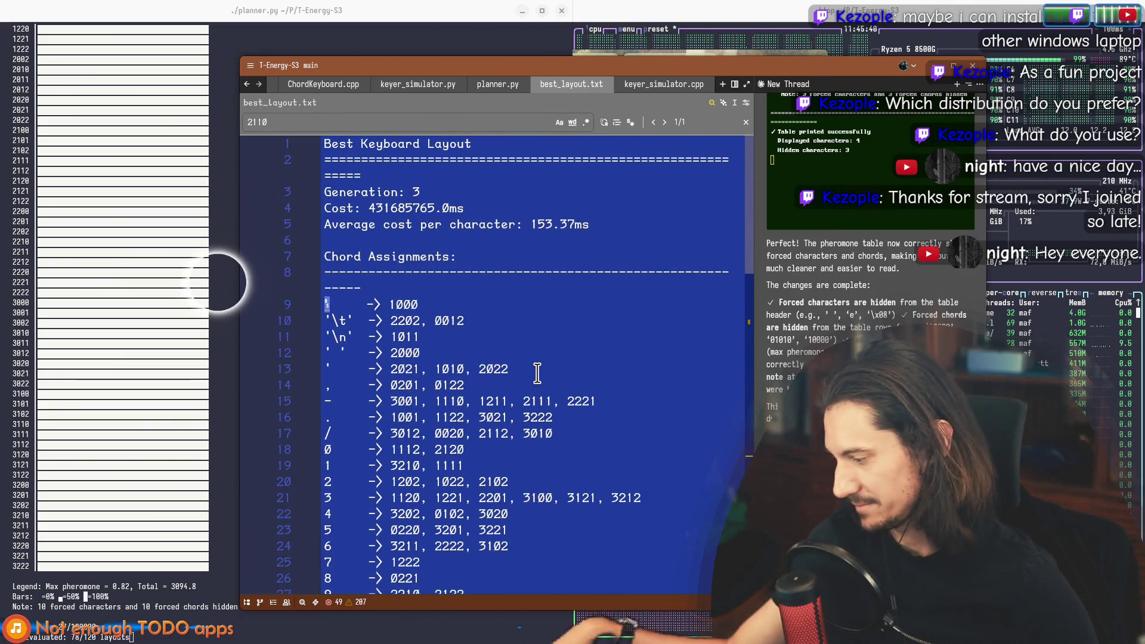
mouse_move(686, 67)
left_mouse_down()
mouse_move(568, 97)
mouse_move(618, 67)
mouse_move(639, 77)
left_mouse_up()
key("alt+Tab")
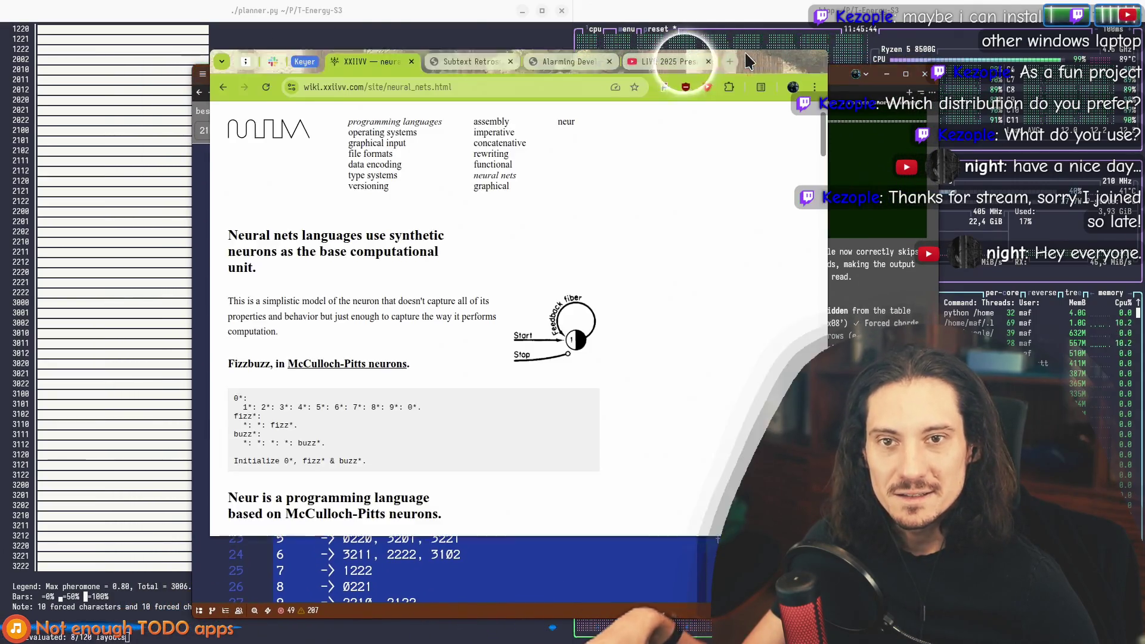
Step: Scroll through the planner's pheromone table, then bring best_layout.txt in Zed over the browser
left_click_drag(746, 54, 768, 46)
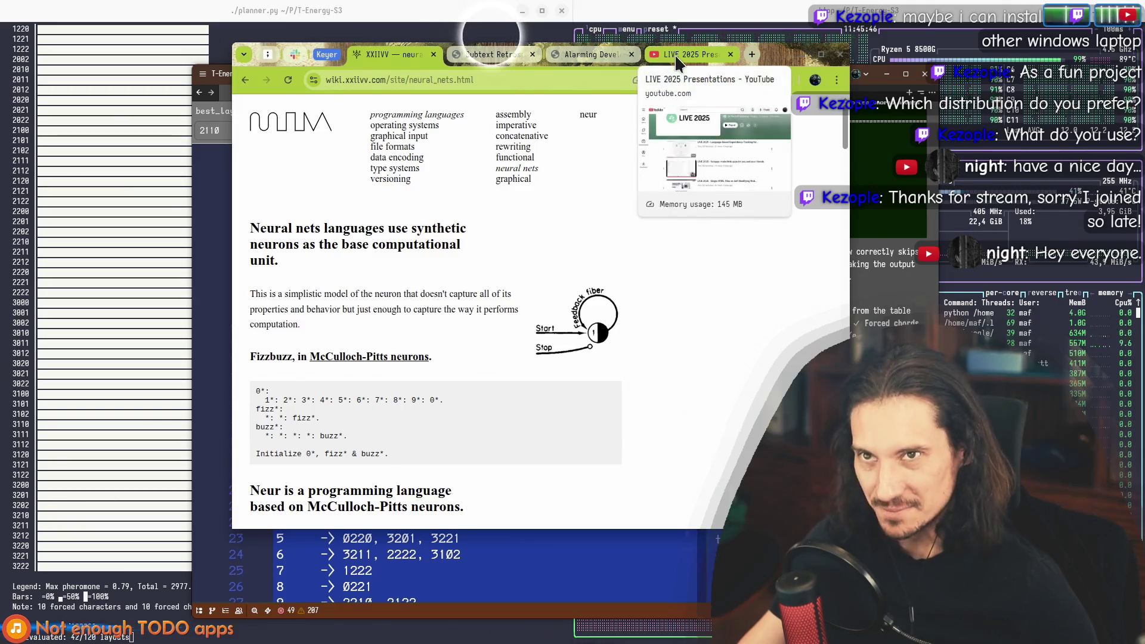
left_click(87, 242)
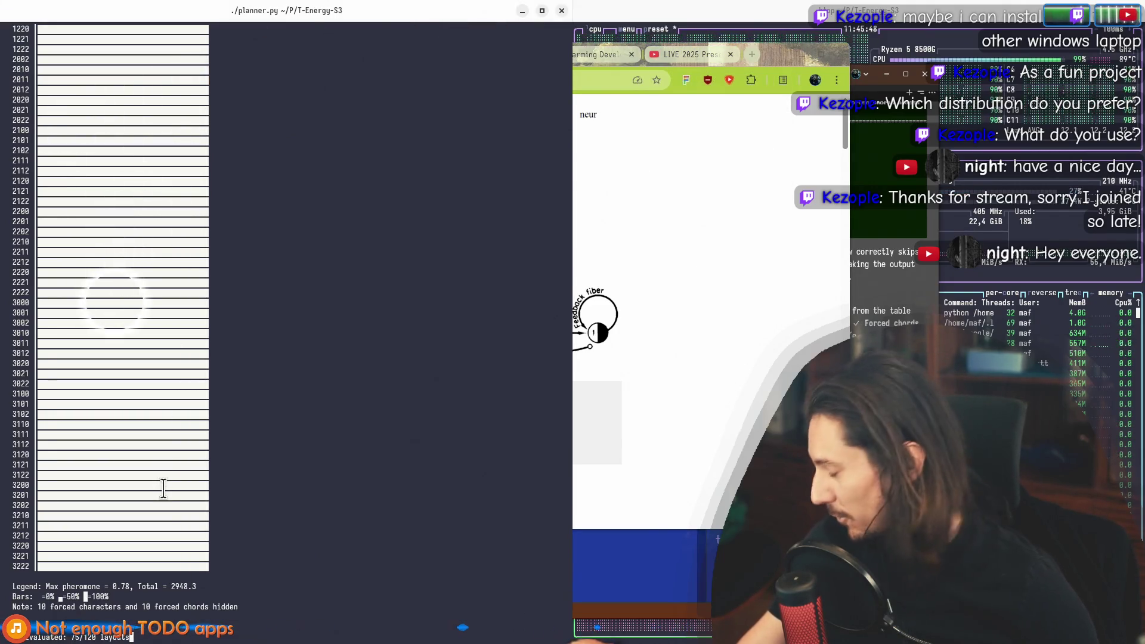
scroll(77, 205, "up", 5)
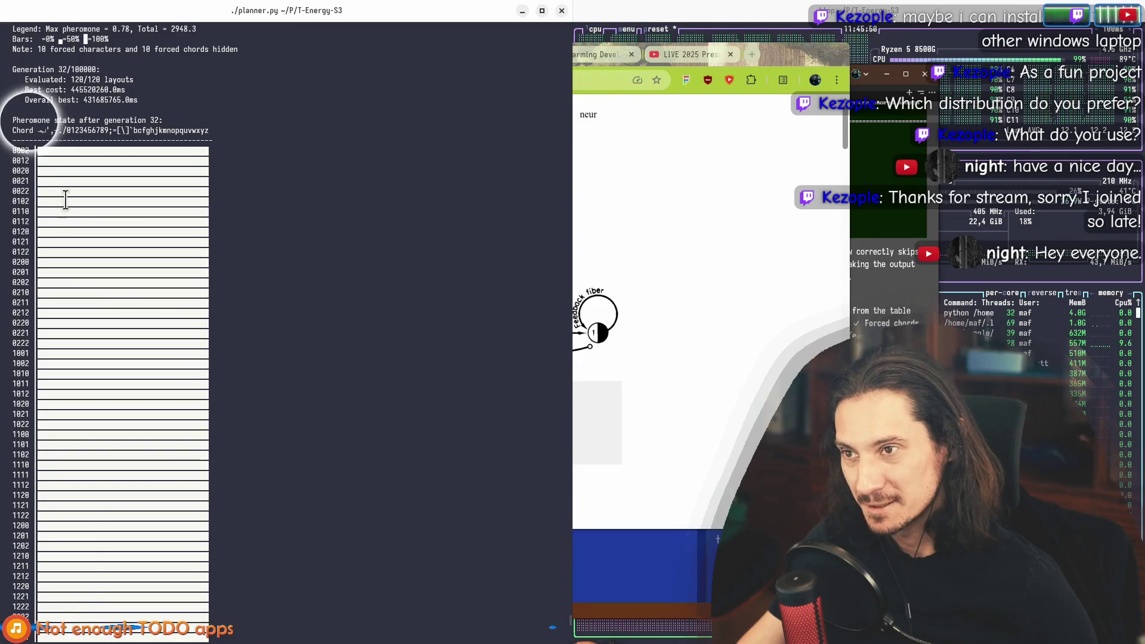
scroll(95, 251, "down", 8)
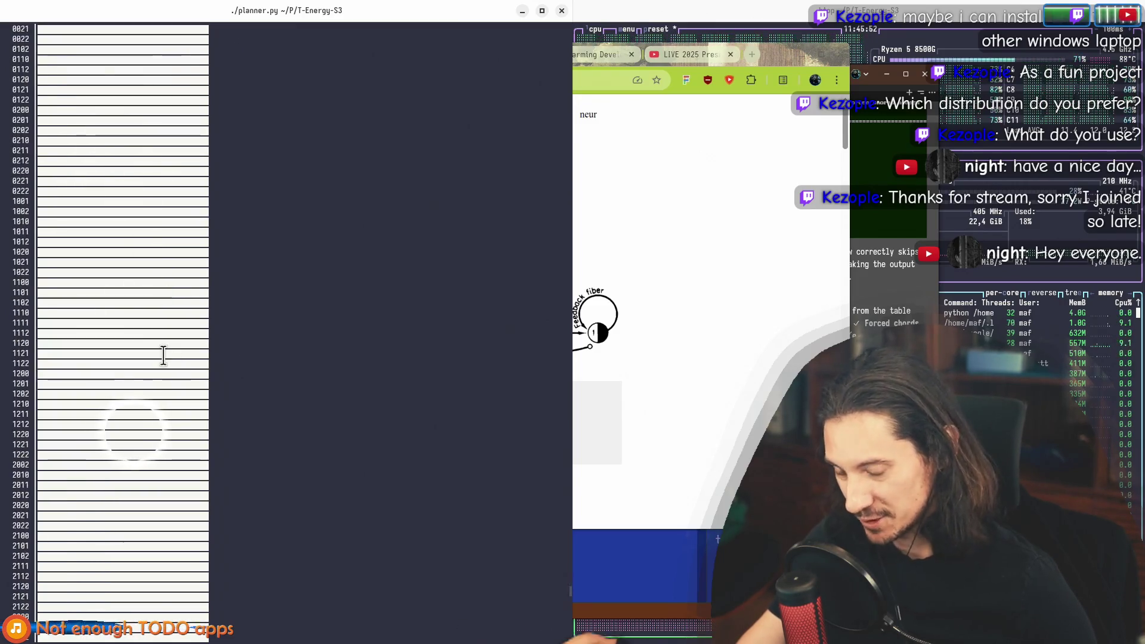
scroll(162, 356, "down", 5)
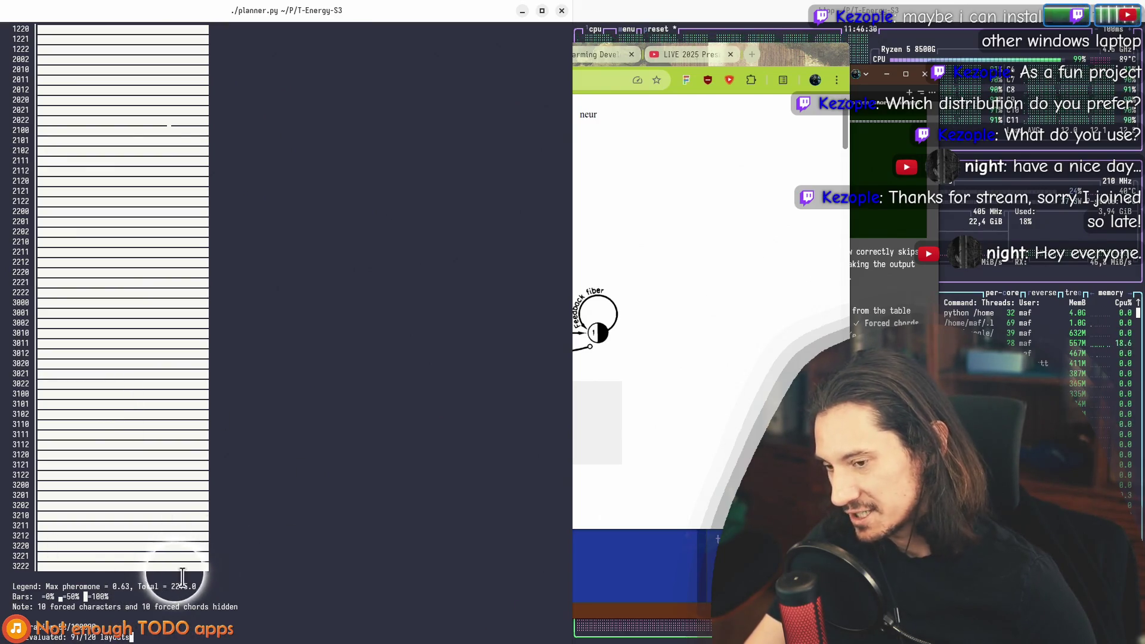
mouse_move(768, 53)
left_mouse_down()
mouse_move(827, 526)
mouse_move(784, 84)
mouse_move(770, 53)
mouse_move(756, 52)
left_mouse_up()
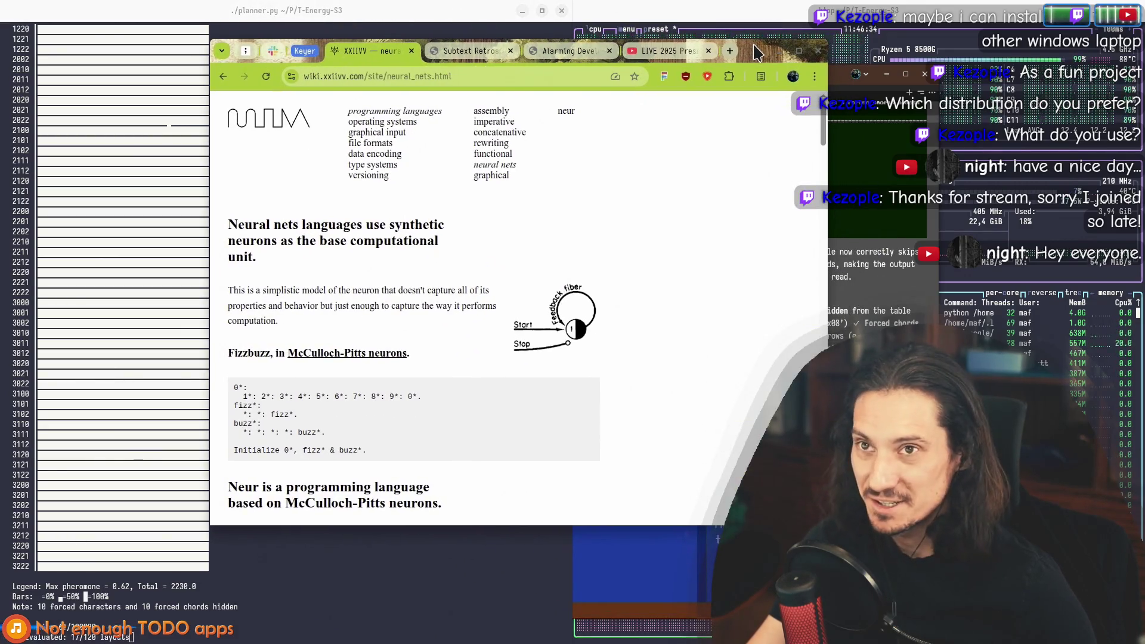
left_click(856, 280)
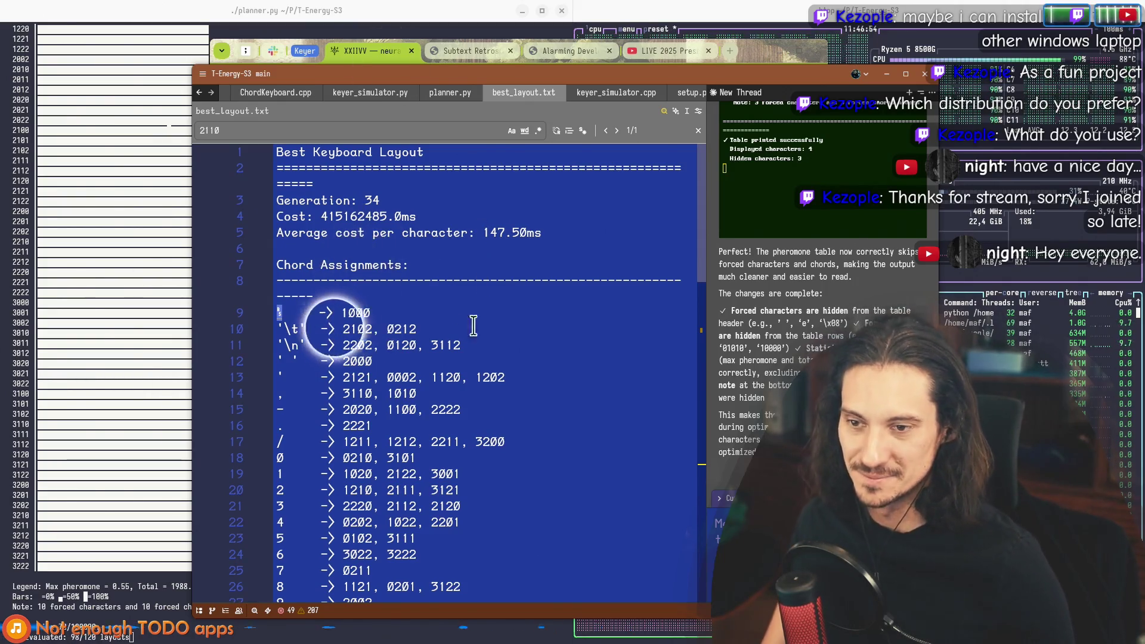
scroll(382, 256, "down", 3)
scroll(471, 274, "down", 15)
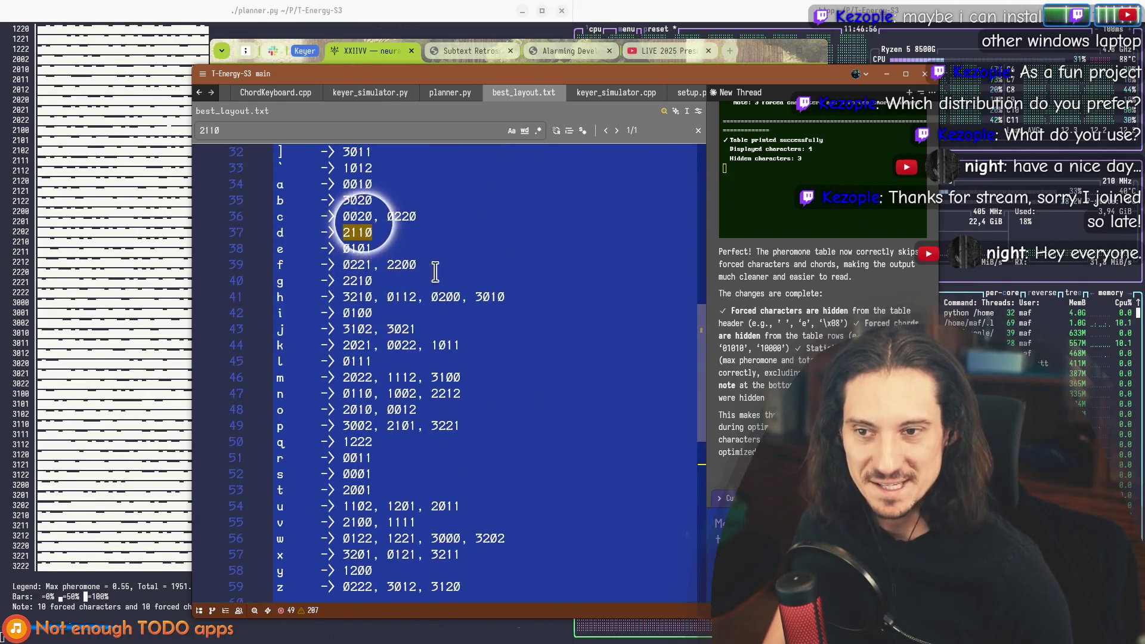
left_click(447, 407)
scroll(447, 358, "up", 18)
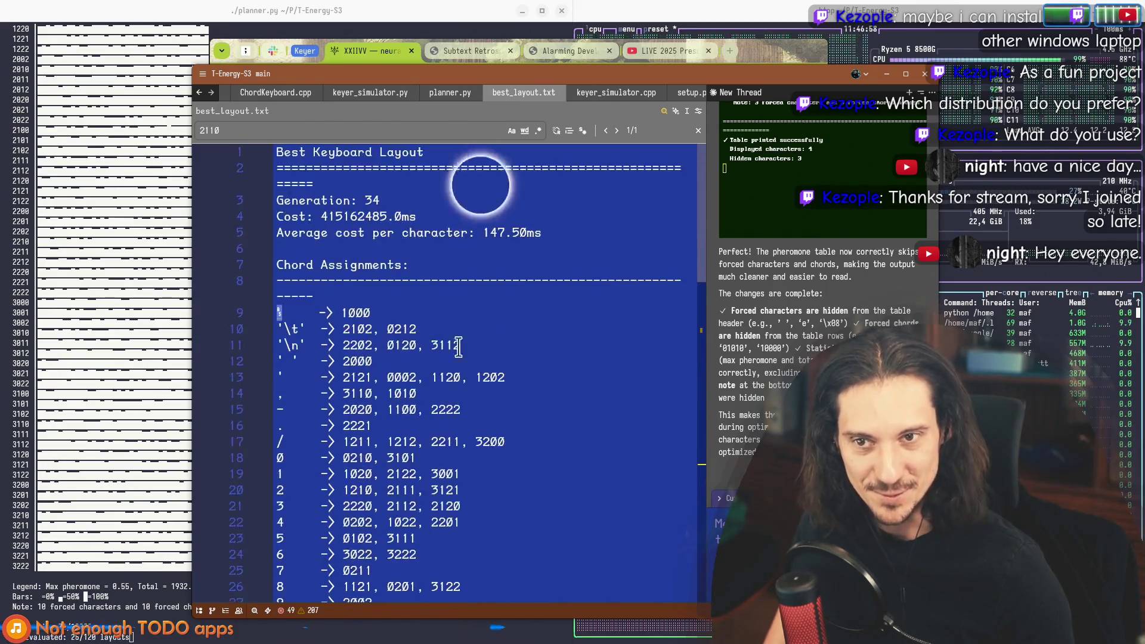
mouse_move(447, 83)
left_mouse_down()
mouse_move(468, 71)
mouse_move(454, 72)
left_mouse_up()
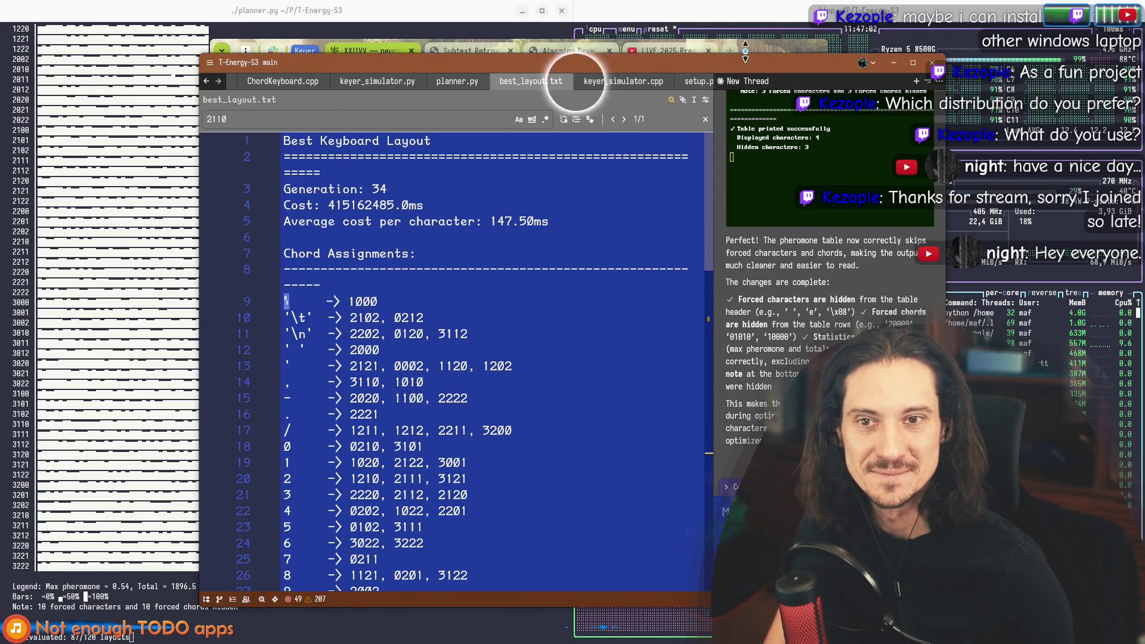
left_click_drag(732, 64, 262, 65)
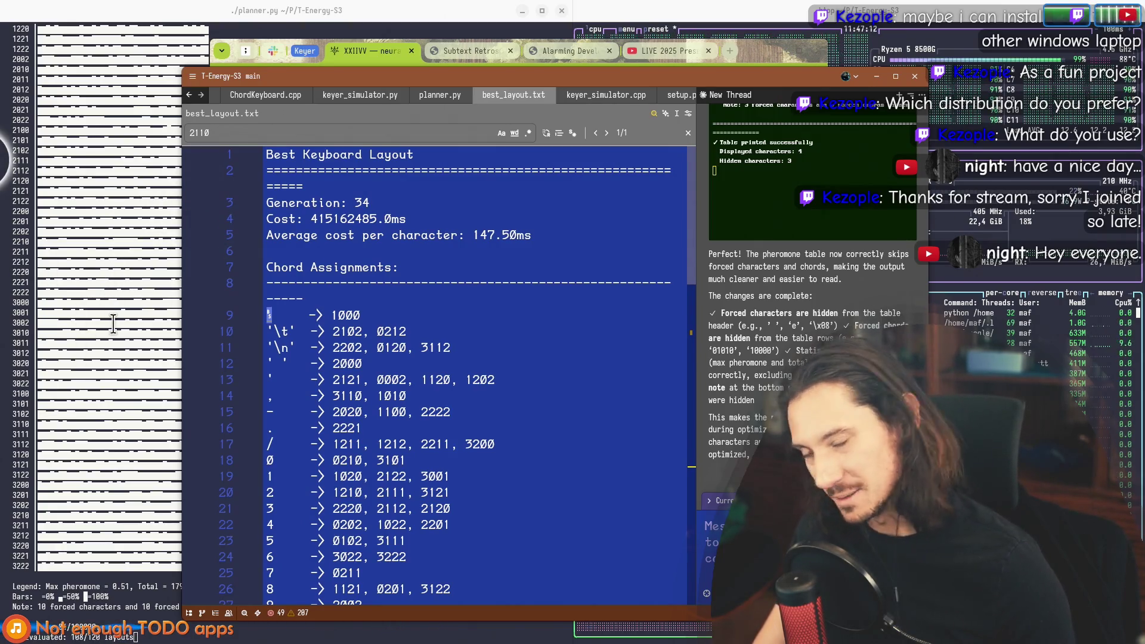
left_click(398, 267)
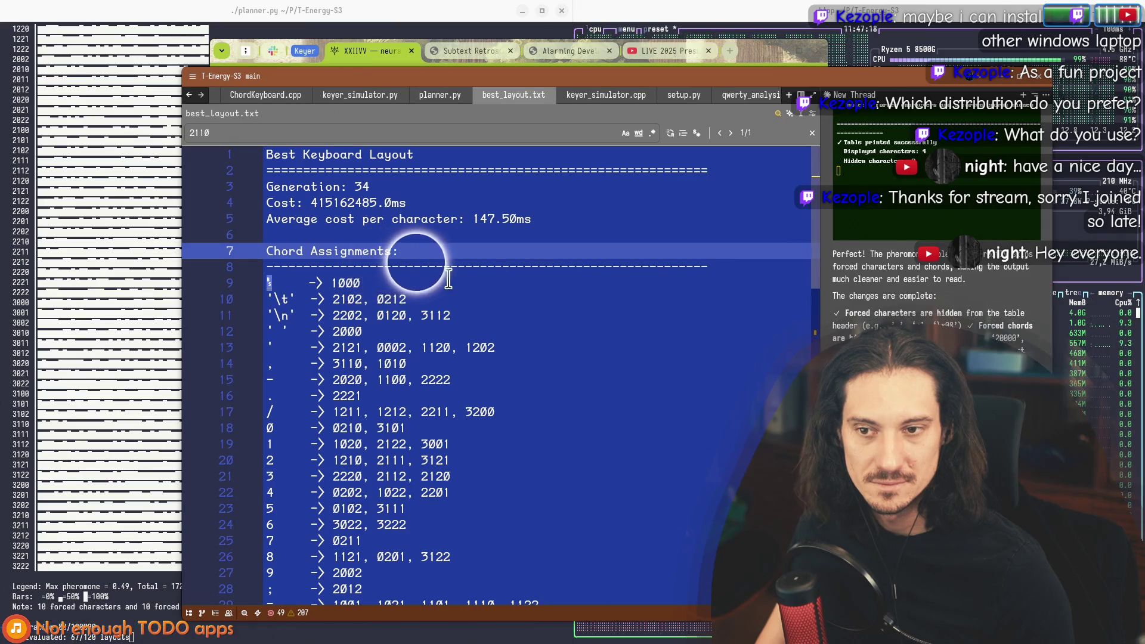
double_click(292, 252)
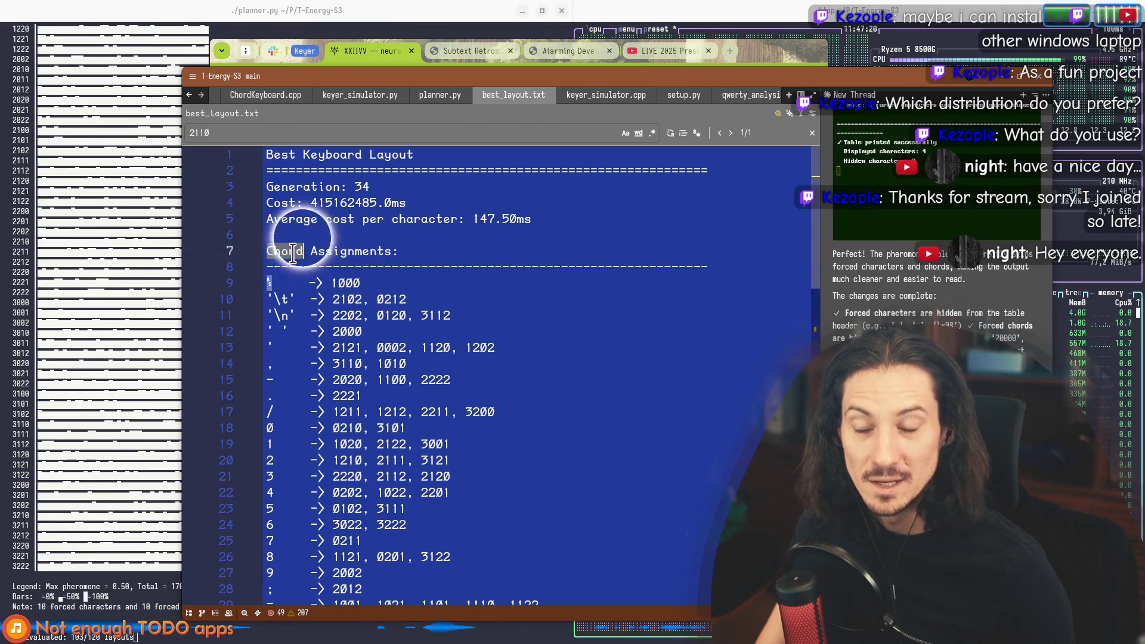
left_click(348, 251)
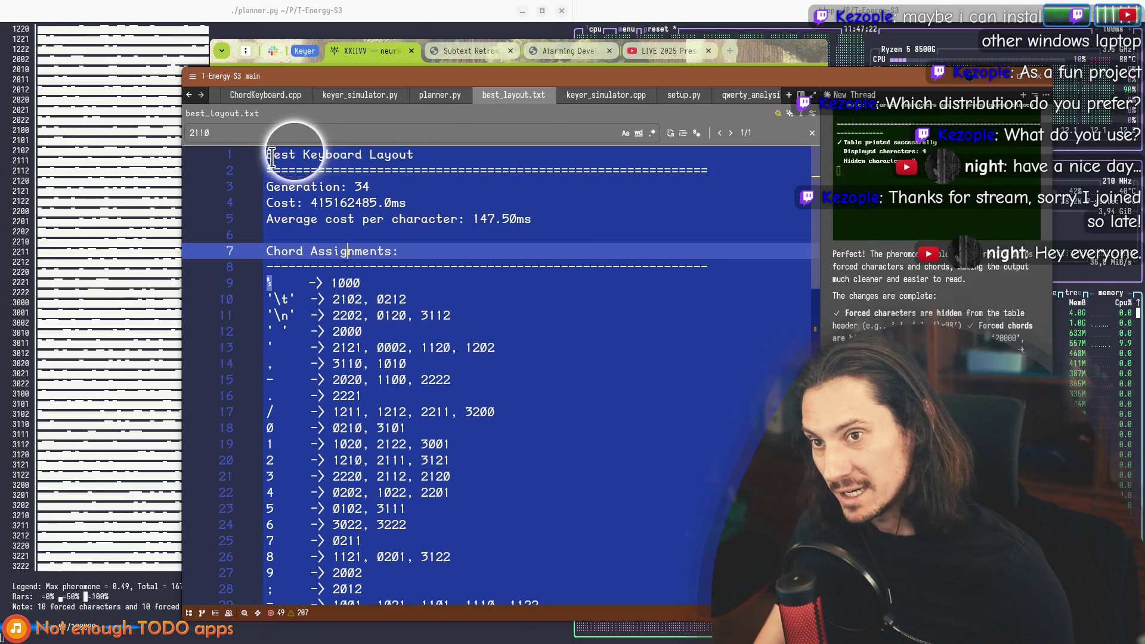
left_click(562, 459)
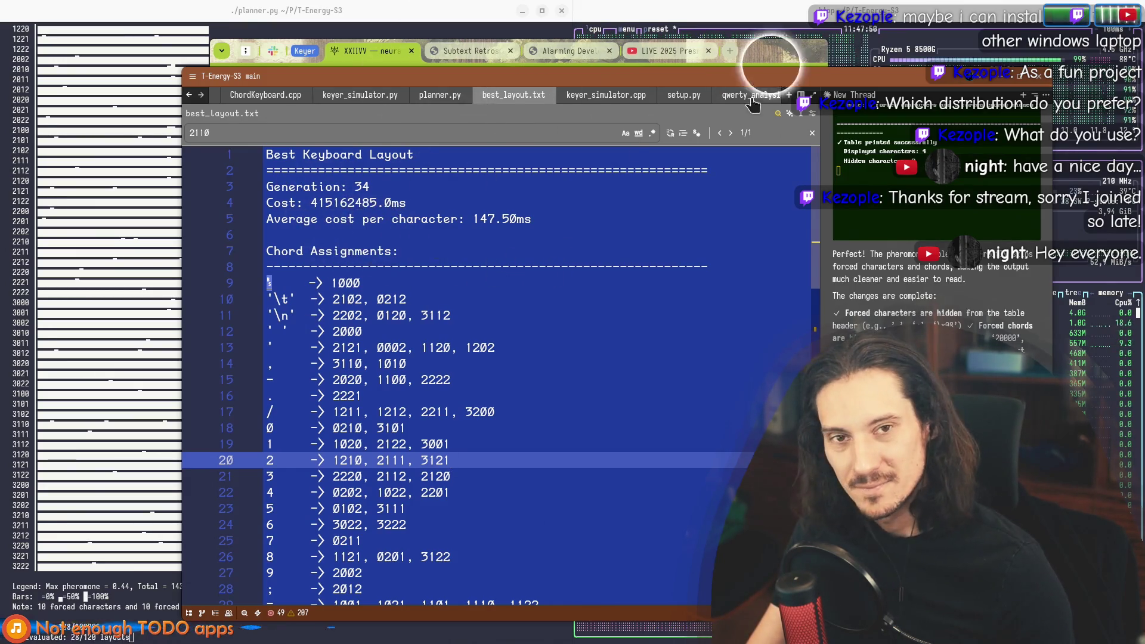
left_click_drag(697, 78, 682, 75)
left_click(747, 49)
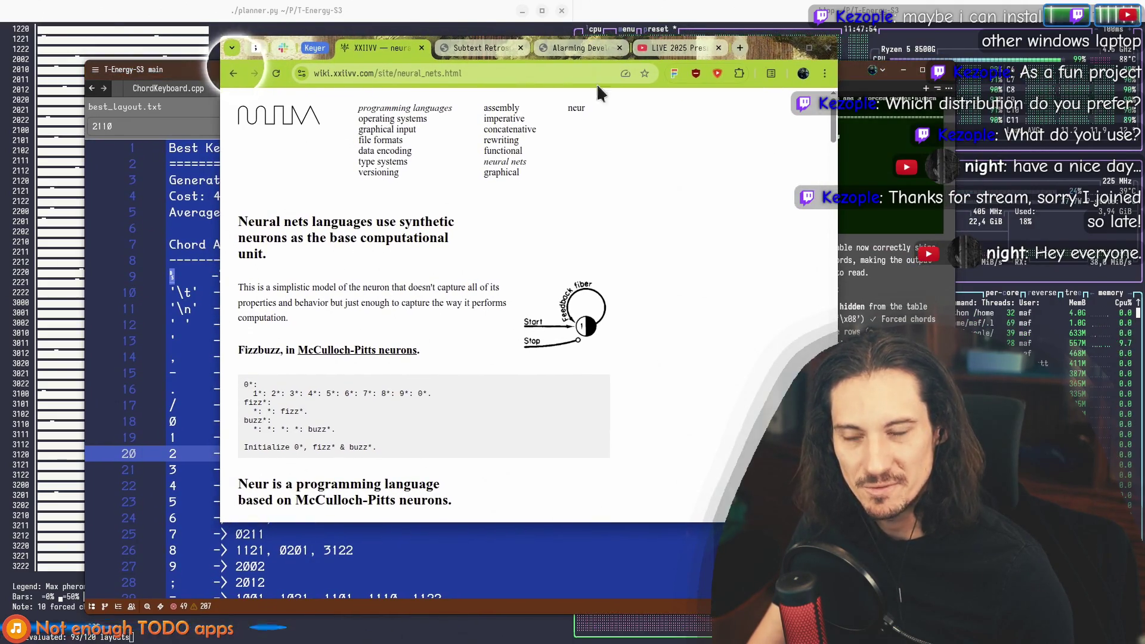
left_click(740, 48)
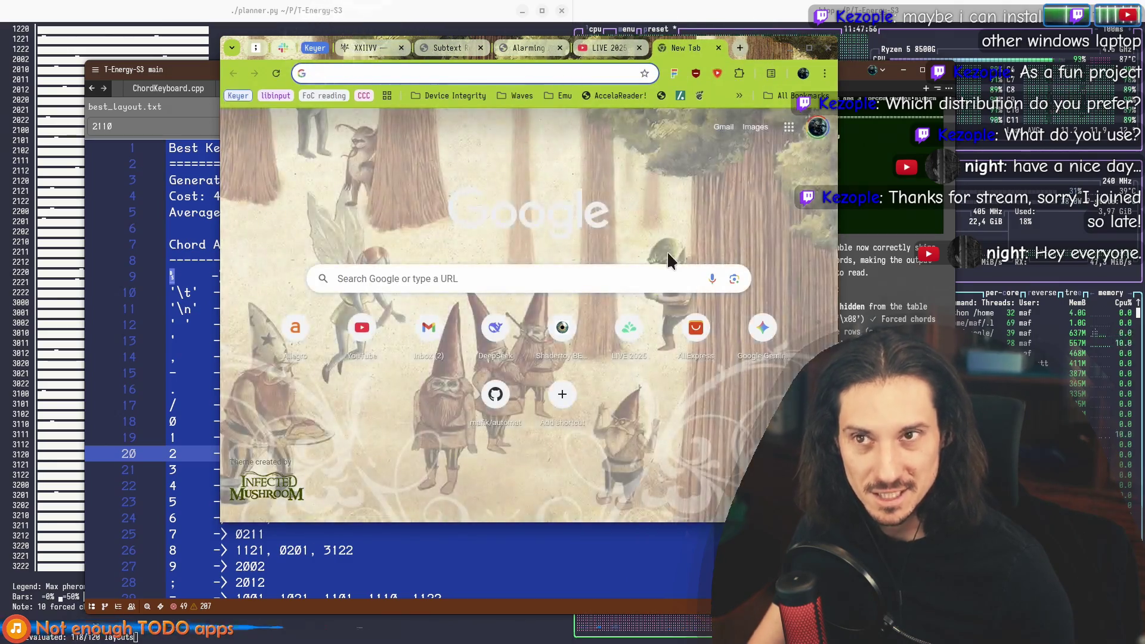
middle_click(686, 49)
left_click_drag(202, 71, 241, 75)
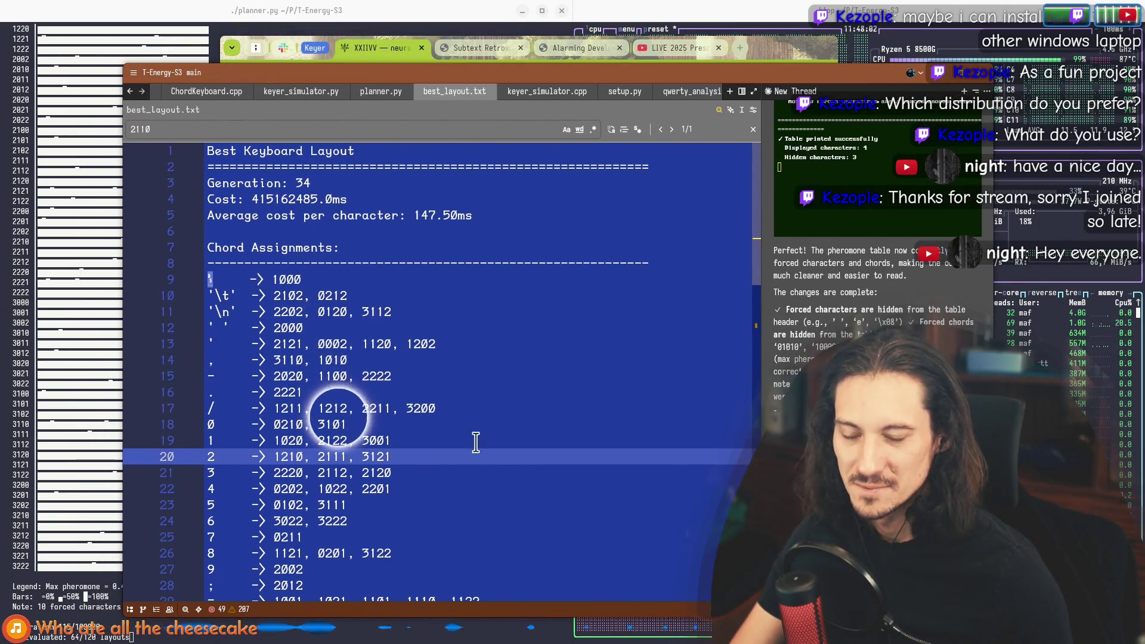
left_click(429, 408)
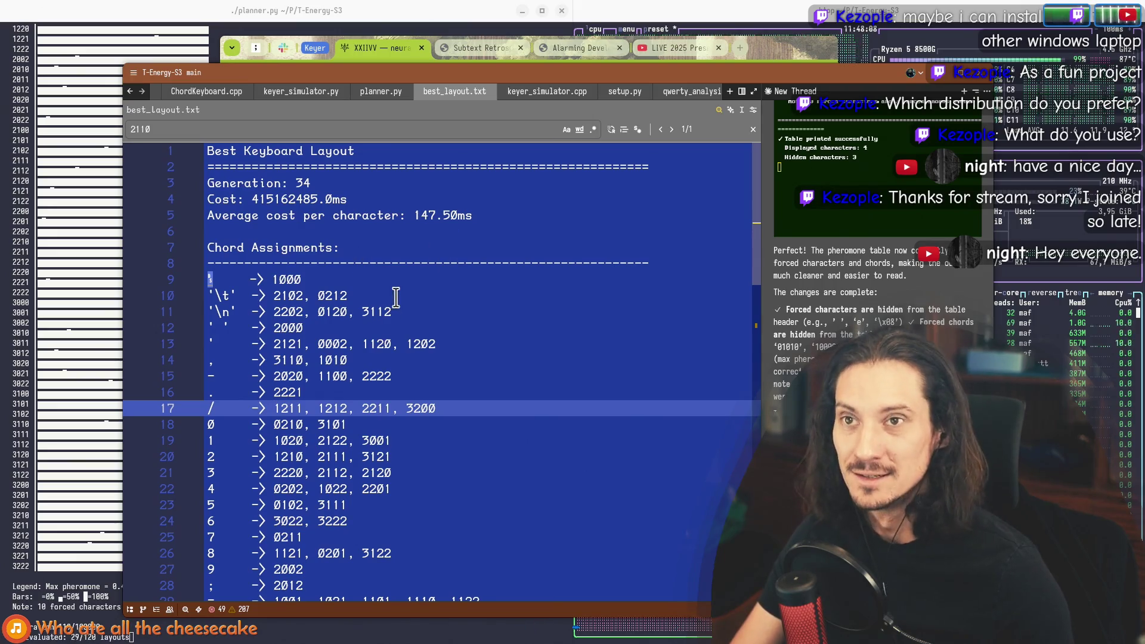
Step: Step through the digit and punctuation chord lines, select lines 1–18, and close the search bar
double_click(286, 279)
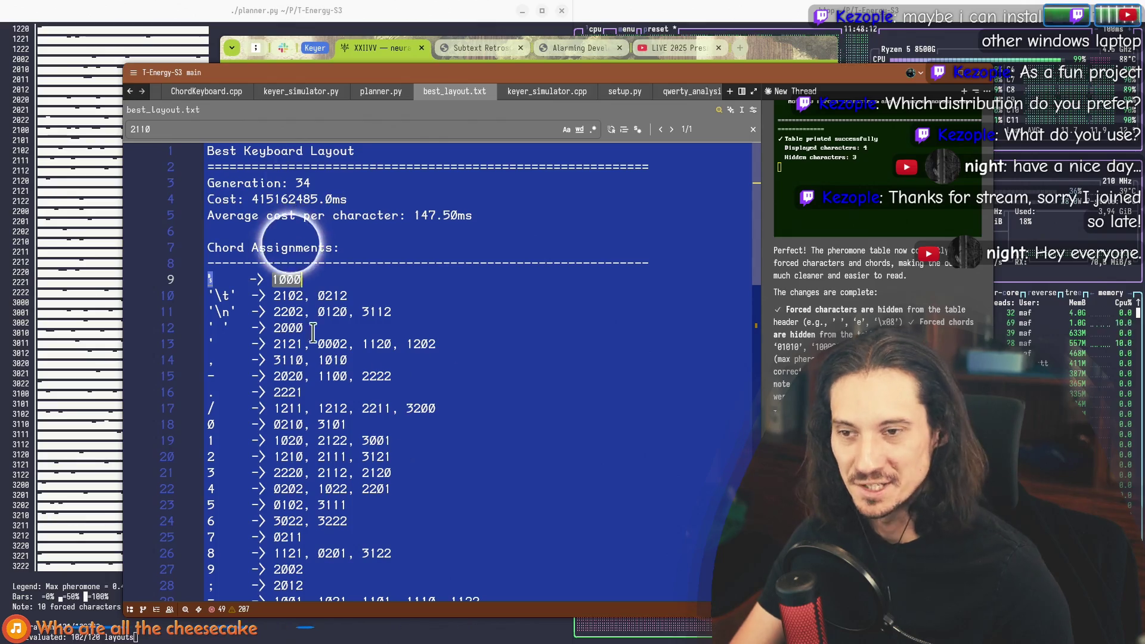
left_click(417, 519)
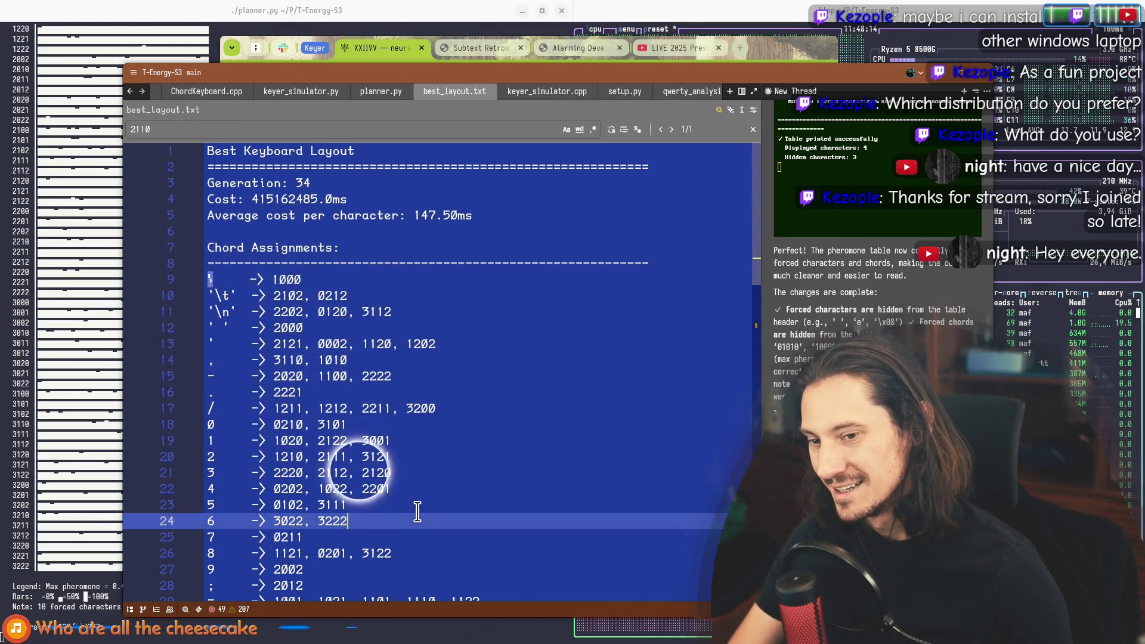
left_click(423, 505)
left_click(426, 488)
left_click(431, 472)
left_click(439, 444)
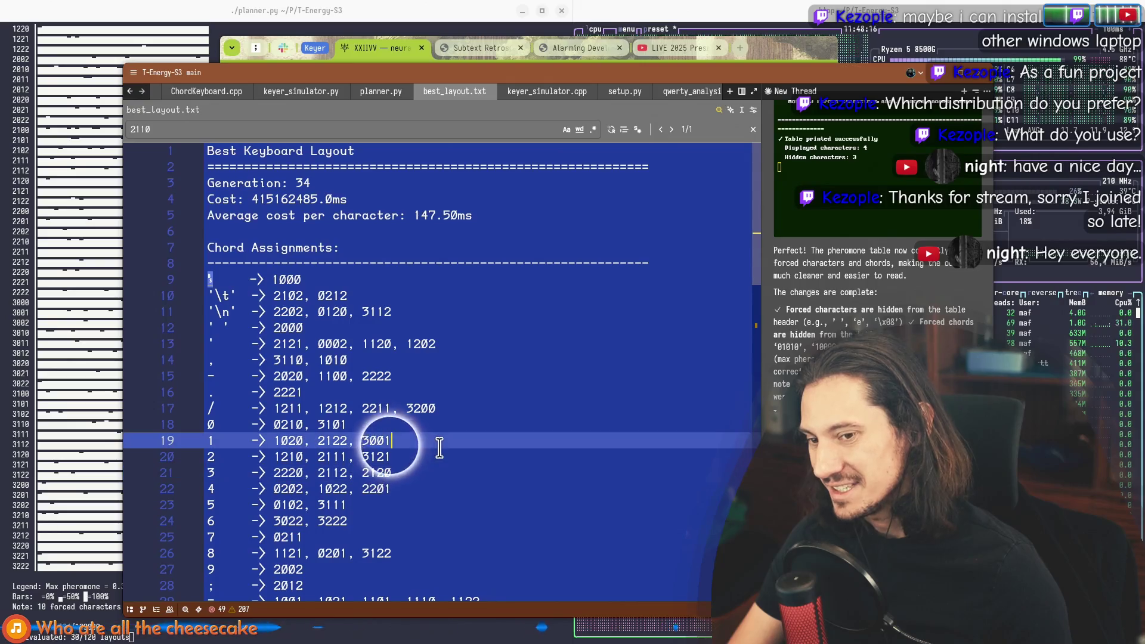
key("Up")
key("Up")
key("Up")
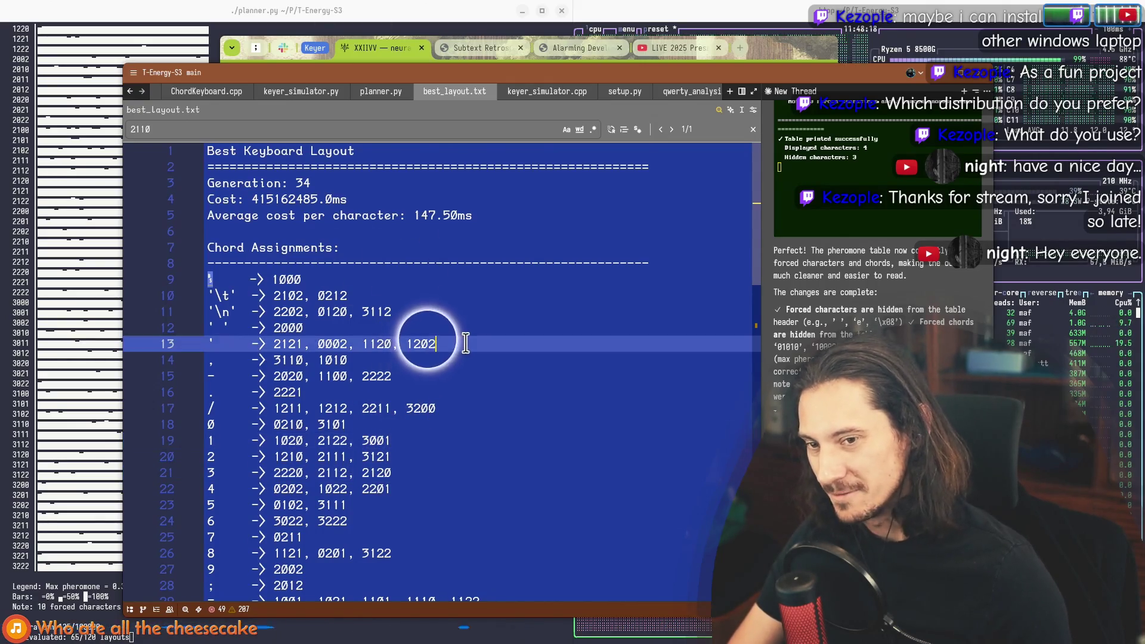
key("Down")
key("Down")
left_click(477, 408)
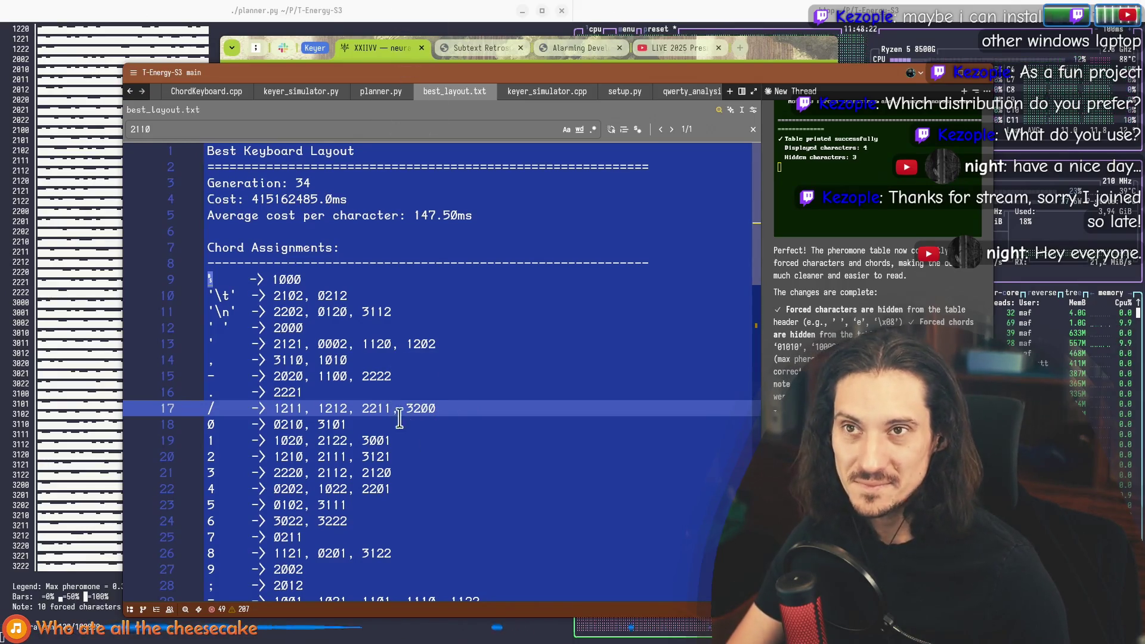
mouse_move(209, 151)
left_mouse_down()
mouse_move(421, 418)
mouse_move(388, 424)
left_mouse_up()
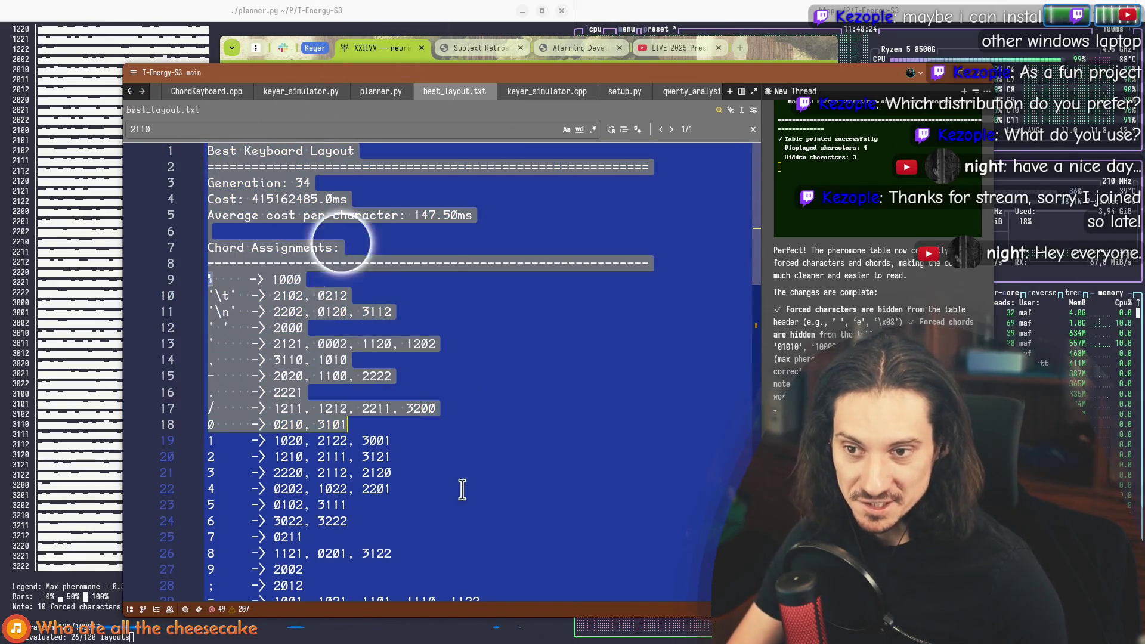
left_click(462, 489)
key("Escape")
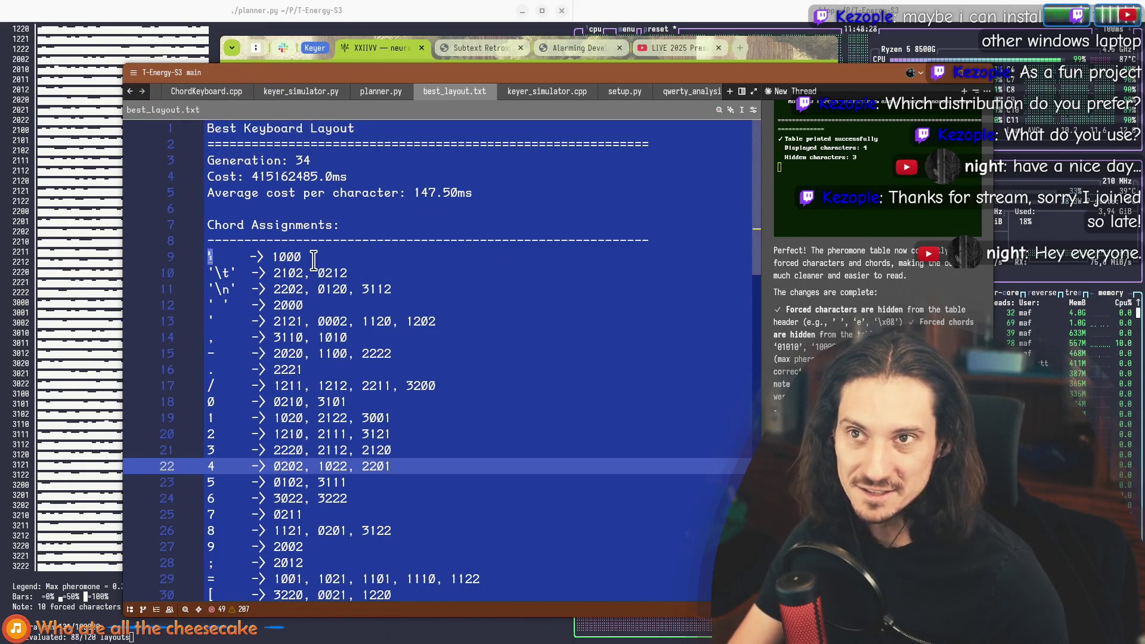
Step: Scroll the rest of the layout, mark the Chord Assignments line, then raise the planner terminal
left_click(688, 240)
left_click(677, 144)
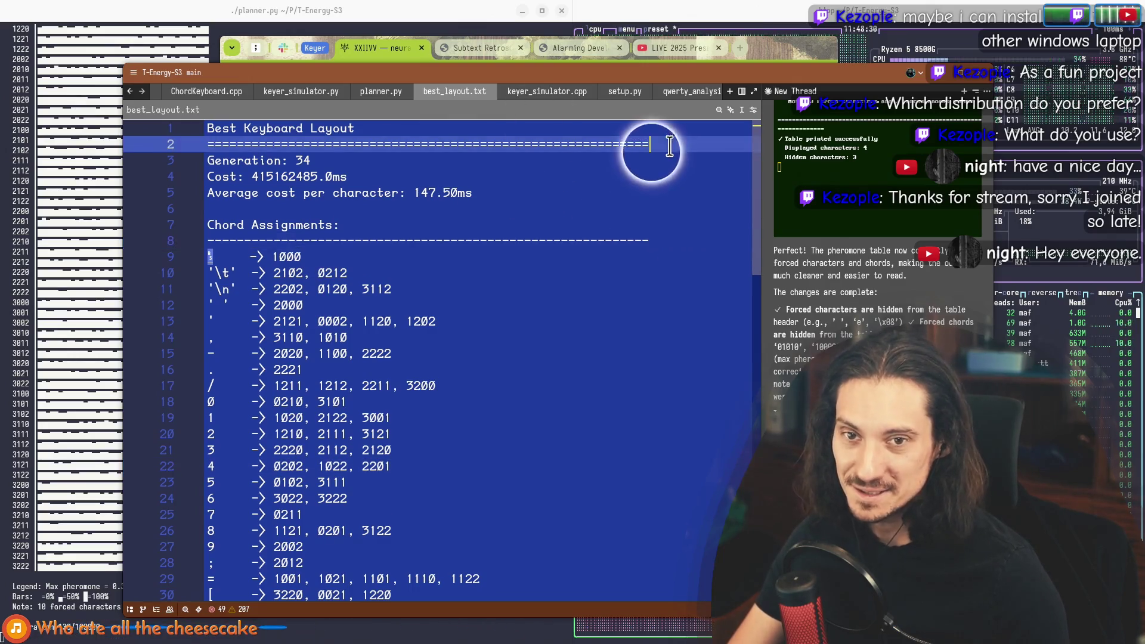
scroll(529, 299, "down", 15)
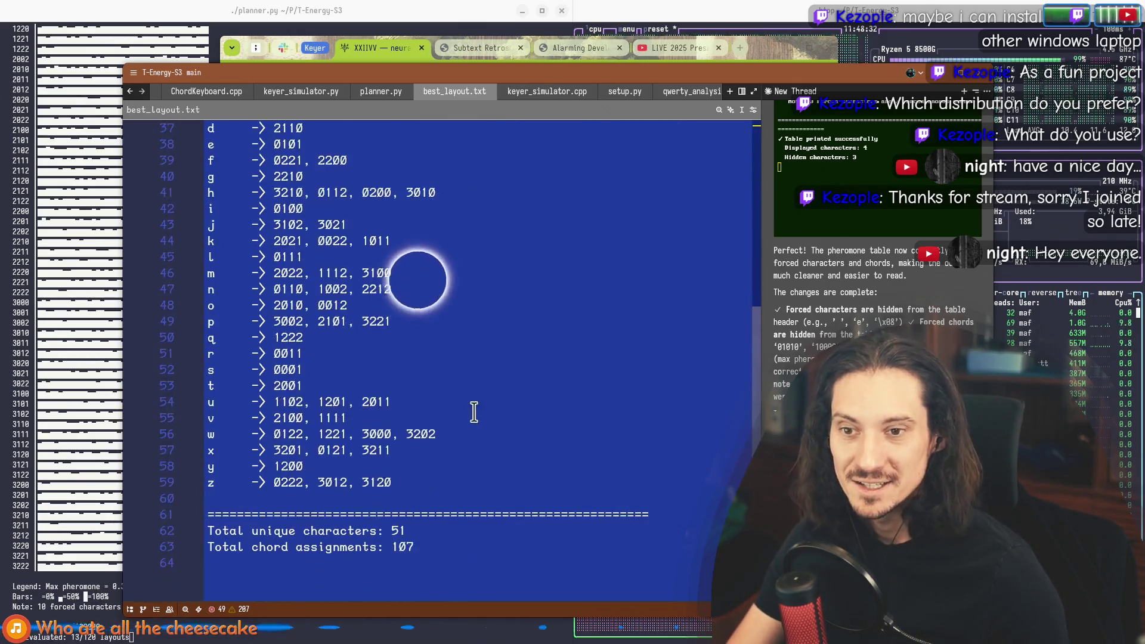
left_click(659, 350)
scroll(346, 458, "up", 10)
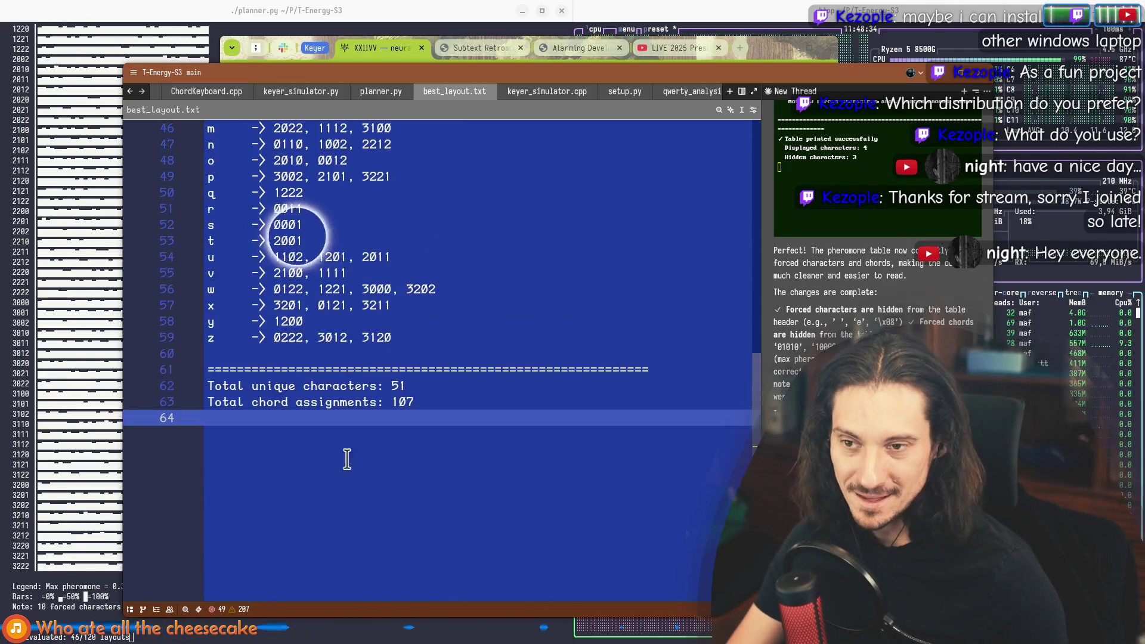
scroll(351, 416, "up", 6)
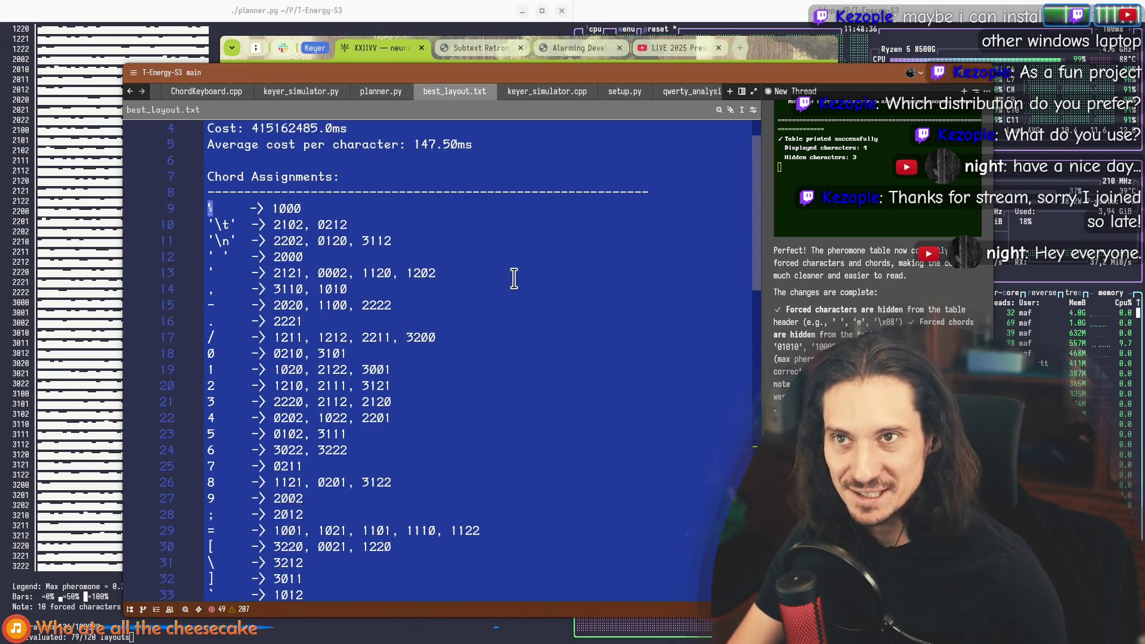
left_click(208, 177)
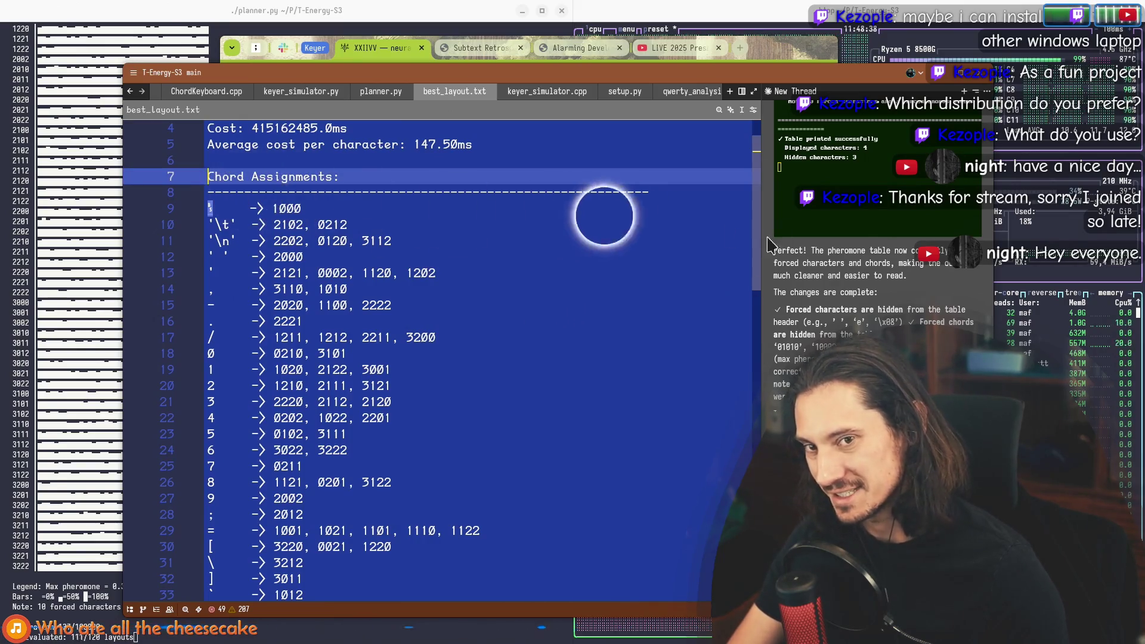
scroll(596, 239, "down", 13)
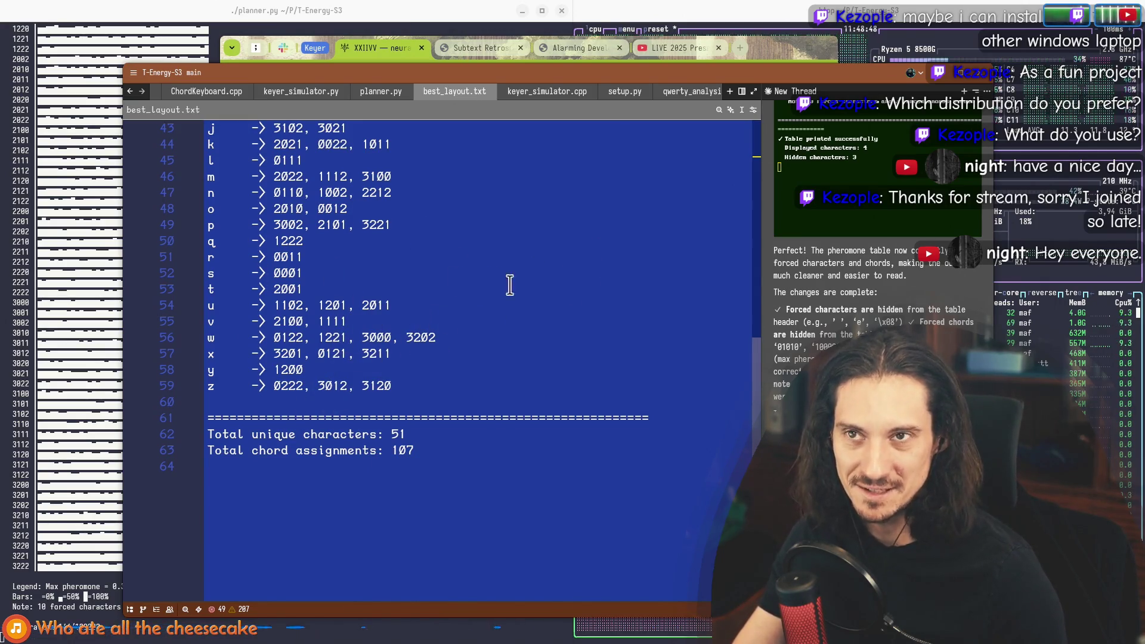
scroll(510, 285, "up", 14)
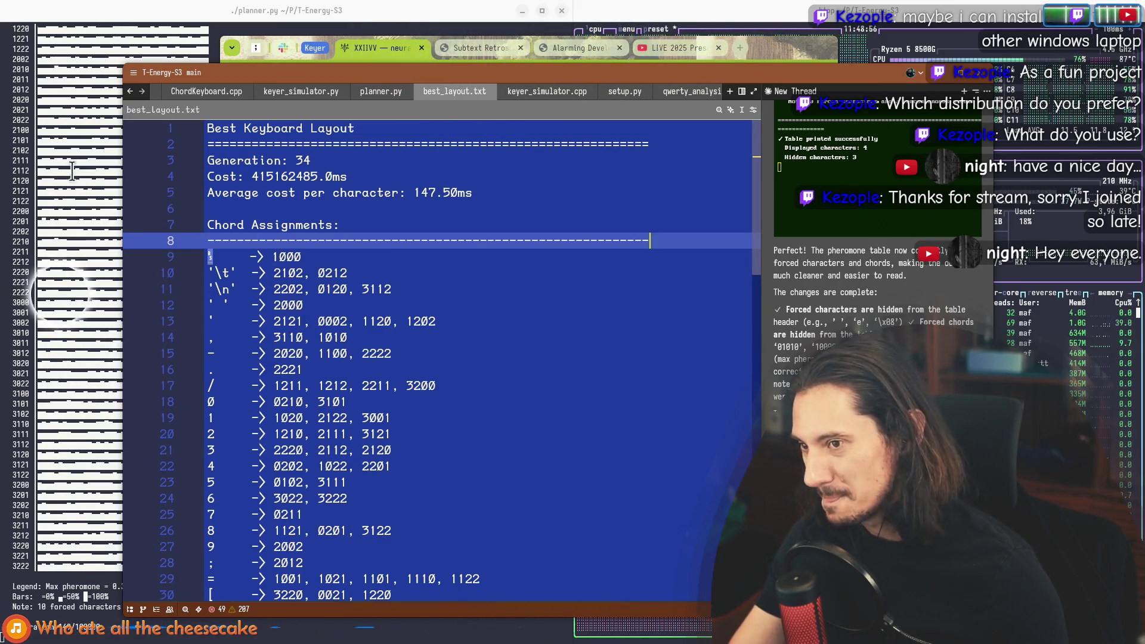
left_click(56, 94)
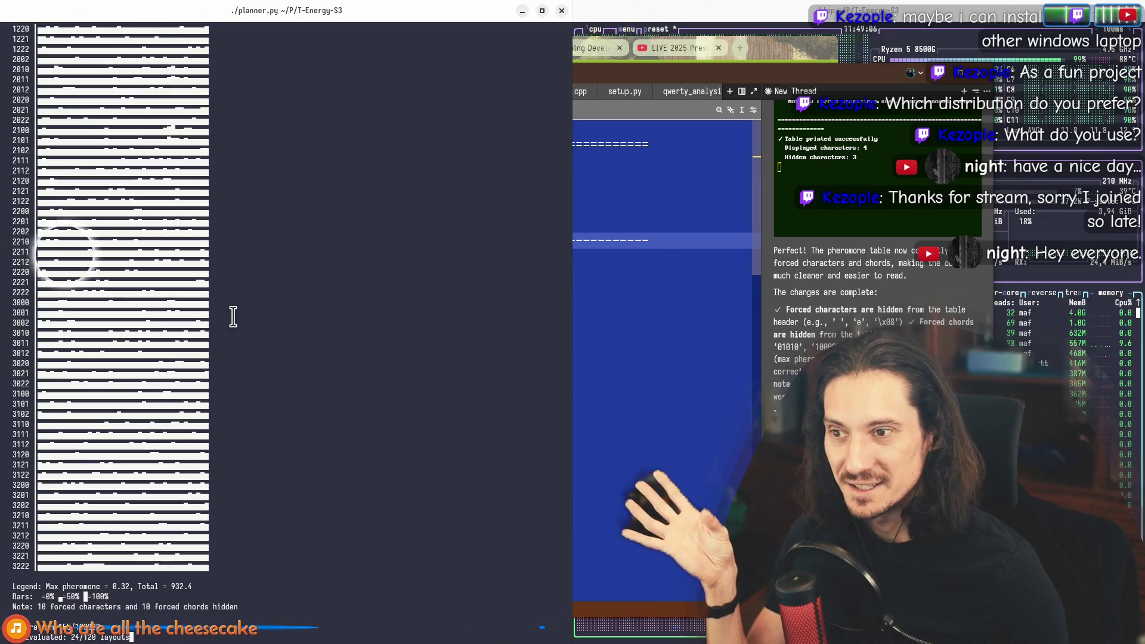
Step: Open keyer_simulator.cpp at the empty-chords check, then glance at the planner terminal
left_click(662, 305)
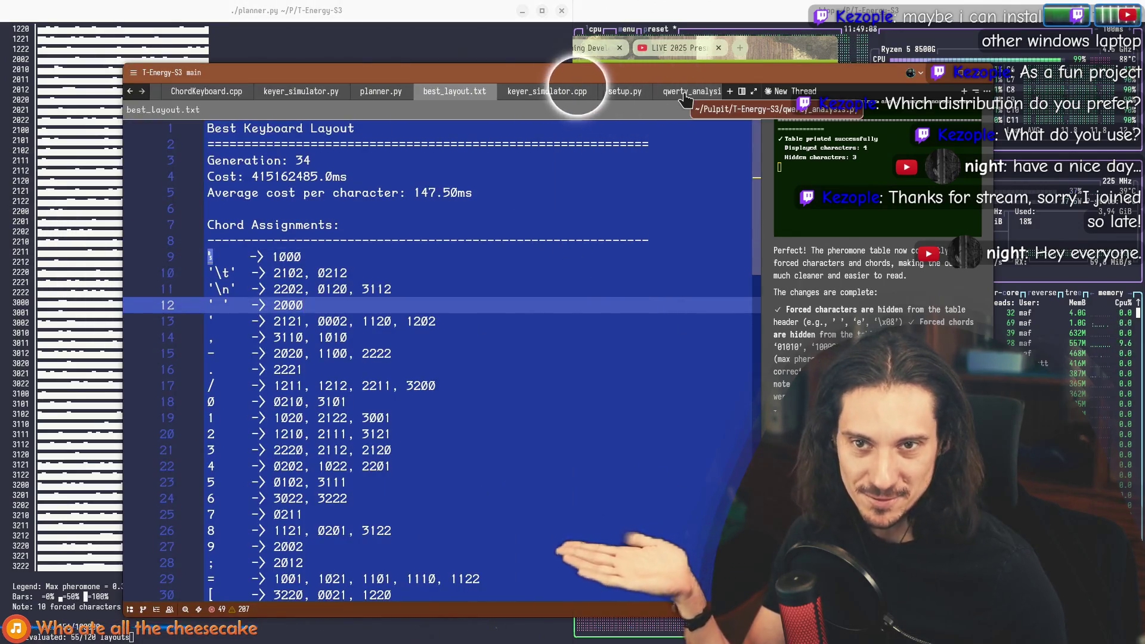
left_click(545, 91)
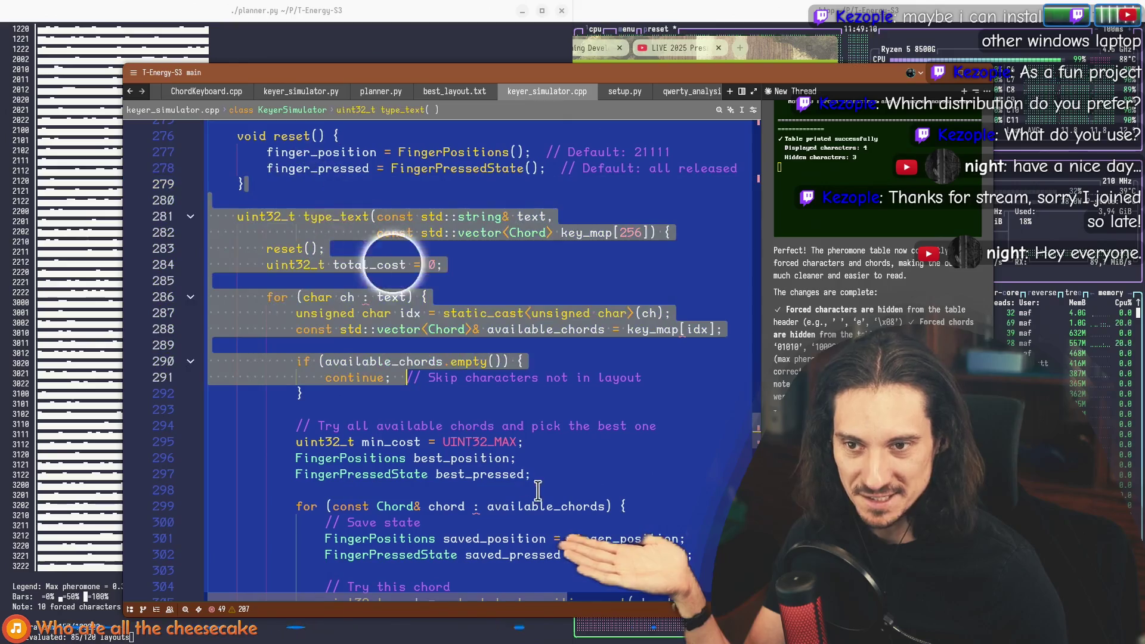
left_click(301, 393)
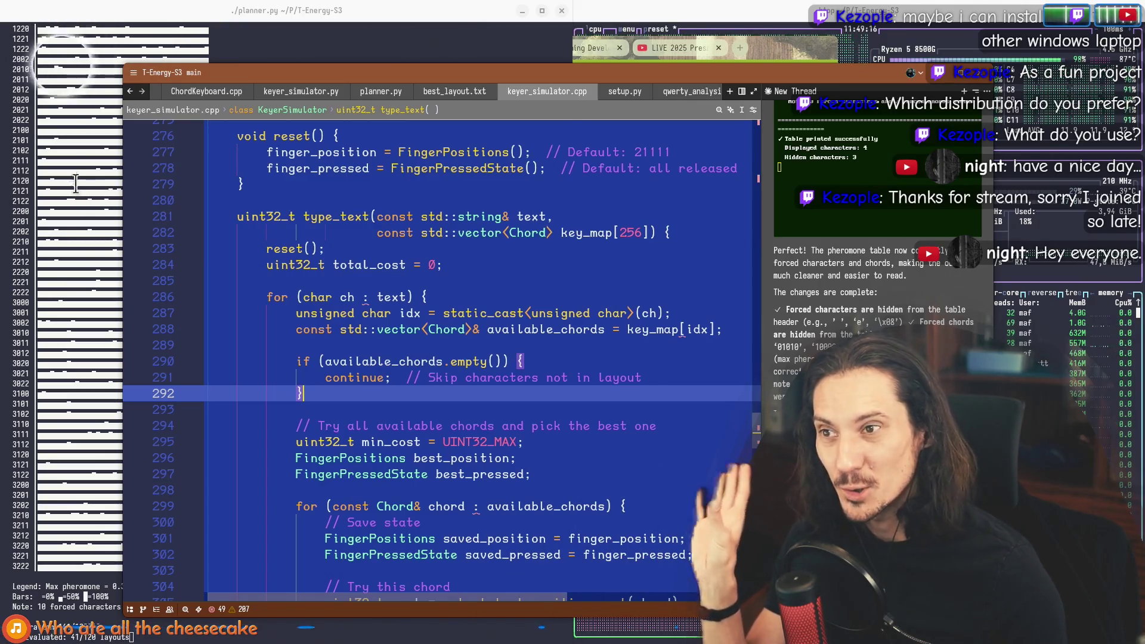
left_click(42, 134)
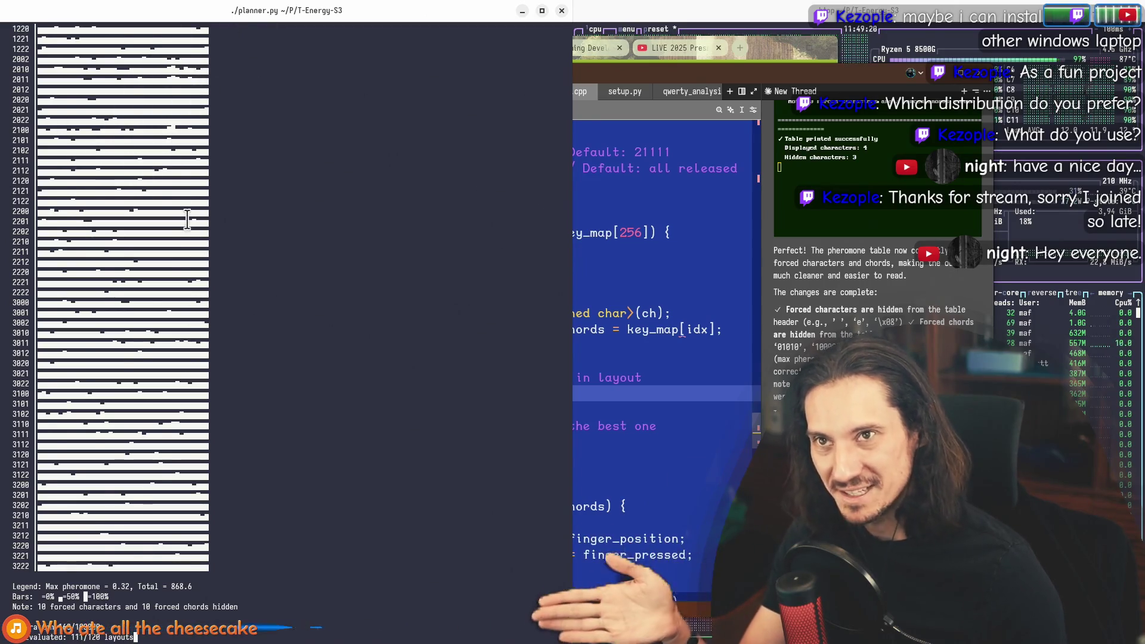
left_click(124, 82)
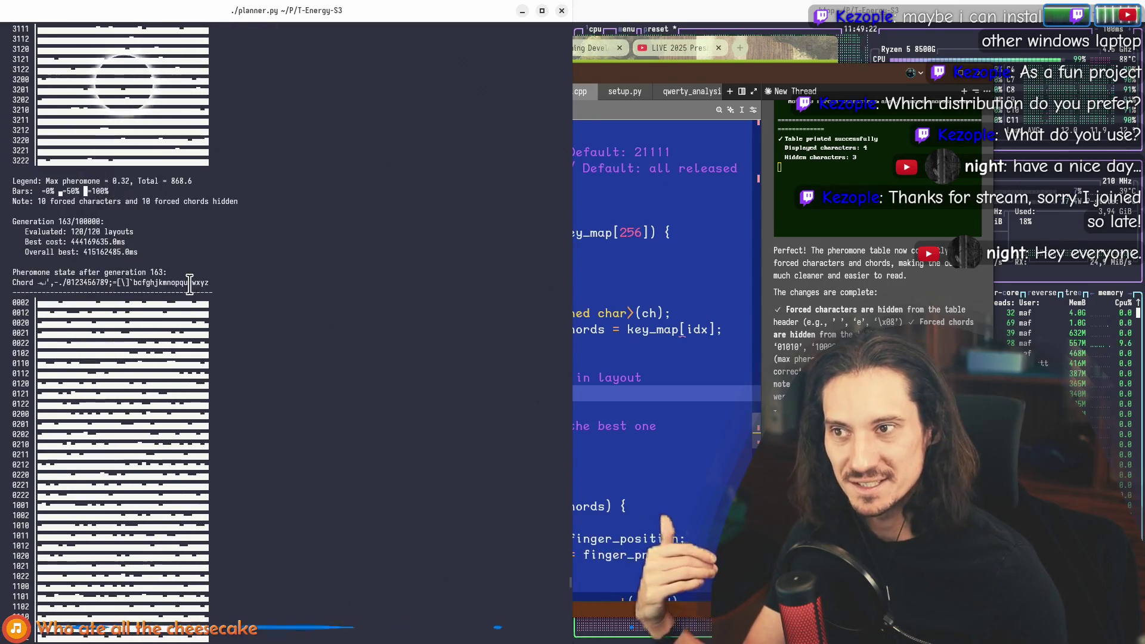
Step: Scroll through the simulator module code, then bring the planner terminal back in front
left_click(622, 319)
scroll(371, 244, "down", 15)
scroll(487, 420, "down", 12)
scroll(417, 382, "up", 5)
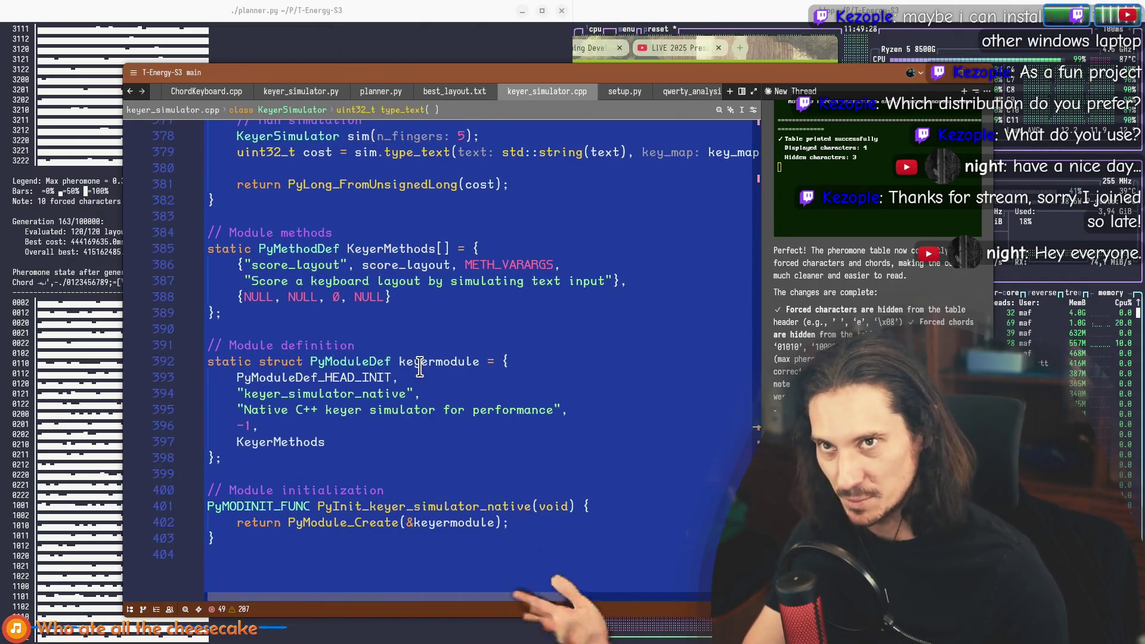
scroll(332, 225, "up", 7)
left_click(76, 306)
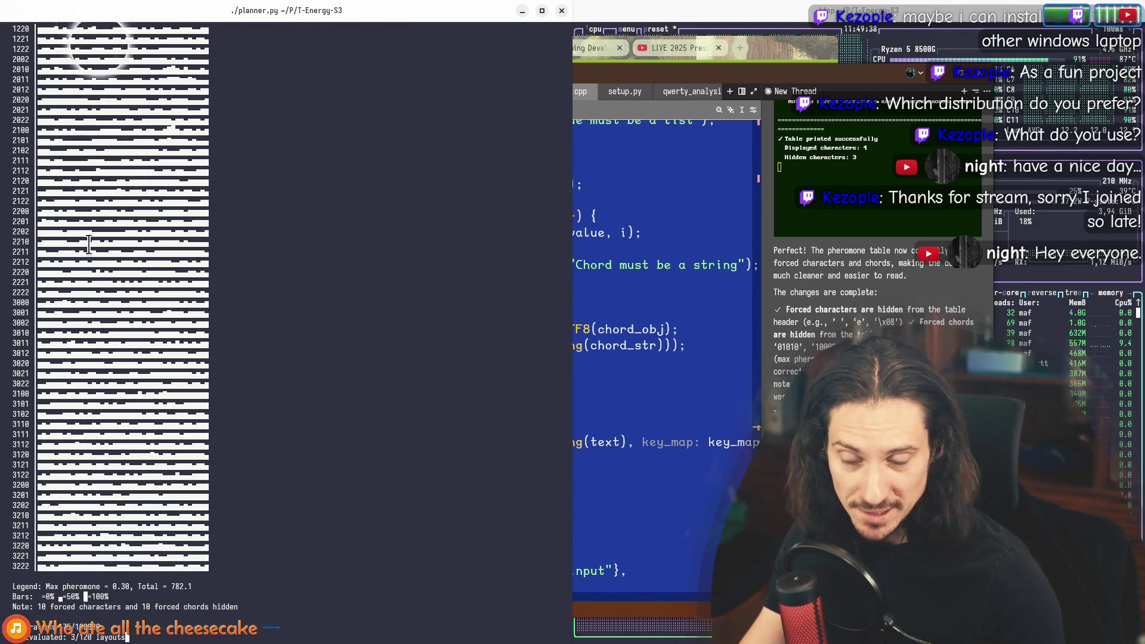
left_click(546, 249)
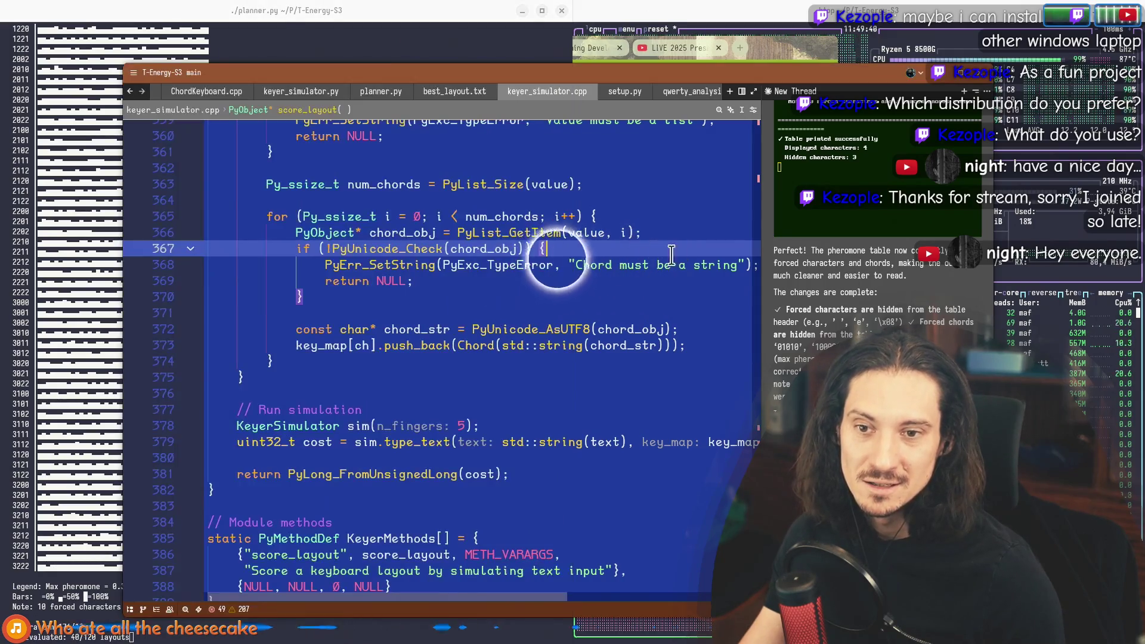
left_click(559, 250)
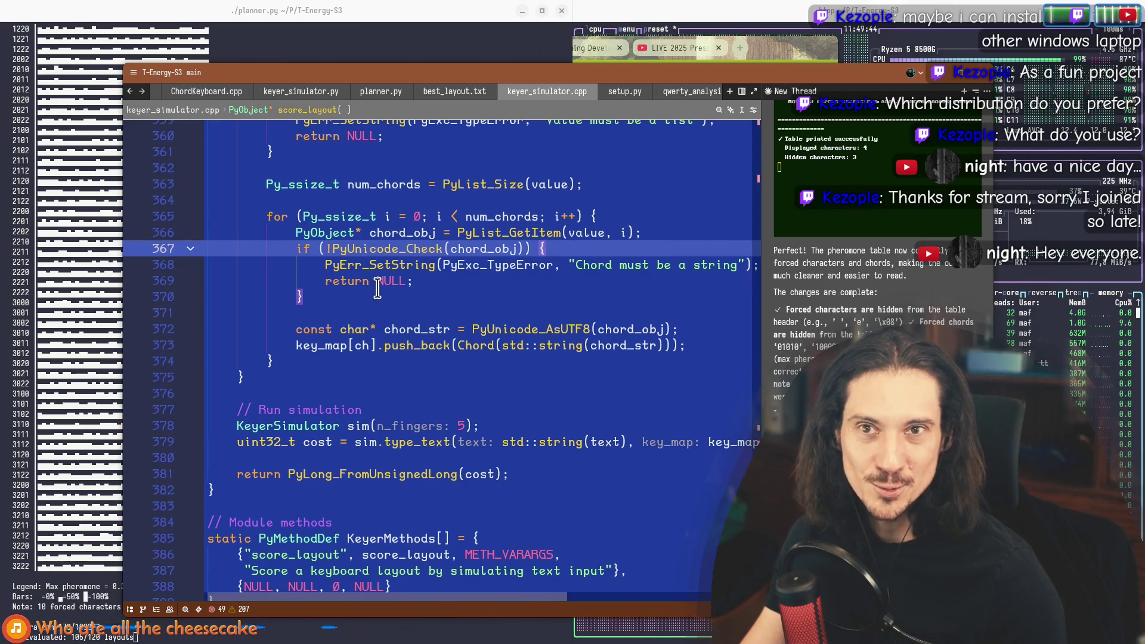
left_click(61, 116)
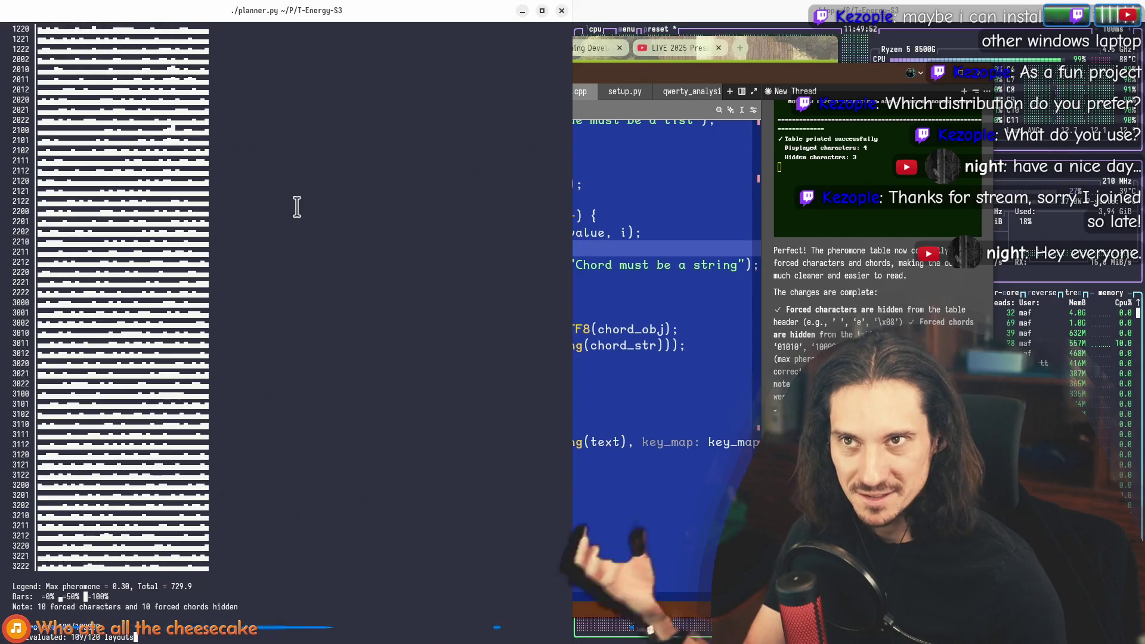
left_click(47, 223)
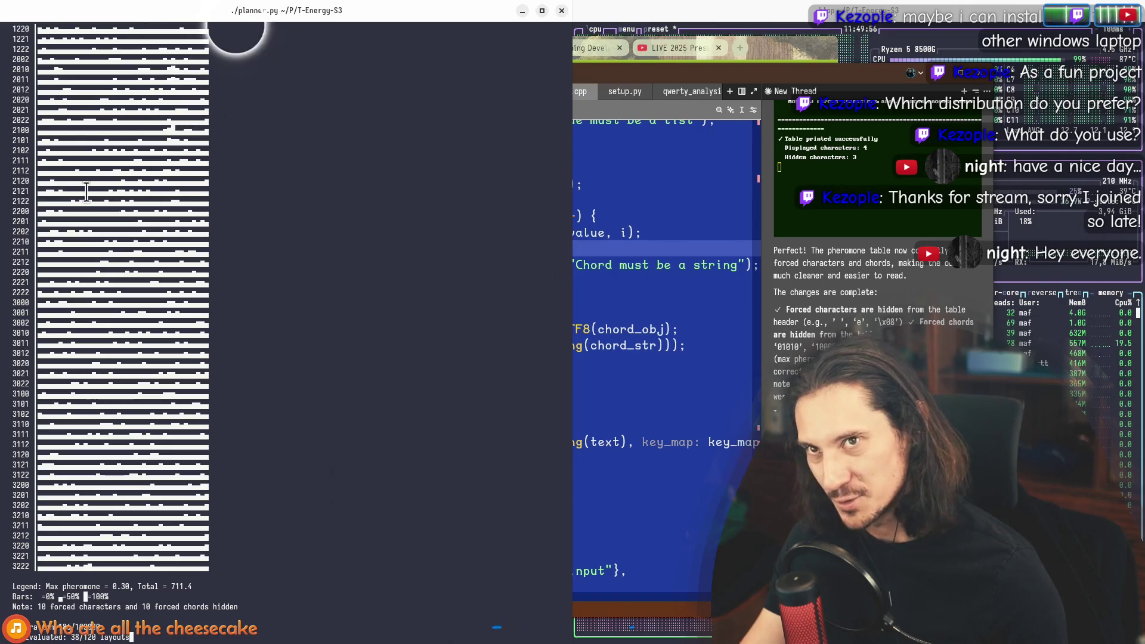
left_click(640, 221)
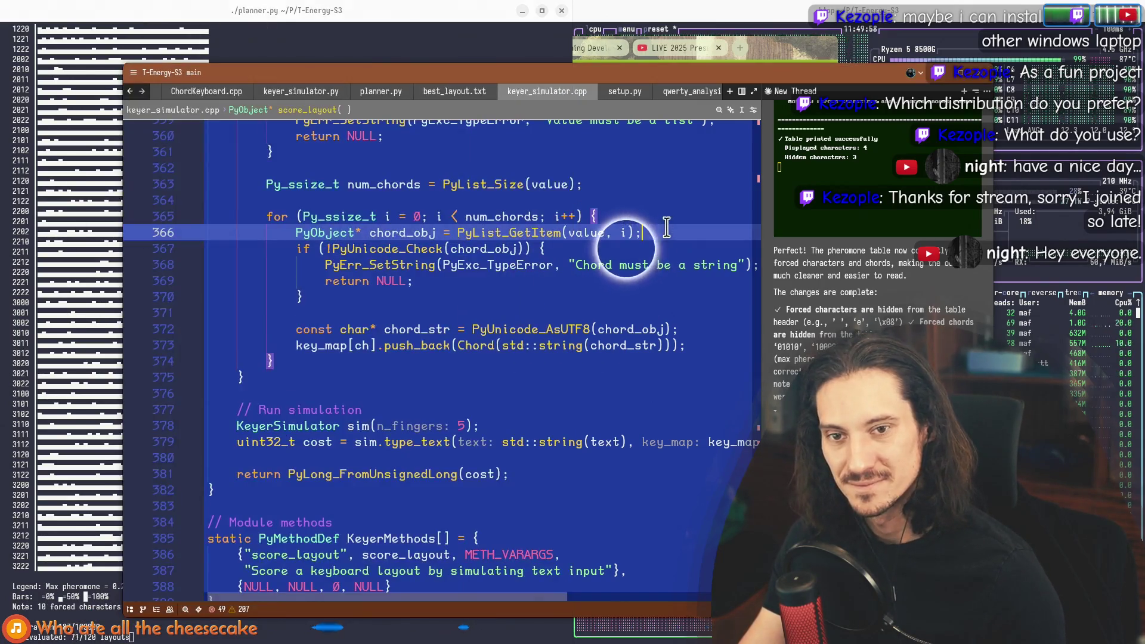
left_click(472, 190)
left_click(269, 185)
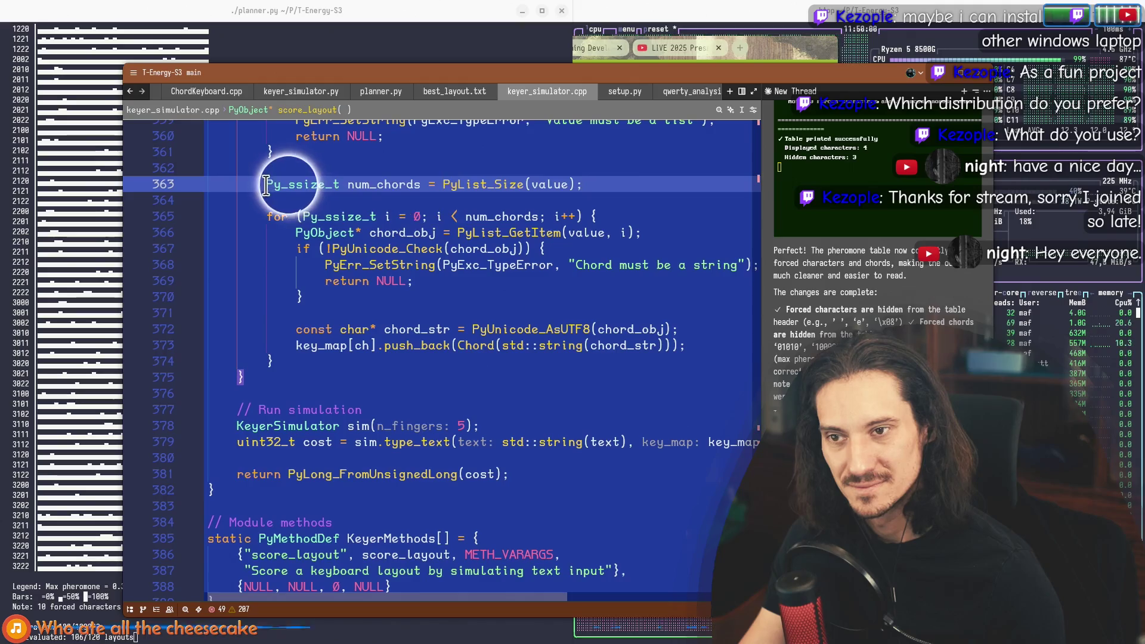
scroll(322, 348, "up", 3)
double_click(291, 328)
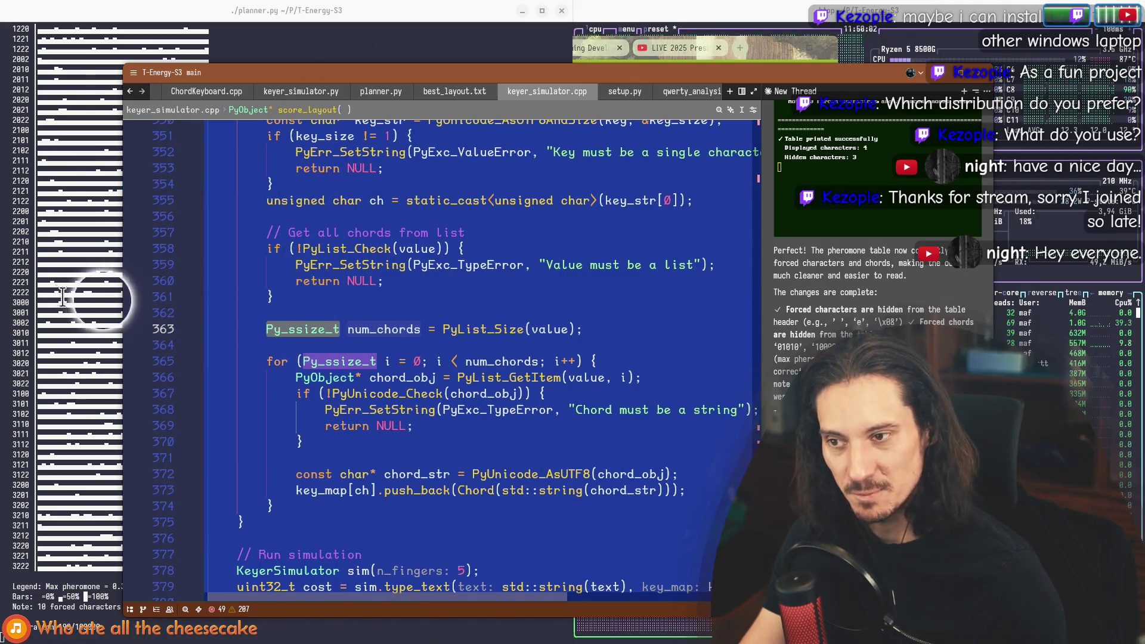
left_click(63, 297)
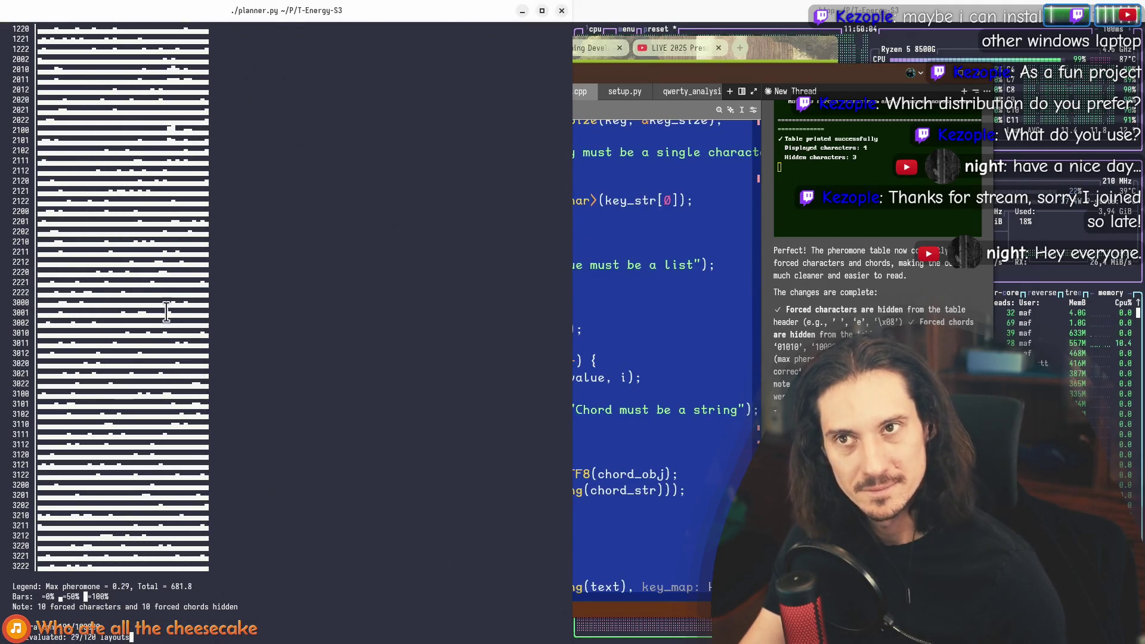
left_click(162, 56)
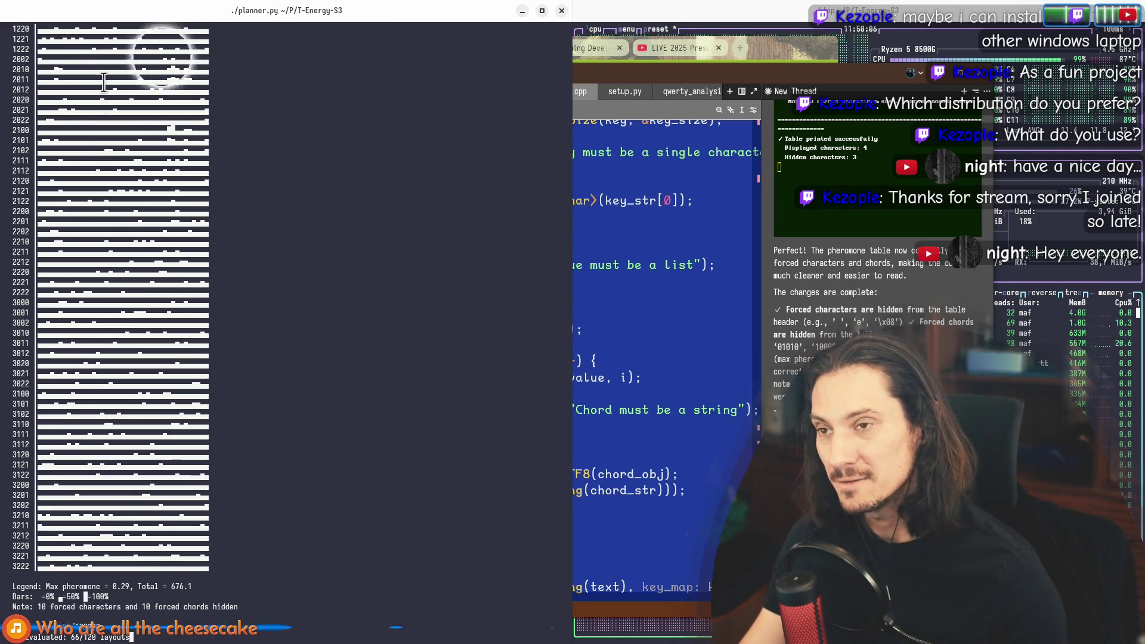
left_click(96, 132)
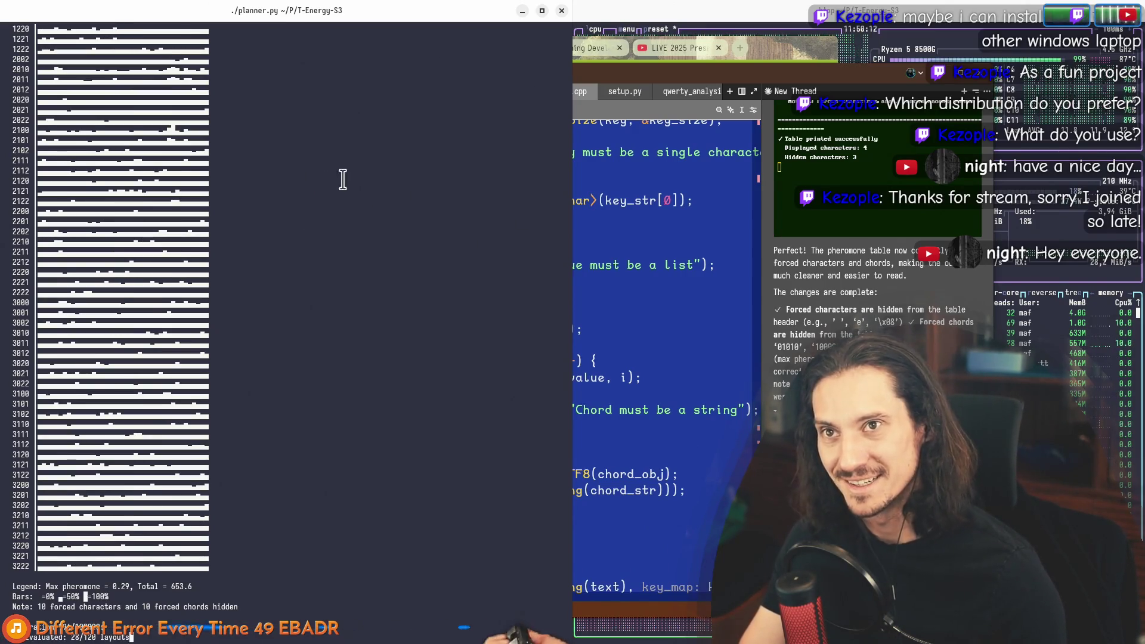
left_click(650, 130)
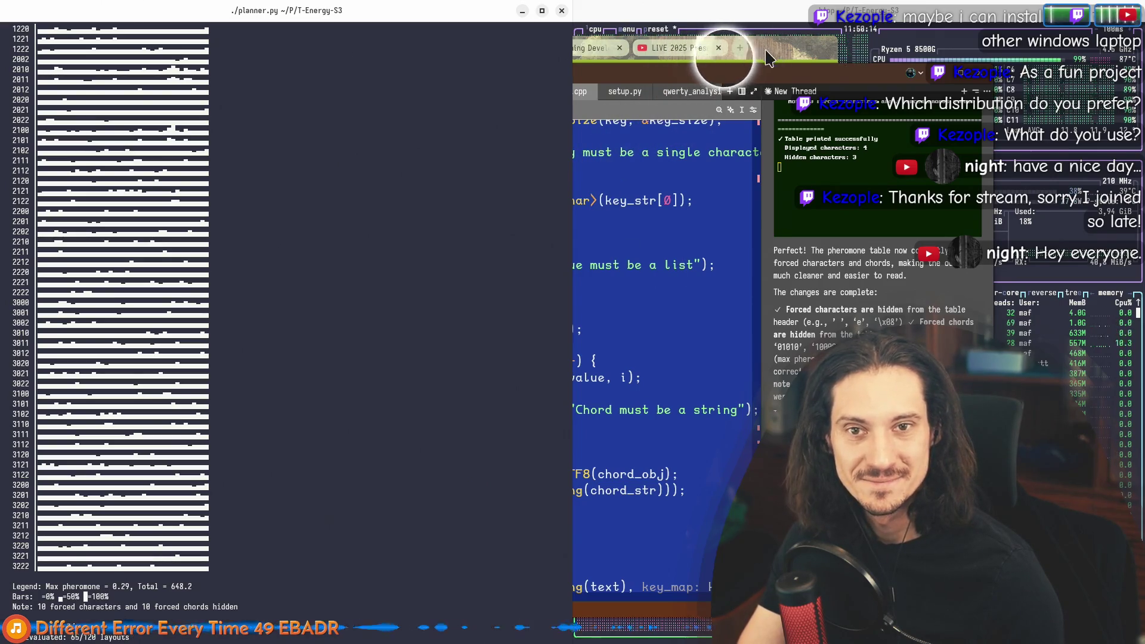
left_click(729, 49)
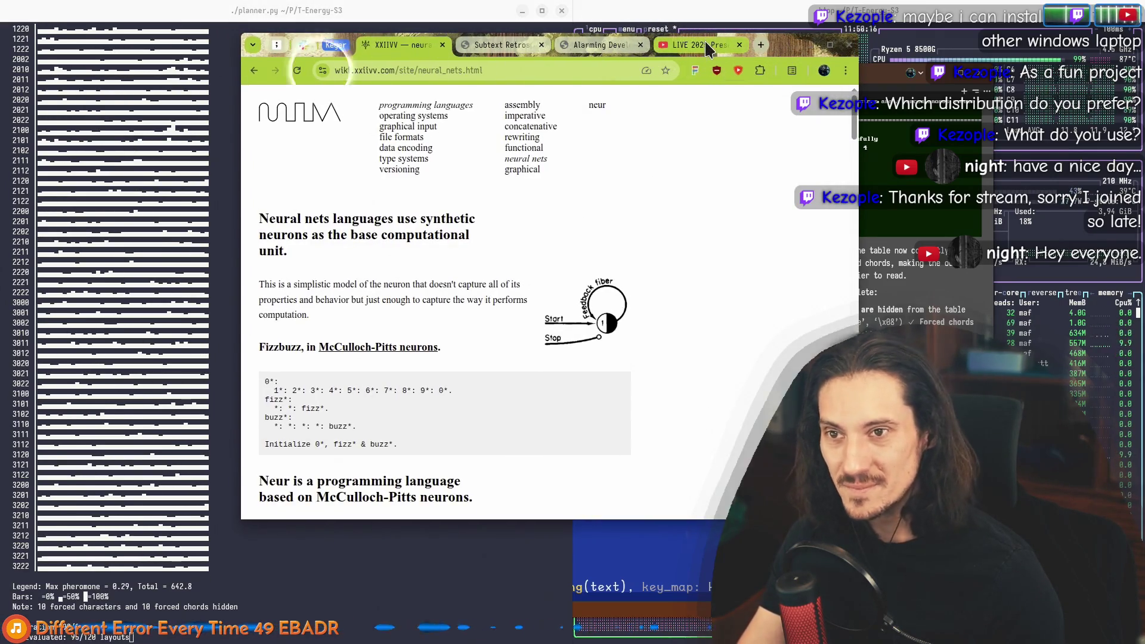
Step: Switch to the LIVE 2025 YouTube playlist tab and open a new terminal showing 'BRB'
left_click(695, 45)
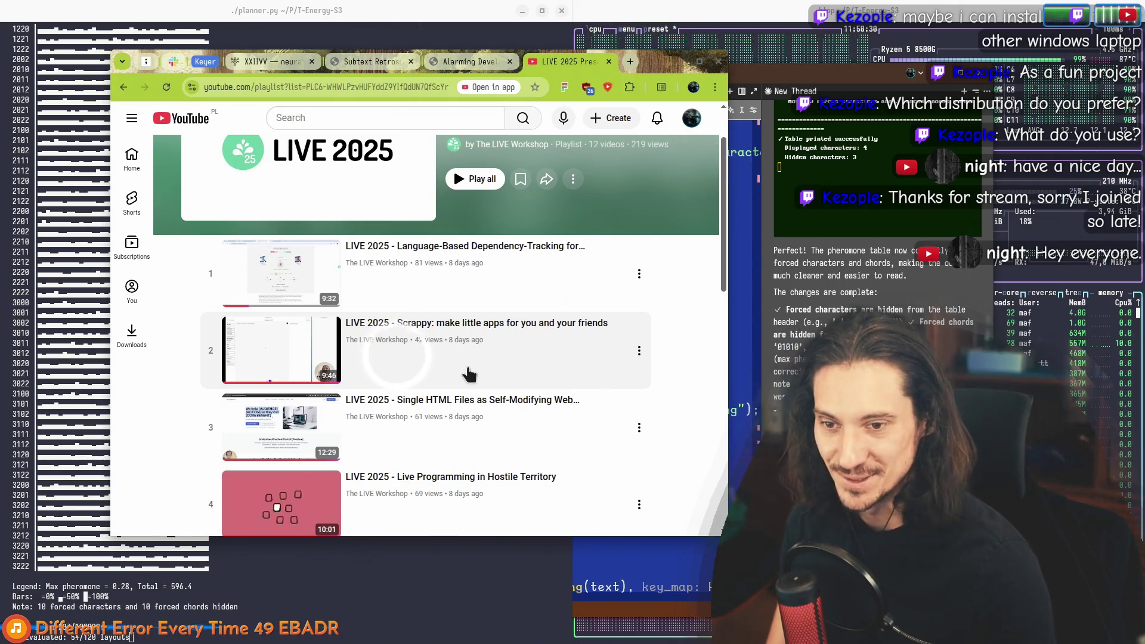
key("super+Return")
type("BRB")
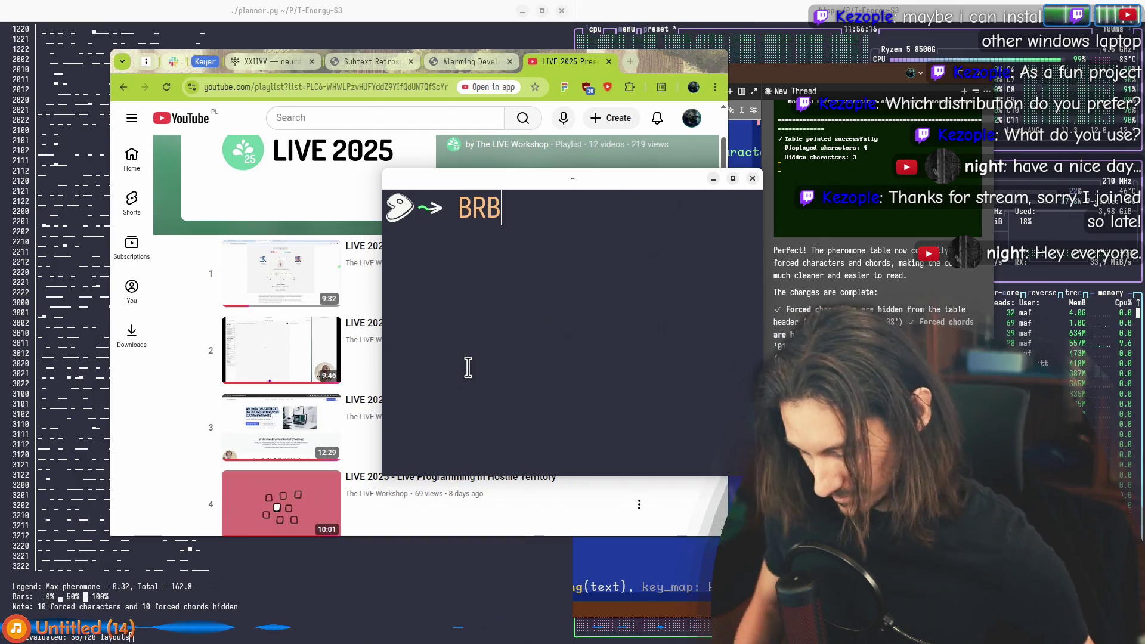
Step: Stop and close the BRB terminal so the LIVE 2025 playlist is fully visible
key("ctrl+c")
key("ctrl+d")
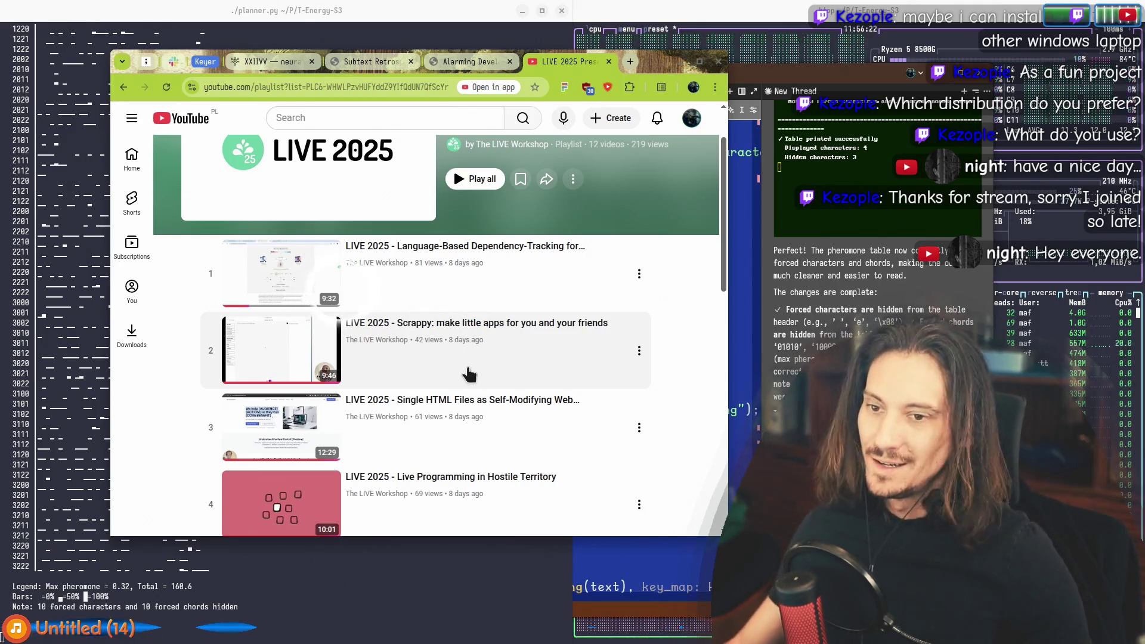
Step: Open the Scrappy video in a new tab and pause it at 5:30 on the Attendee Counter demo
middle_click(280, 357)
key("ctrl+Tab")
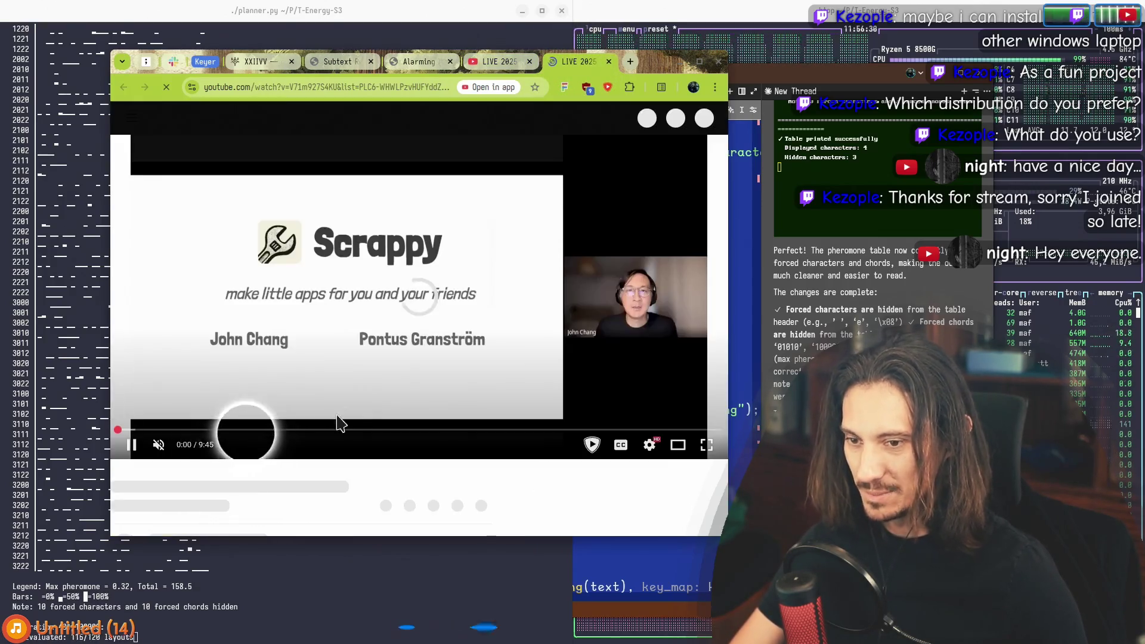
left_click(378, 429)
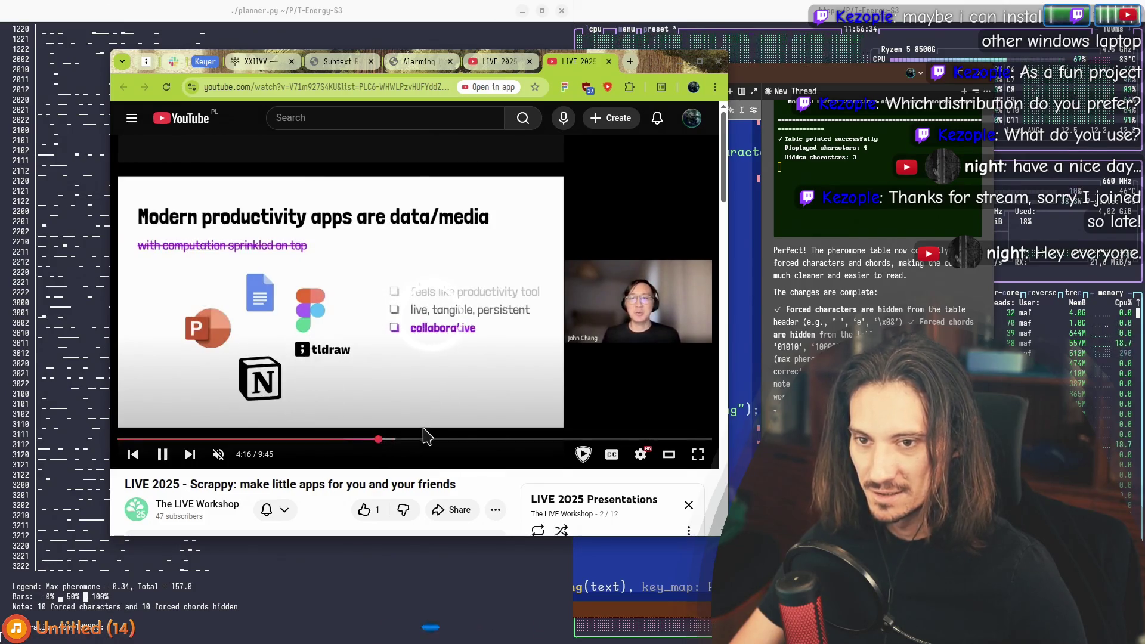
left_click(452, 439)
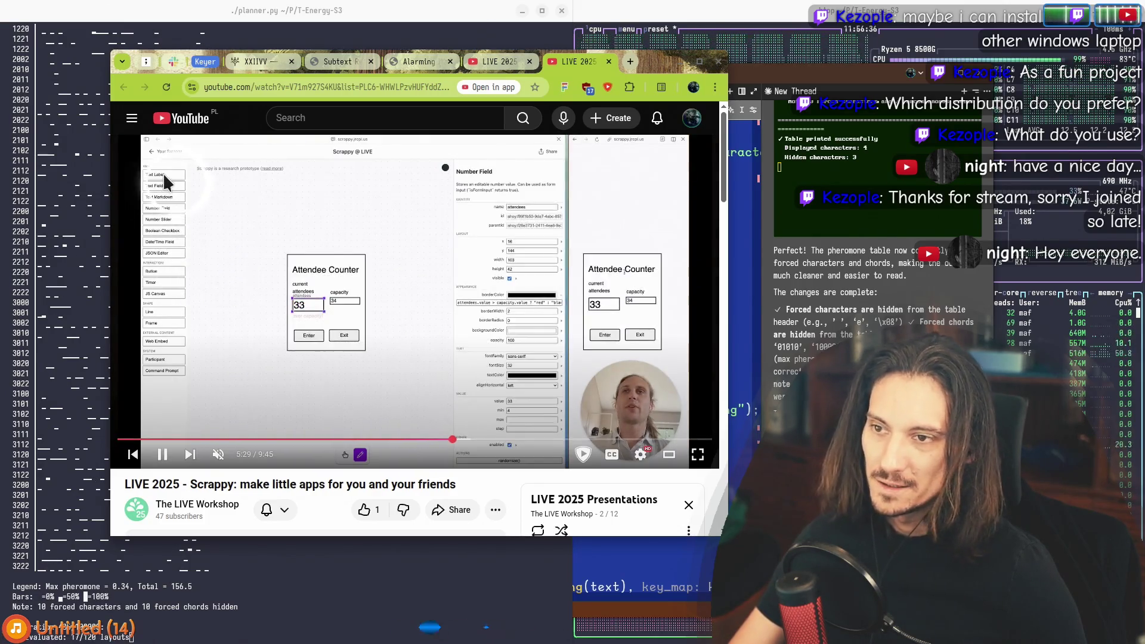
left_click(380, 282)
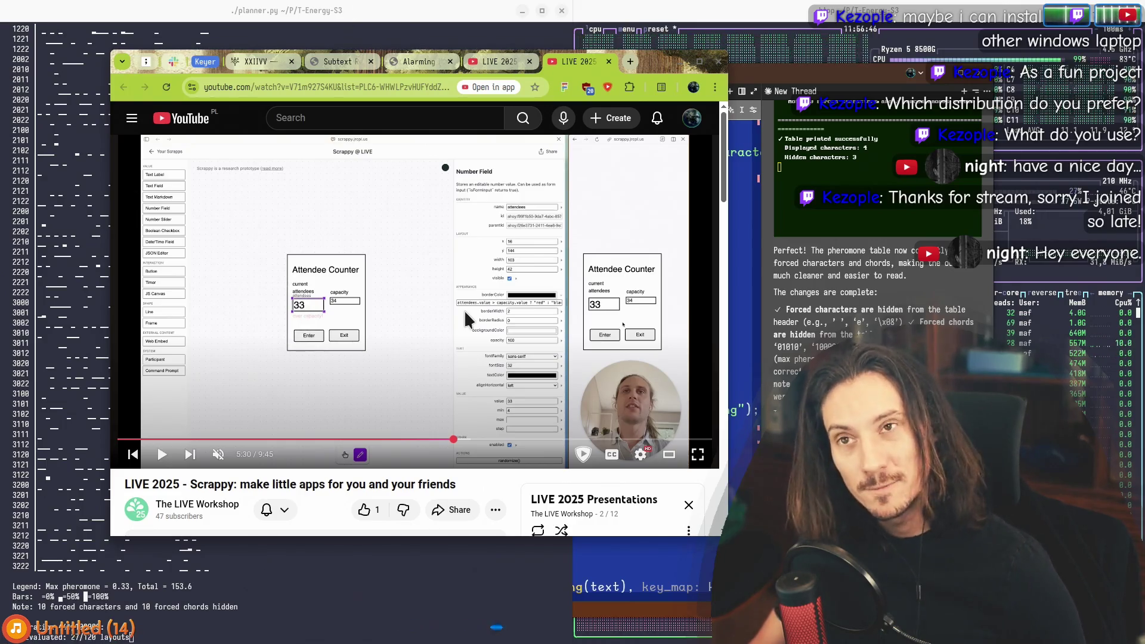
Step: Move the Chrome window up and enlarge it so the paused Scrappy demo fills more screen
left_click_drag(653, 63, 608, 55)
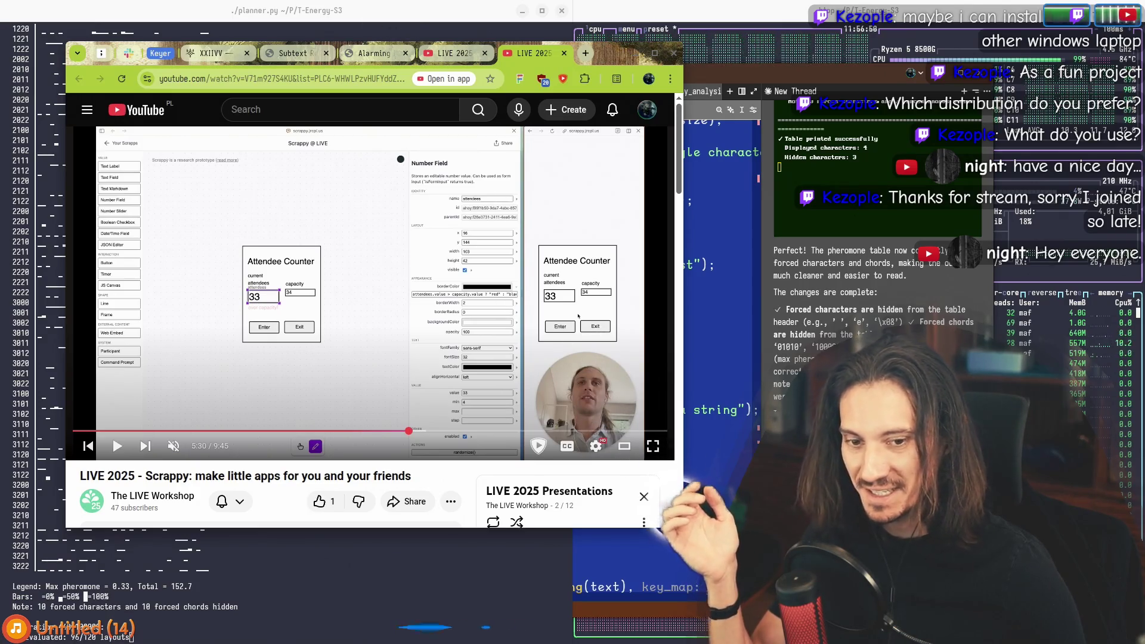
mouse_move(682, 527)
left_mouse_down()
mouse_move(857, 596)
mouse_move(863, 631)
left_mouse_up()
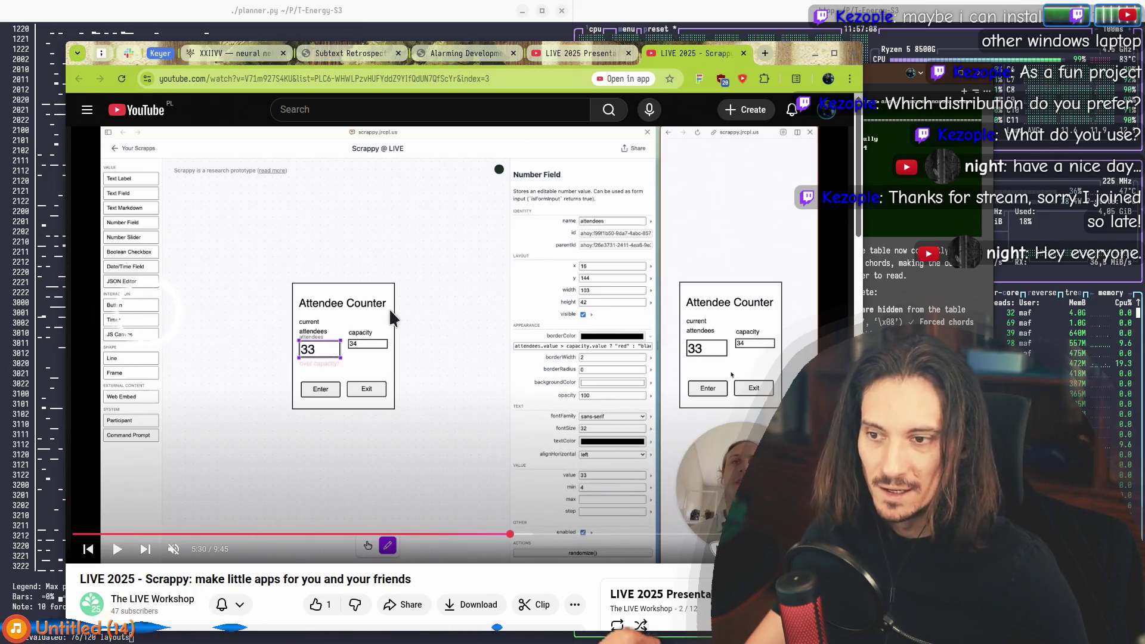
mouse_move(788, 60)
left_mouse_down()
mouse_move(802, 549)
mouse_move(808, 40)
mouse_move(827, 26)
left_mouse_up()
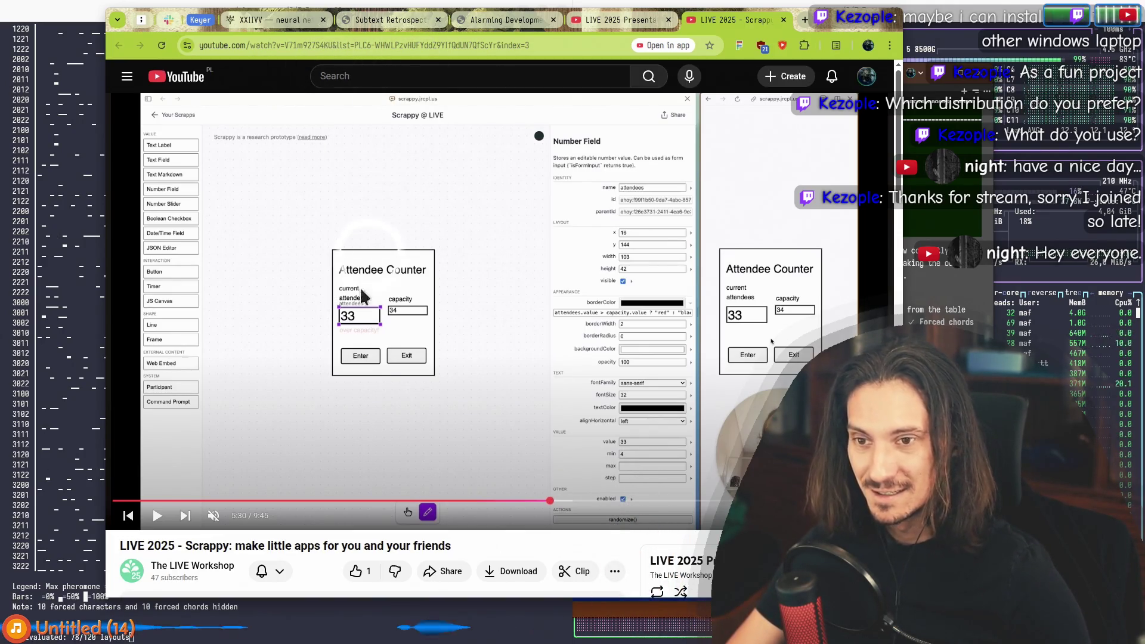
Step: Narrow the browser window, move it to the left edge, and seek the talk to 1:21
mouse_move(834, 18)
left_mouse_down()
mouse_move(851, 471)
mouse_move(818, 528)
mouse_move(787, 15)
left_mouse_up()
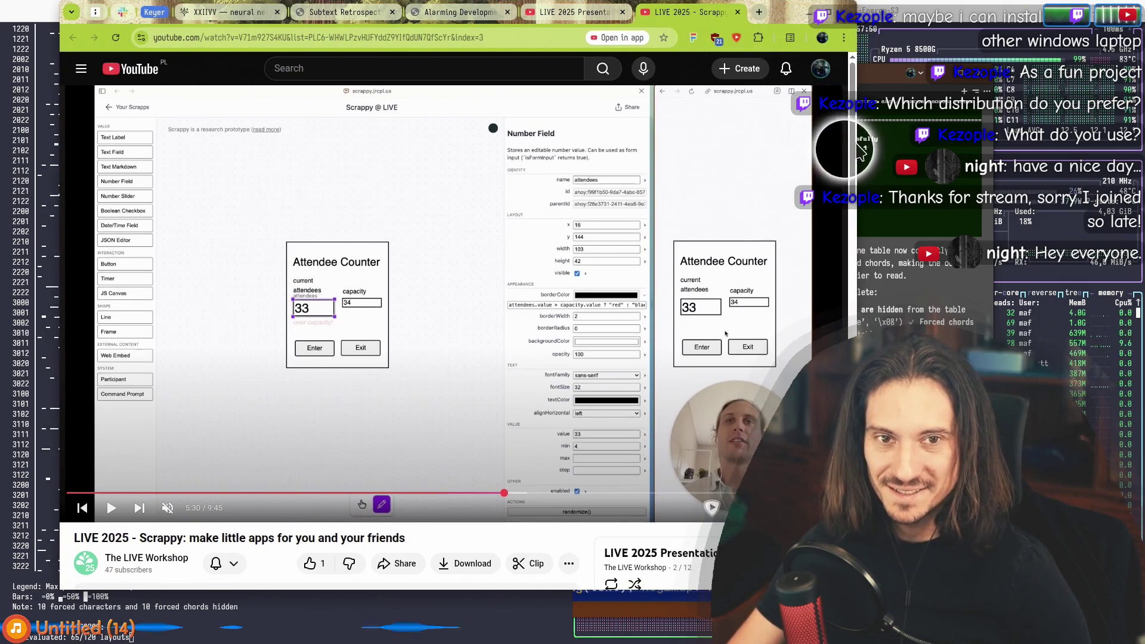
left_click_drag(857, 152, 821, 152)
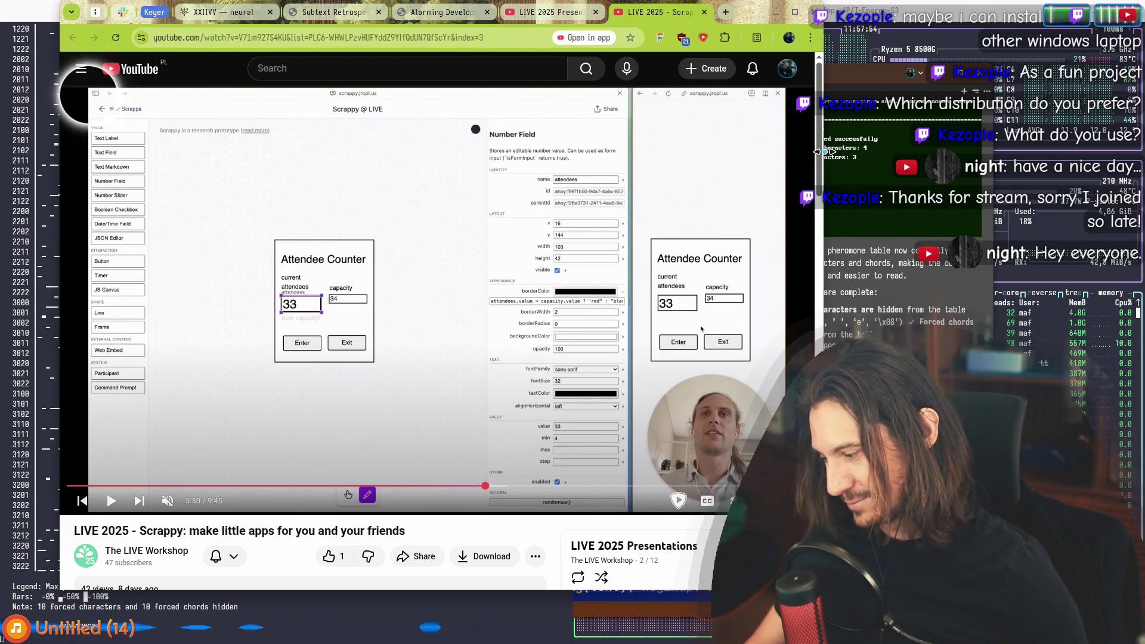
mouse_move(825, 152)
left_mouse_down()
mouse_move(809, 161)
mouse_move(858, 160)
left_mouse_up()
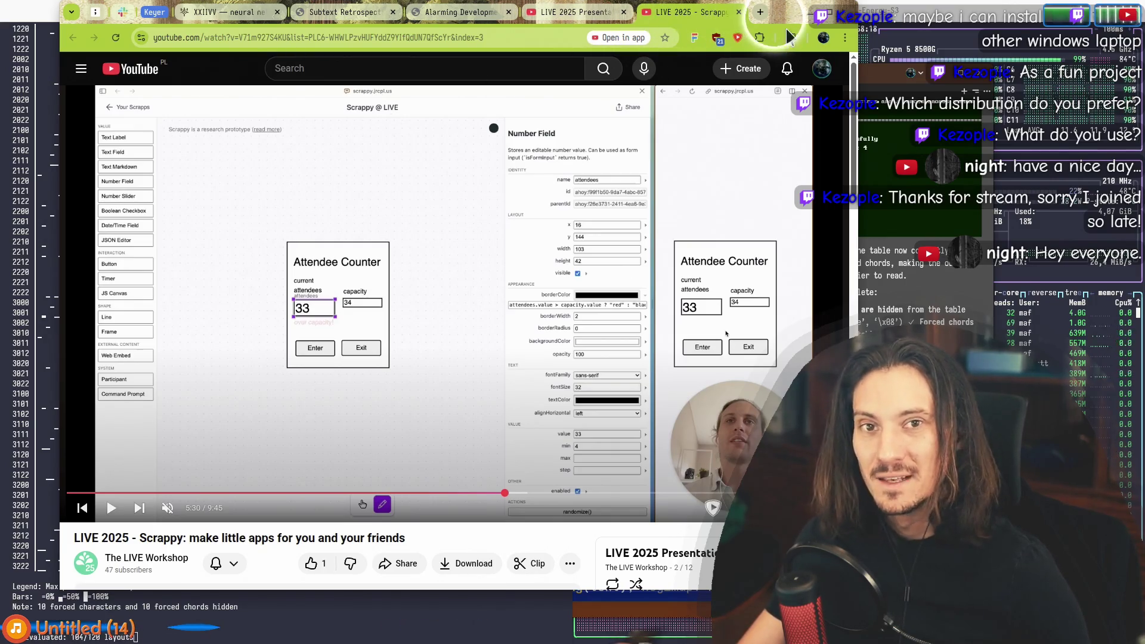
mouse_move(785, 17)
left_mouse_down()
mouse_move(791, 108)
mouse_move(722, 10)
left_mouse_up()
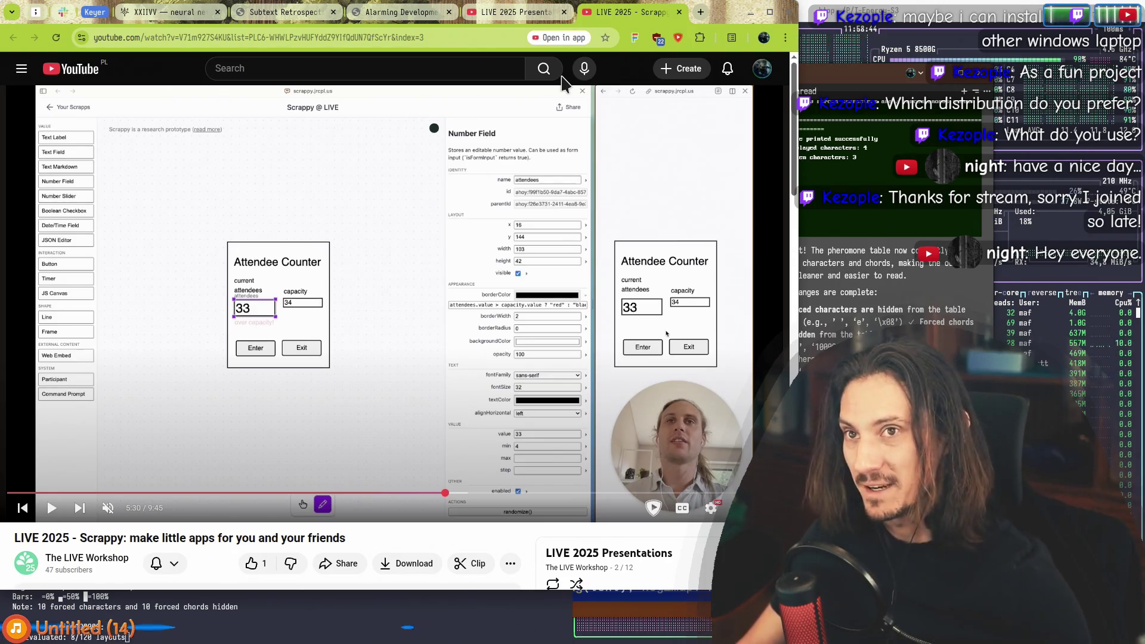
left_click(113, 493)
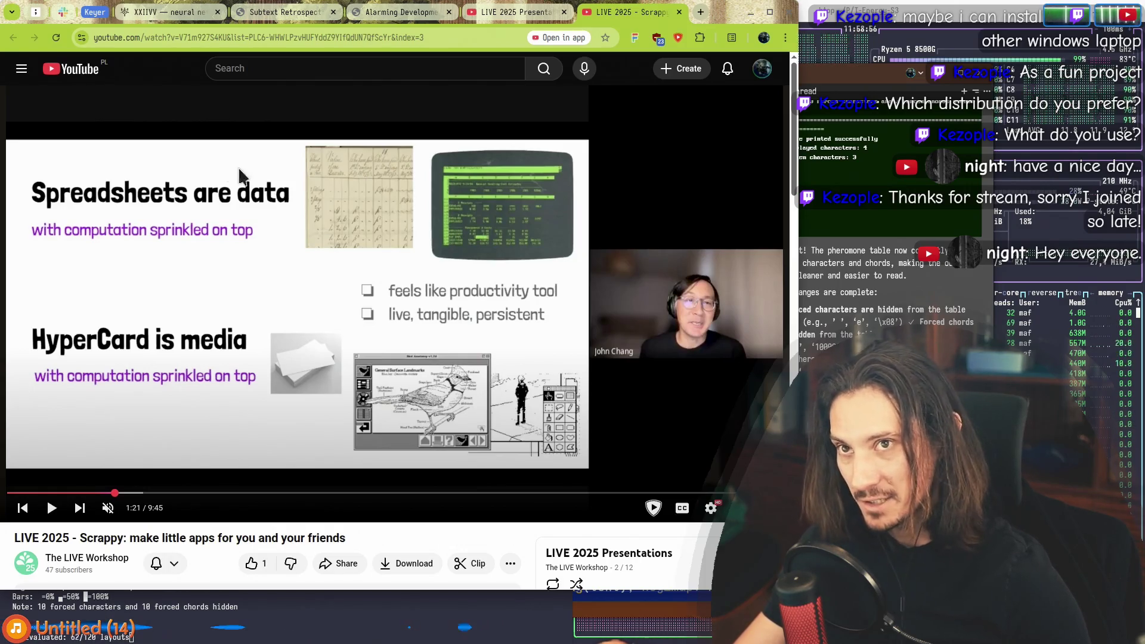
Step: Seek the Scrappy talk through 1:36 to 2:45 on the 'Modern productivity apps are data/media' slide
left_click(136, 493)
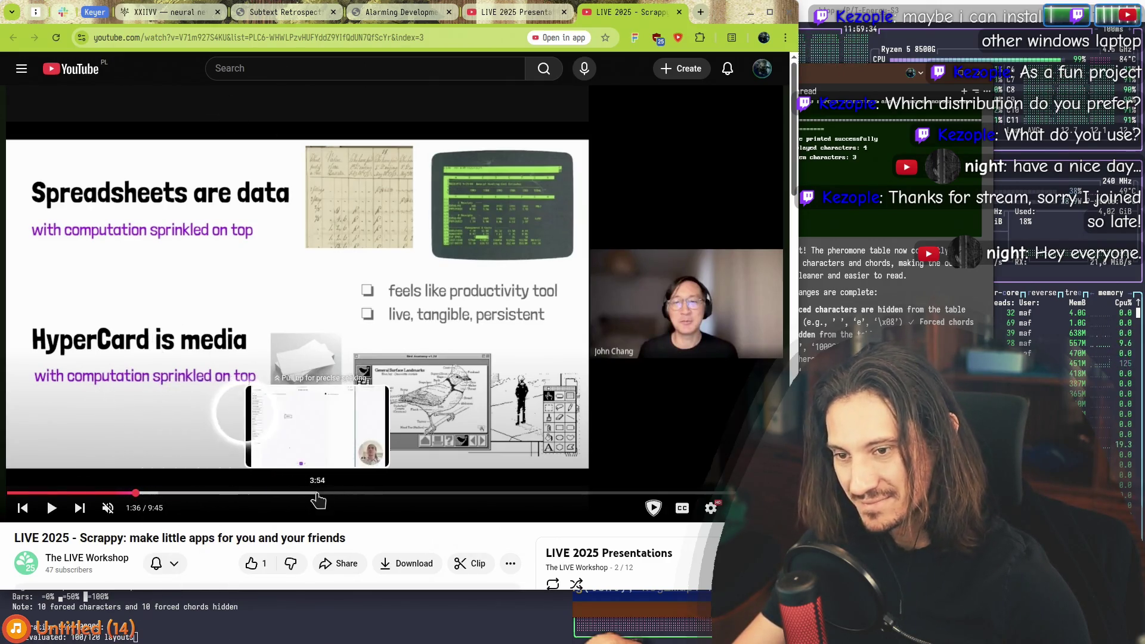
left_click(228, 493)
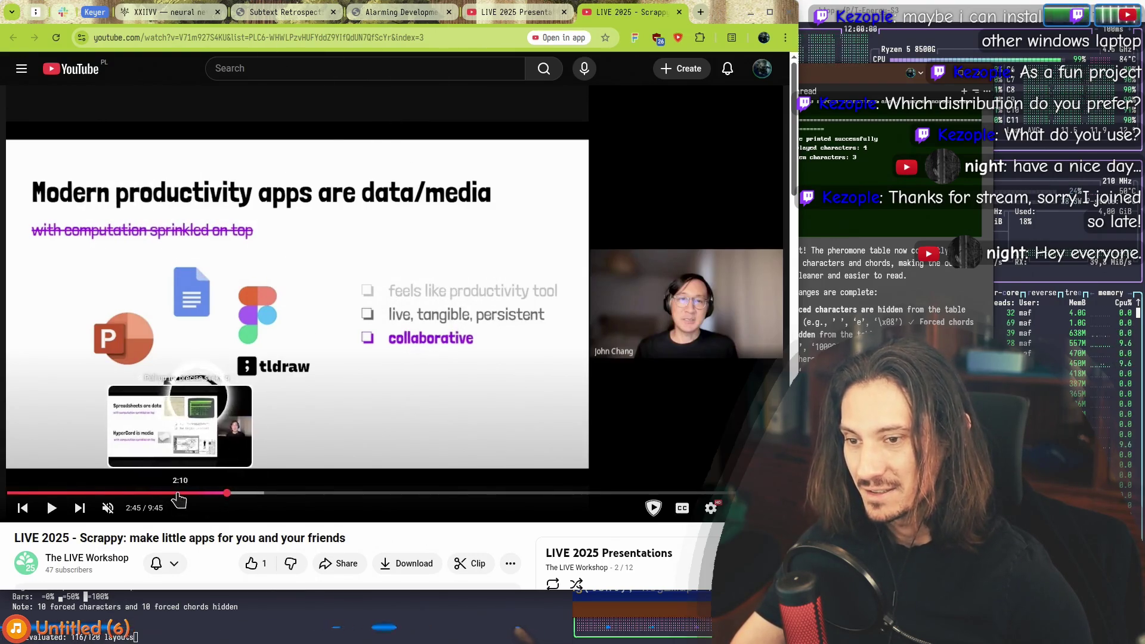
Step: Rewind the Scrappy talk to 1:01 on the 'This is what we care about' slide
left_click(87, 493)
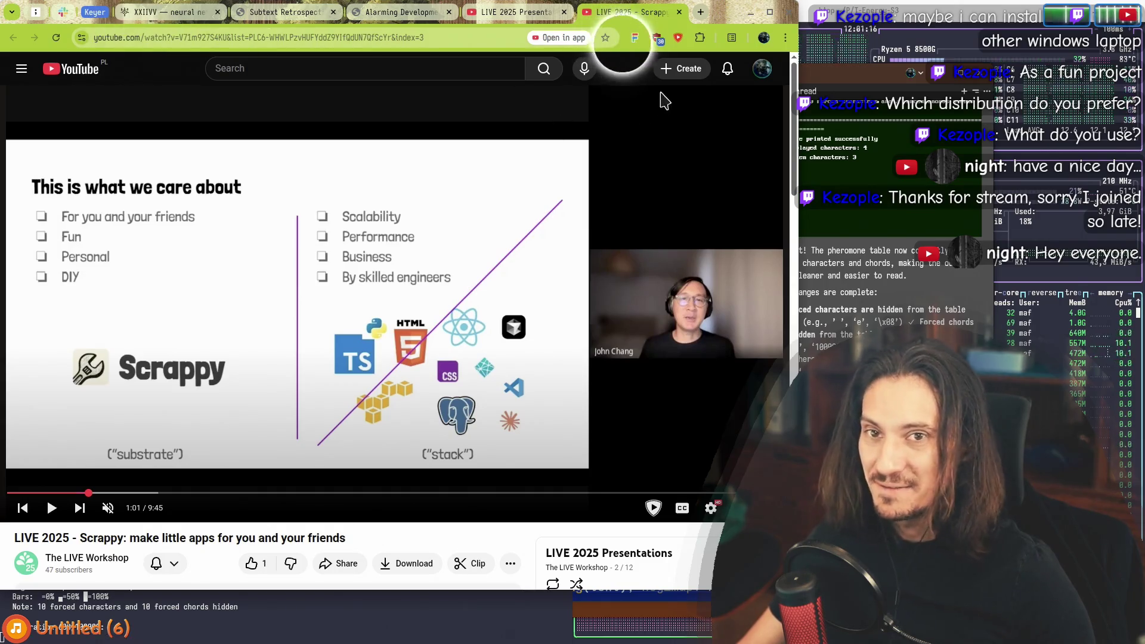
Step: Nudge the window slightly, then scrub the talk to settle at 0:58 on the care-about slide
left_click_drag(724, 18, 736, 25)
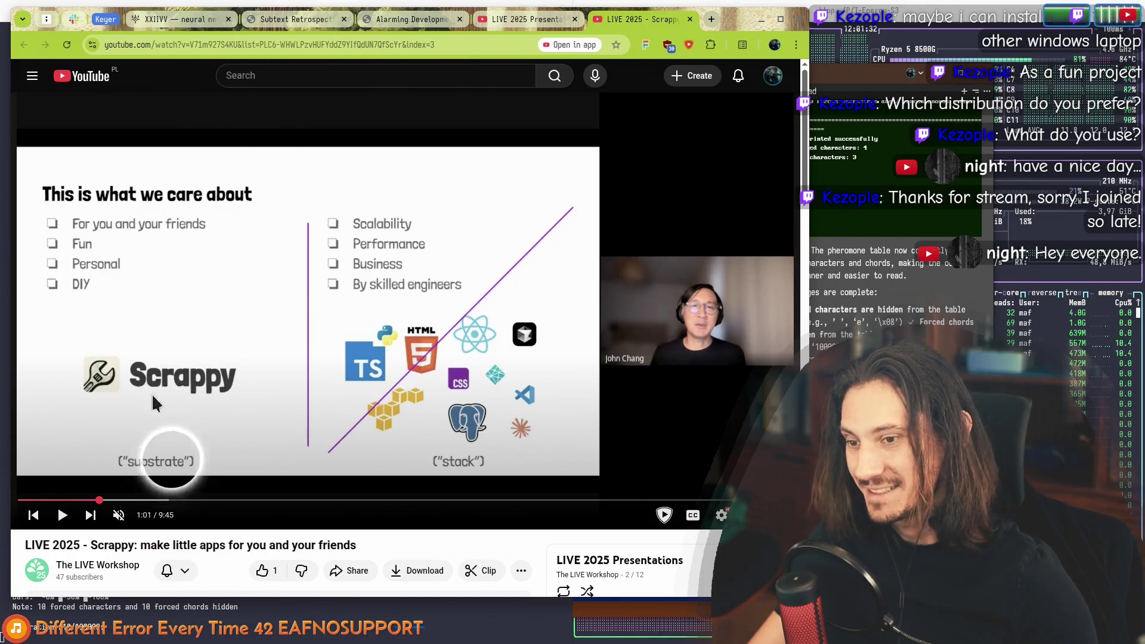
left_click(88, 500)
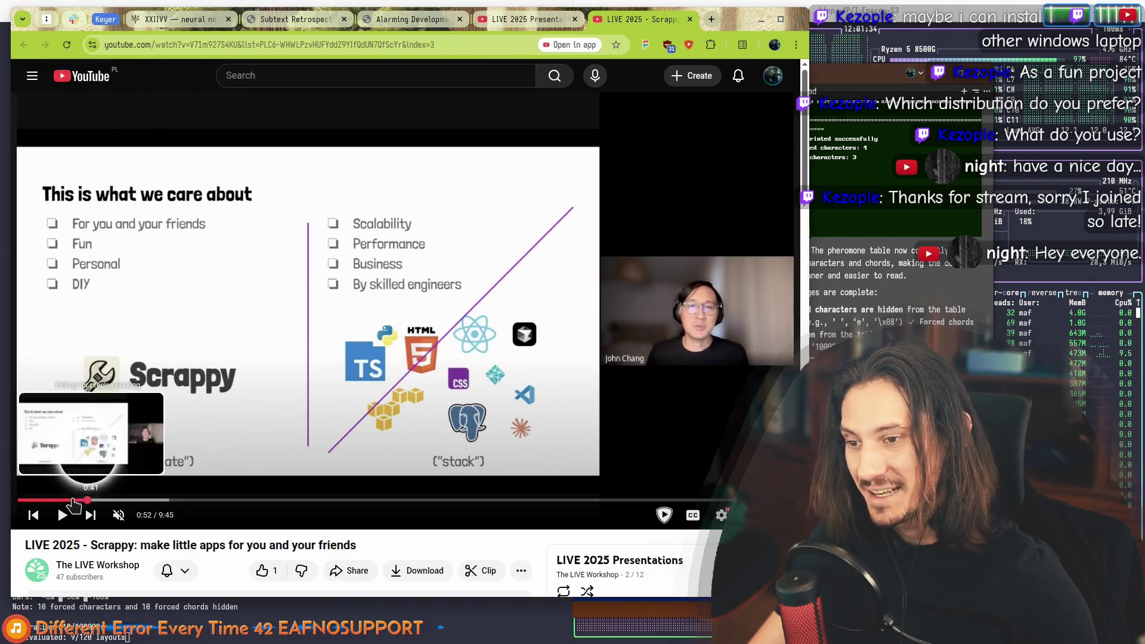
left_click(127, 499)
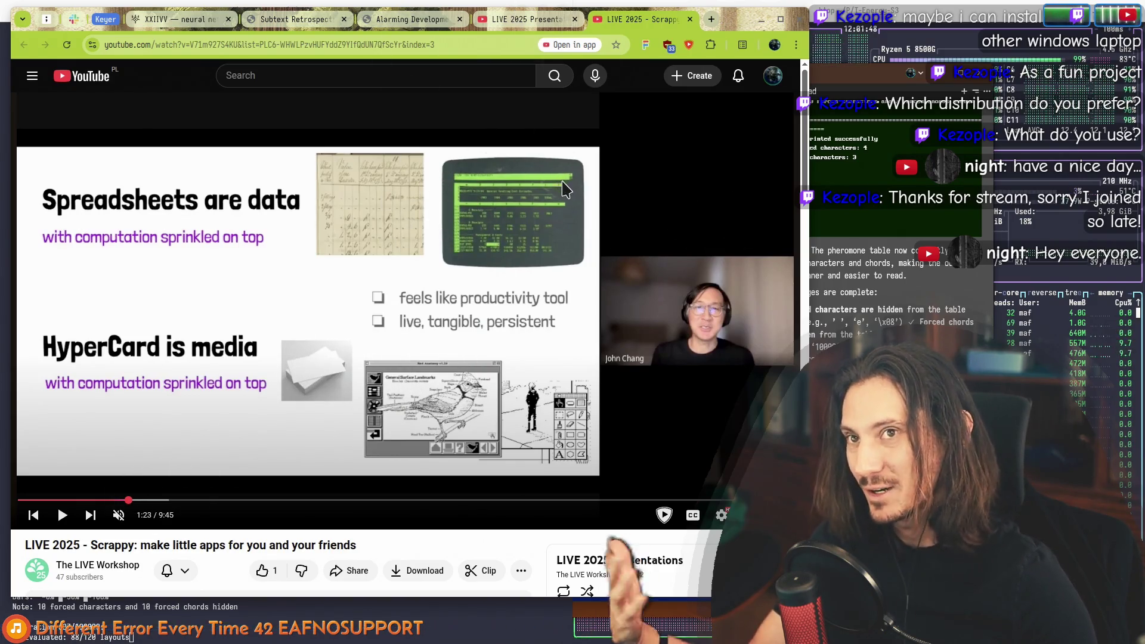
left_click(95, 500)
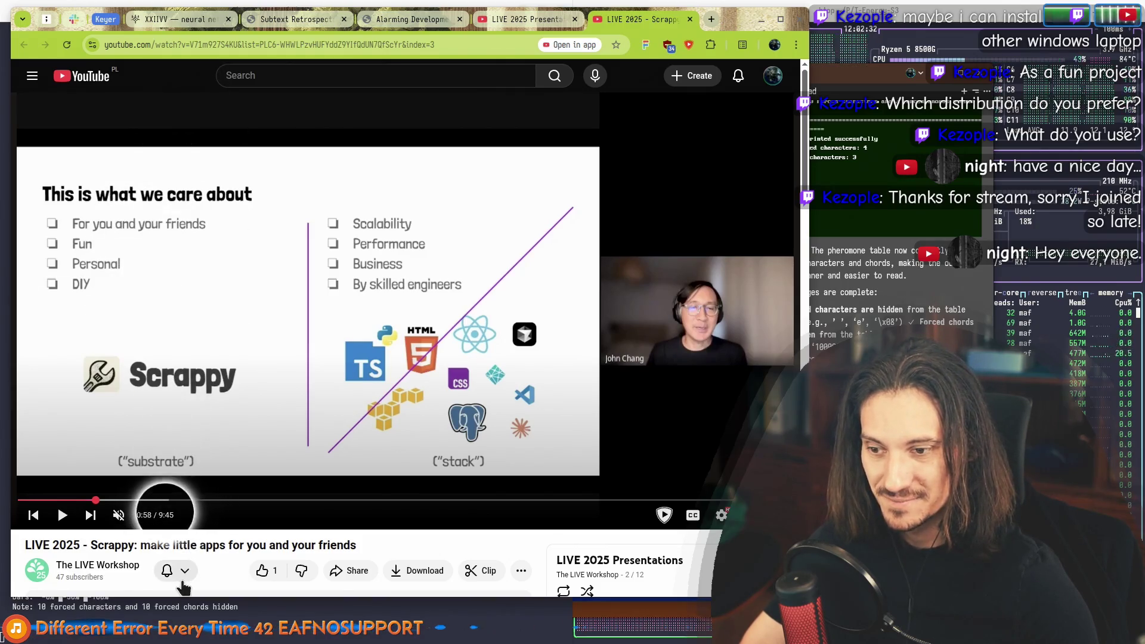
Step: Select the video's subtitle text, briefly try the search box, shift the window right, and close the Scrappy tab
left_click_drag(151, 551, 358, 546)
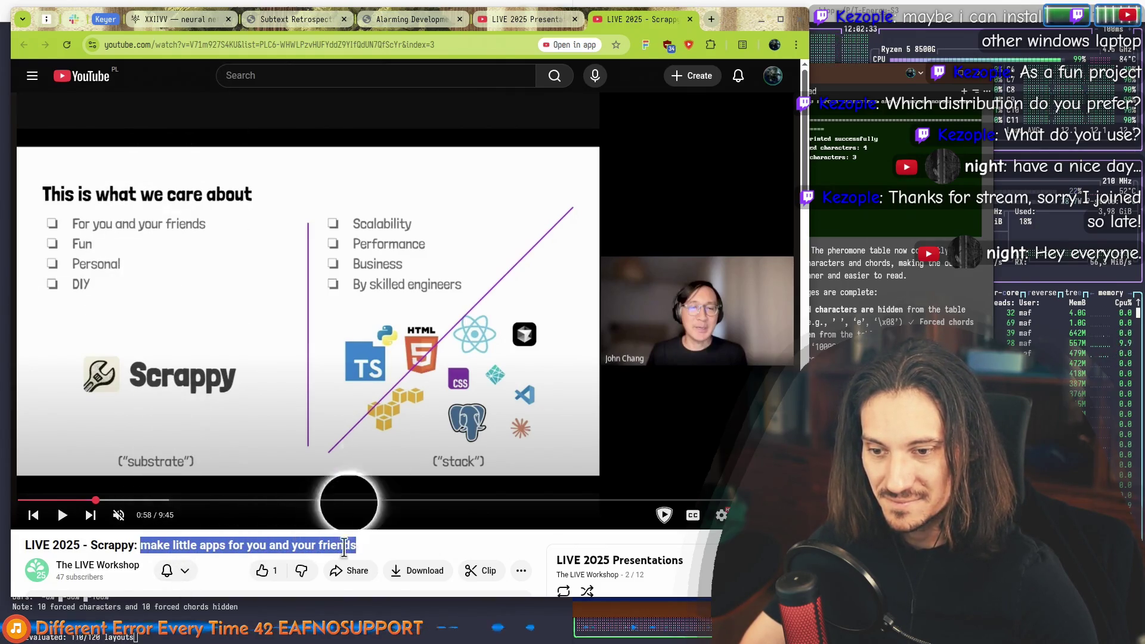
left_click(374, 550)
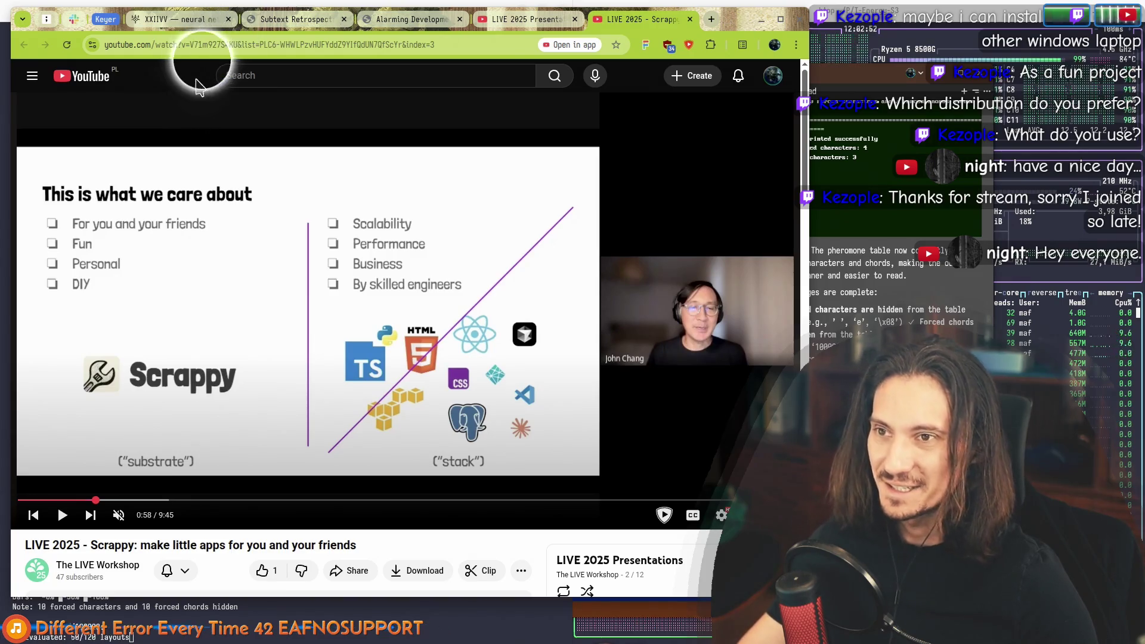
left_click(226, 74)
left_click(186, 89)
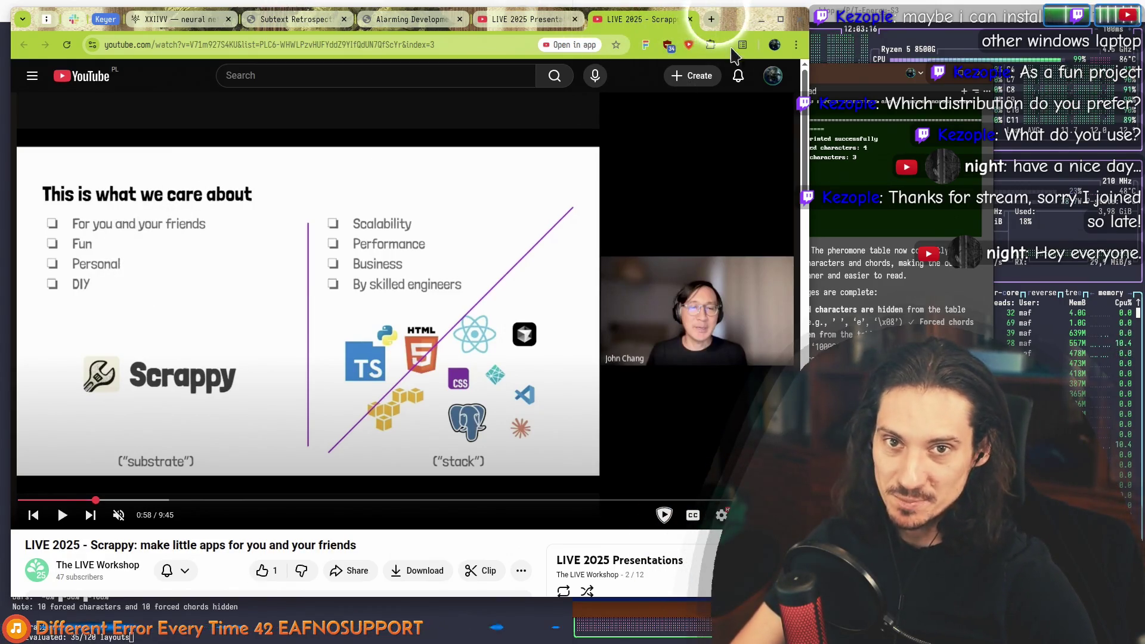
left_click_drag(730, 26, 755, 24)
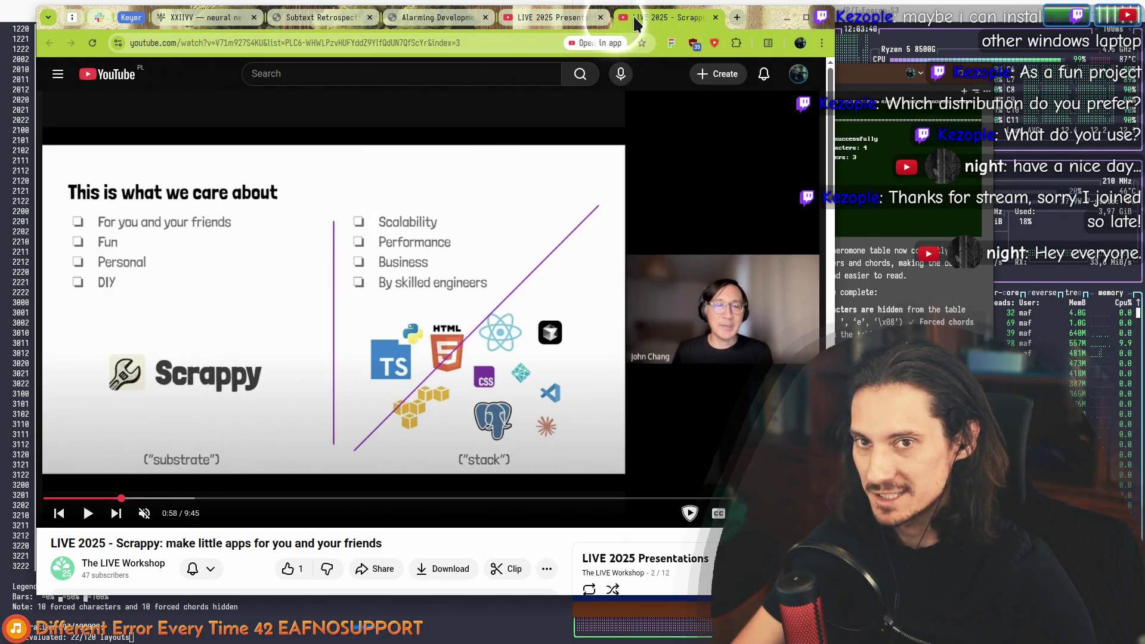
key("ctrl+w")
Step: Move Chrome further right and bring the planner.py terminal with its pheromone table to the front
mouse_move(761, 24)
left_mouse_down()
mouse_move(844, 28)
mouse_move(824, 41)
left_mouse_up()
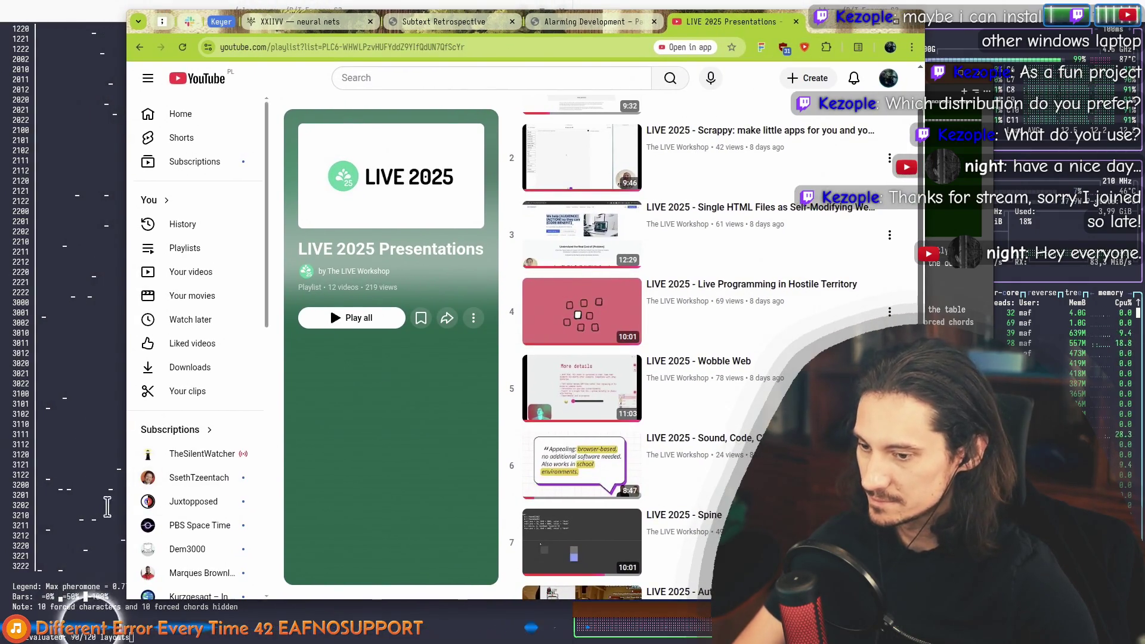
left_click(79, 484)
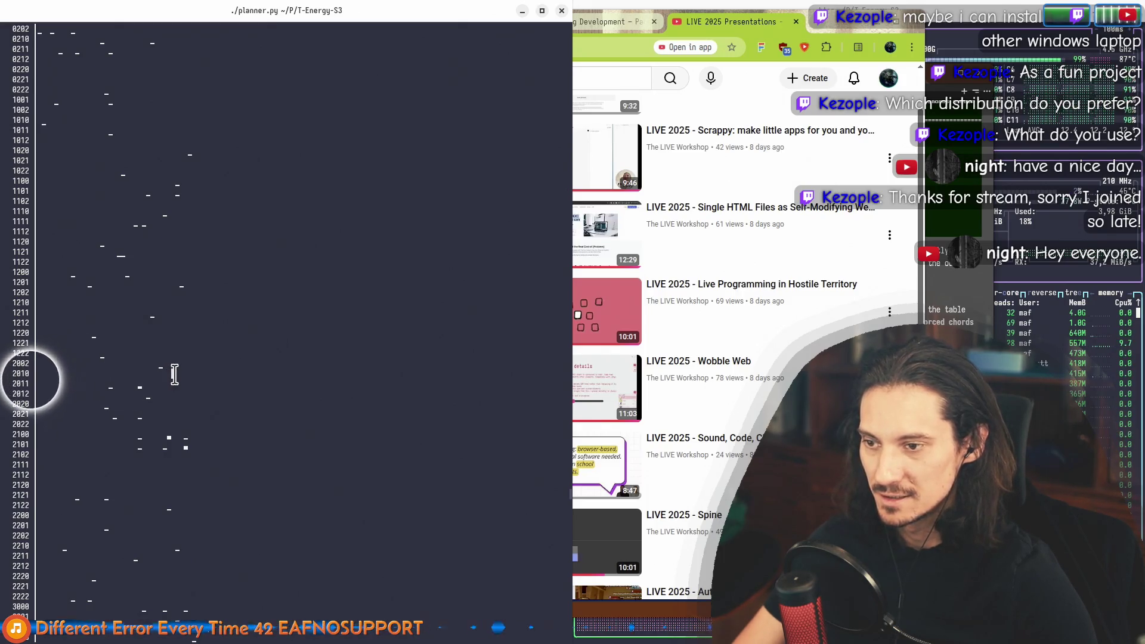
Step: Scroll through the planner output, then raise Zed showing keyer_simulator.cpp over the terminal
scroll(175, 374, "up", 5)
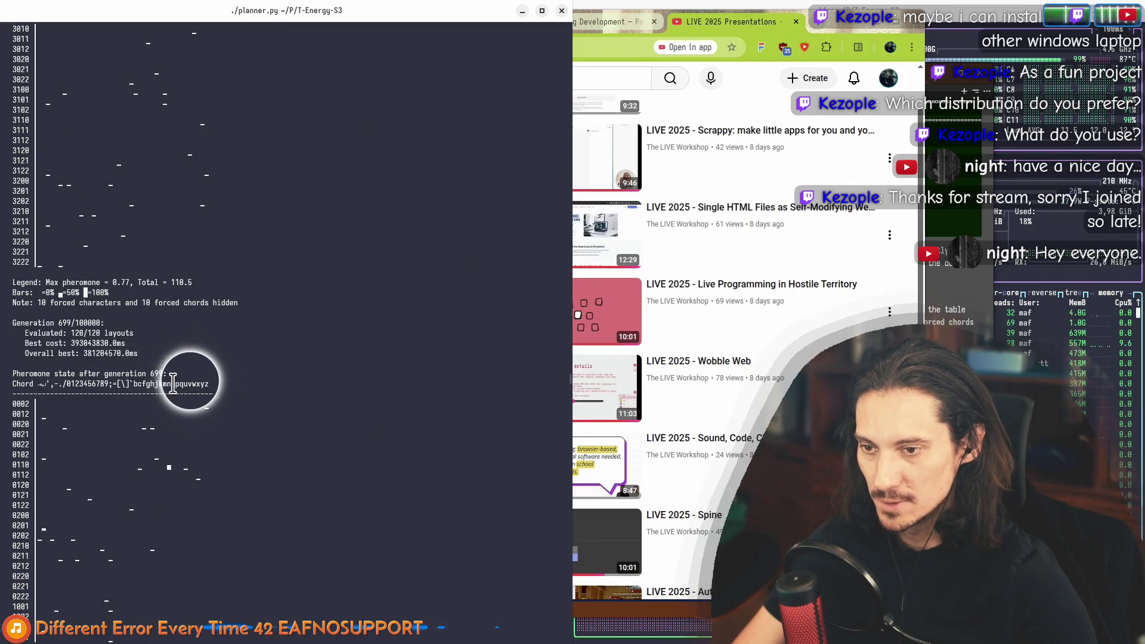
scroll(173, 382, "down", 15)
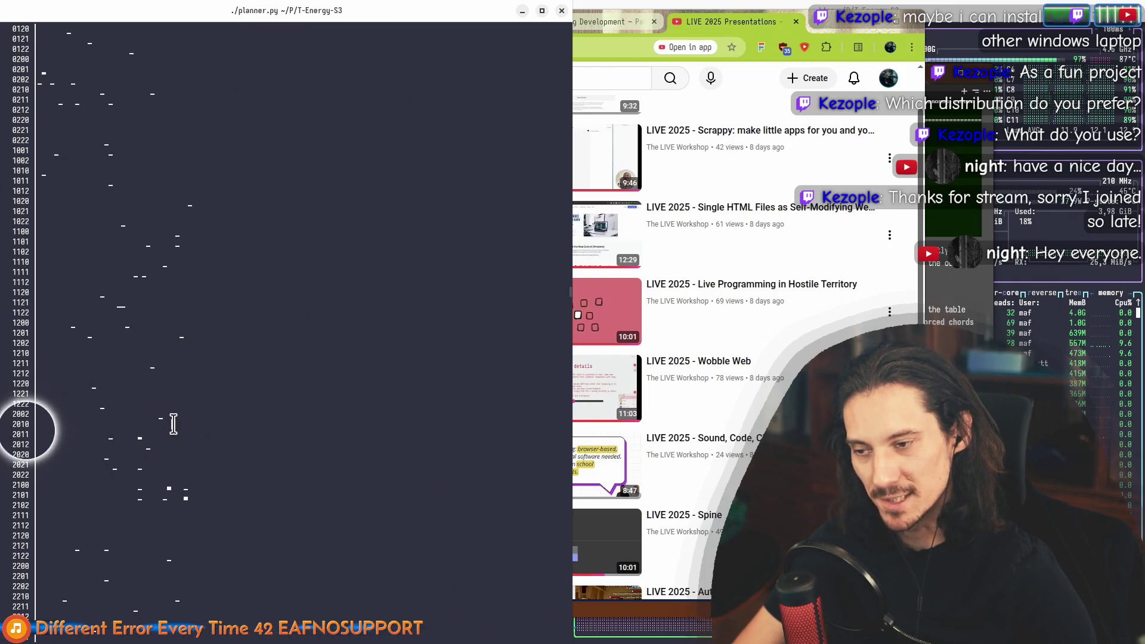
scroll(111, 426, "down", 5)
scroll(149, 454, "down", 15)
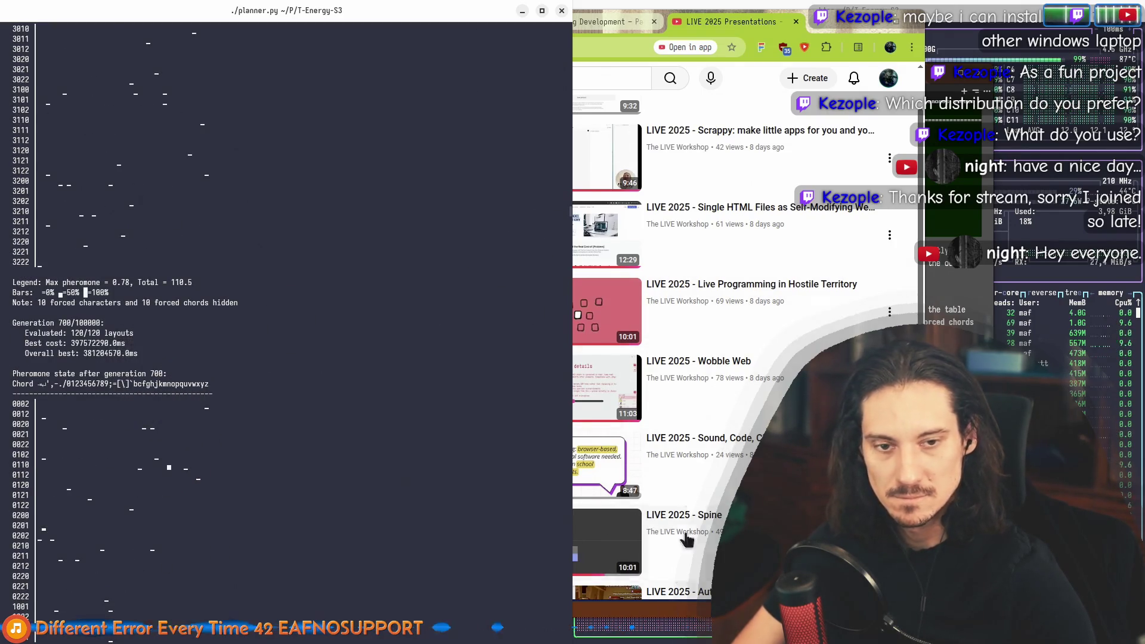
key("alt+Tab")
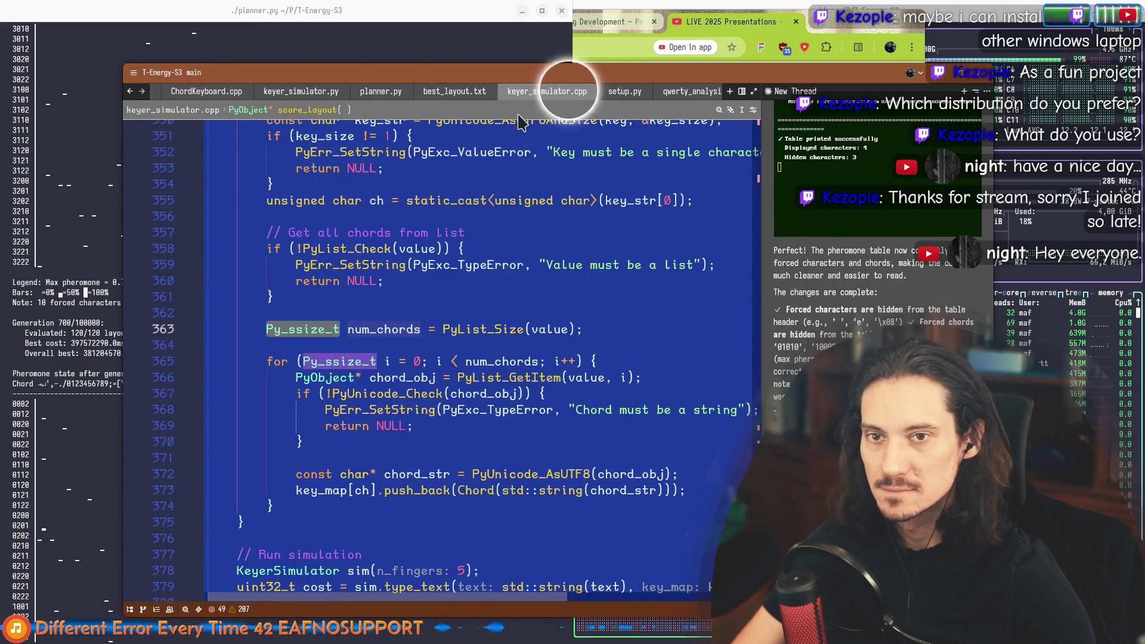
Step: Open best_layout.txt and inspect the chord value 2010 on line 48, comparing with the planner output
left_click(439, 93)
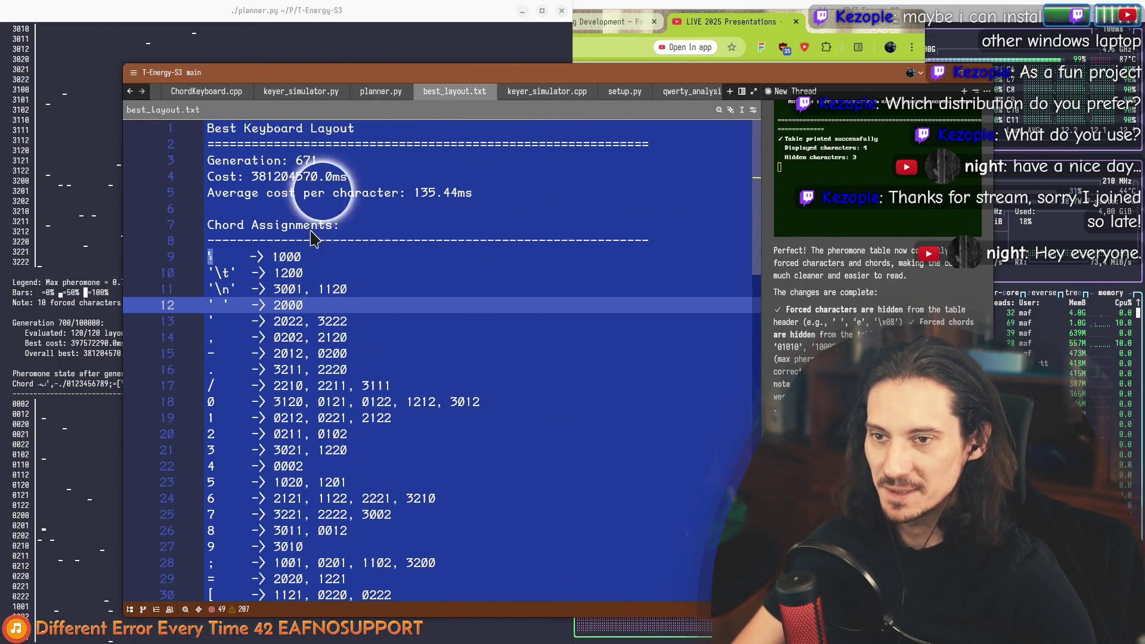
scroll(430, 400, "down", 5)
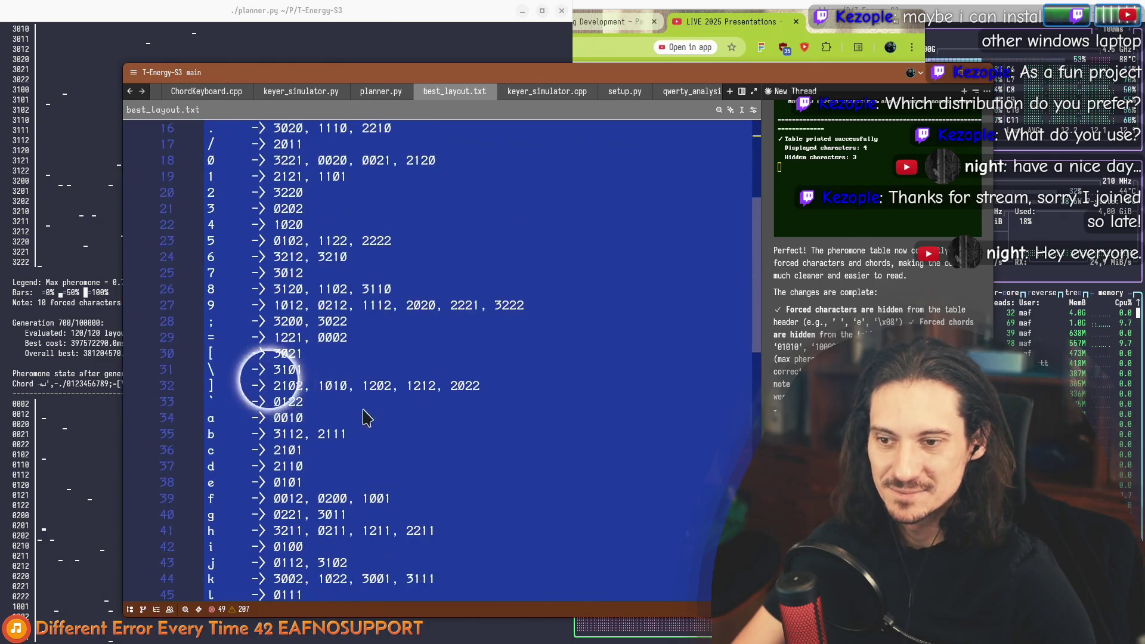
scroll(272, 241, "down", 7)
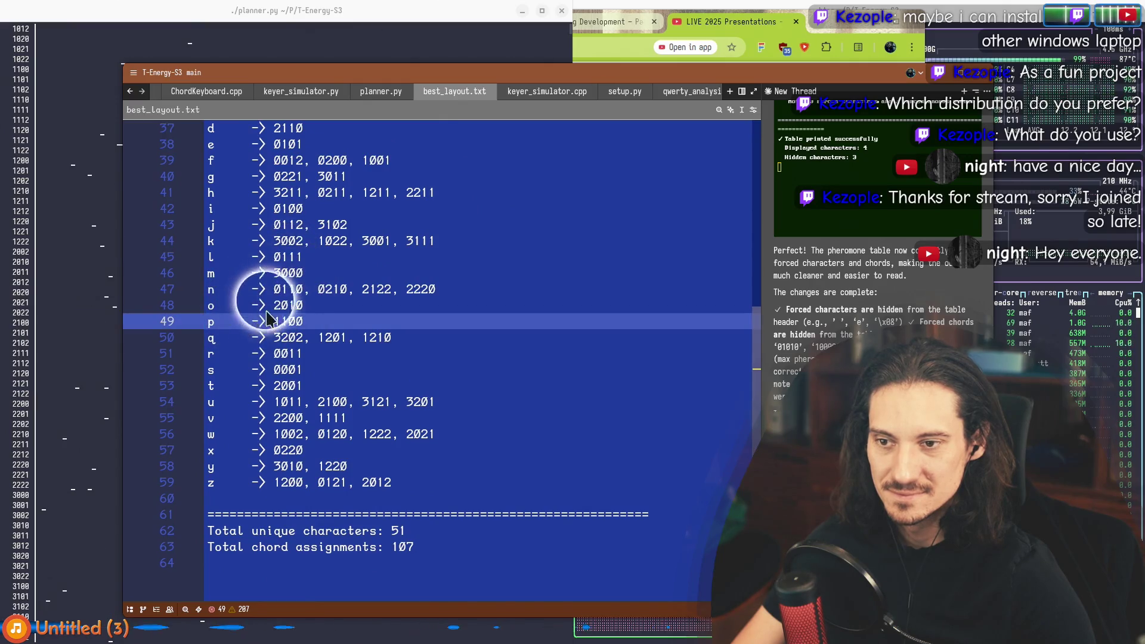
double_click(286, 307)
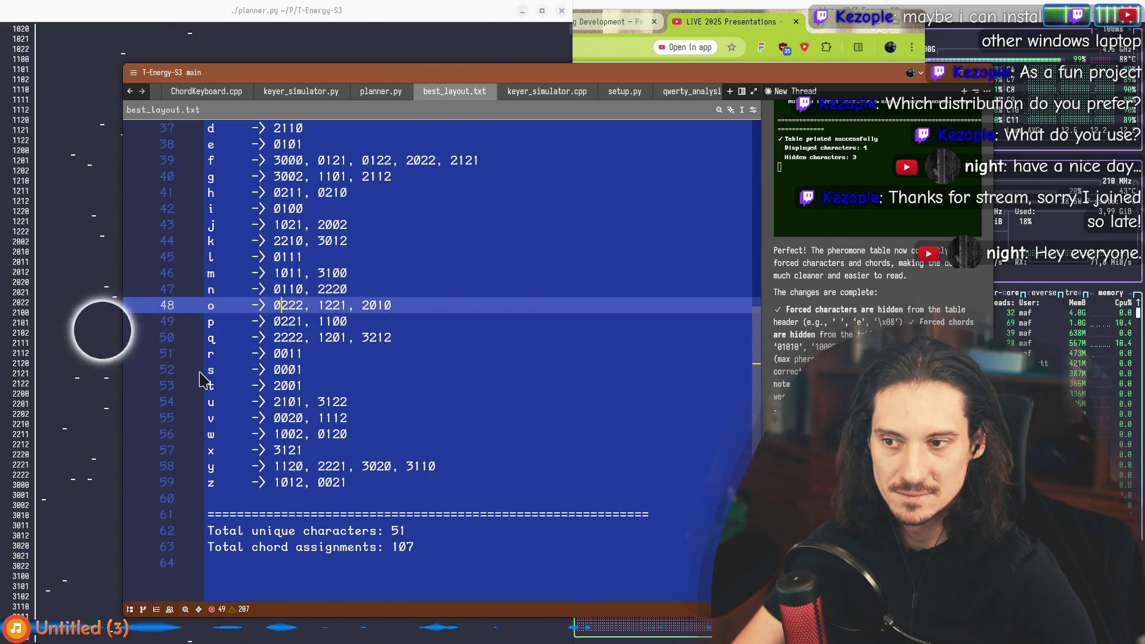
left_click(68, 343)
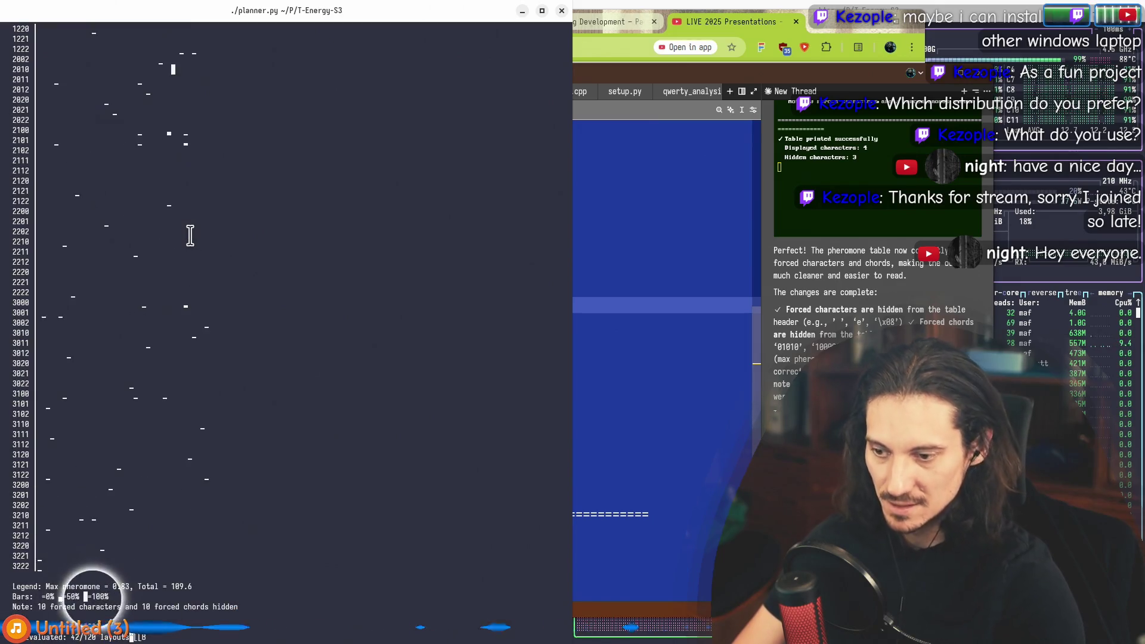
left_click(578, 274)
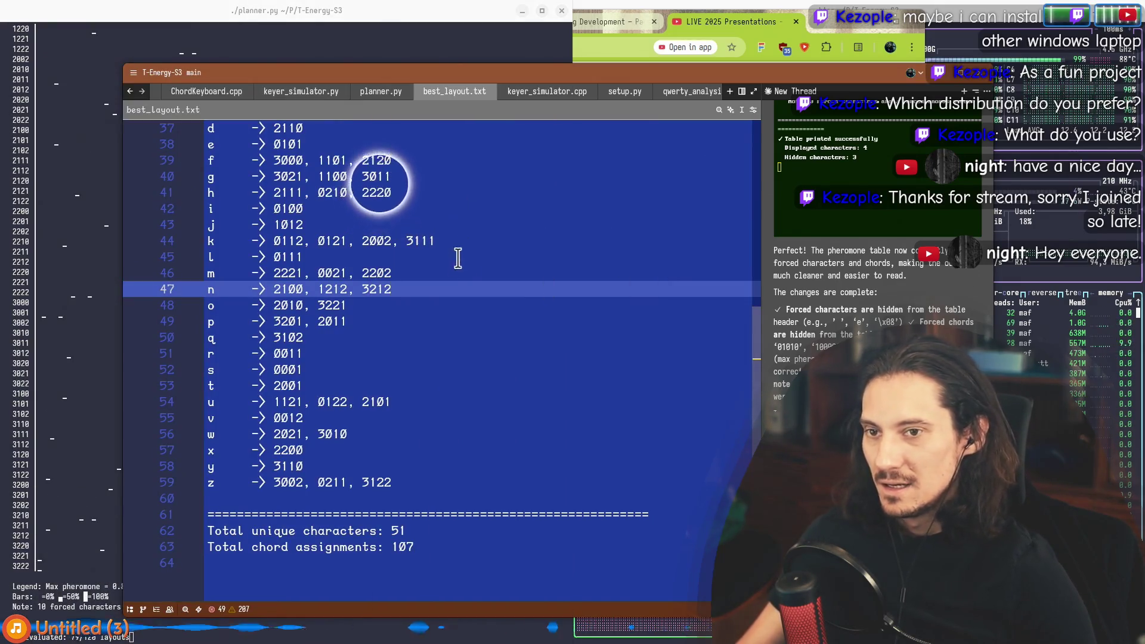
Step: At the top of best_layout.txt, inspect the 132.31ms average cost per character and generation 725
scroll(393, 251, "up", 4)
scroll(332, 244, "up", 8)
left_click_drag(489, 193, 403, 193)
double_click(424, 193)
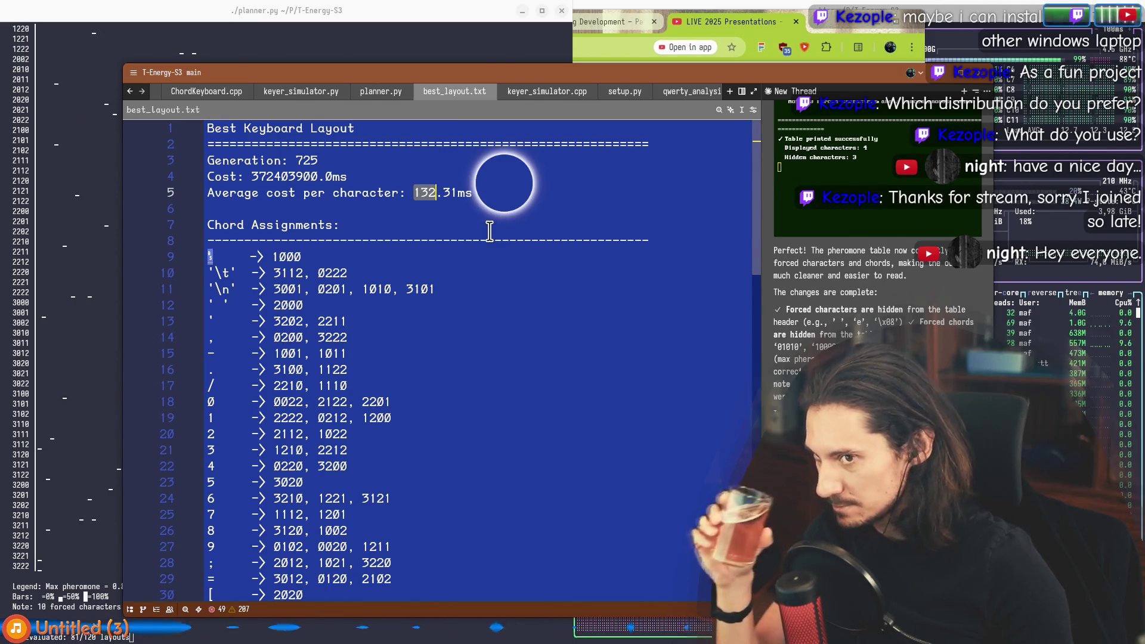
left_click(487, 197)
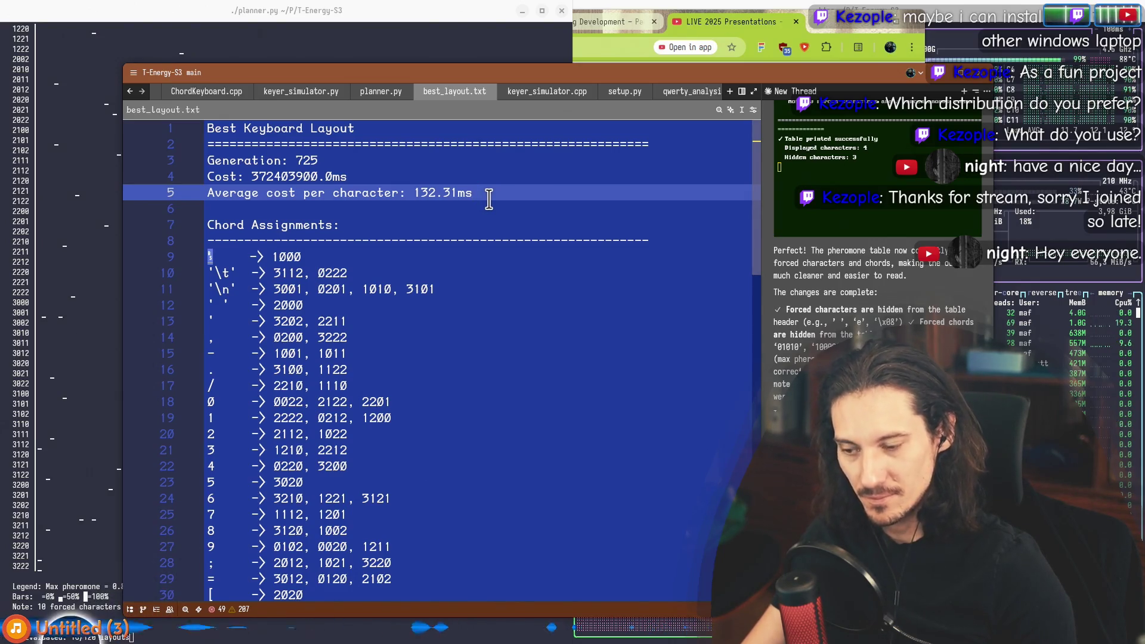
scroll(322, 310, "down", 5)
scroll(322, 323, "up", 5)
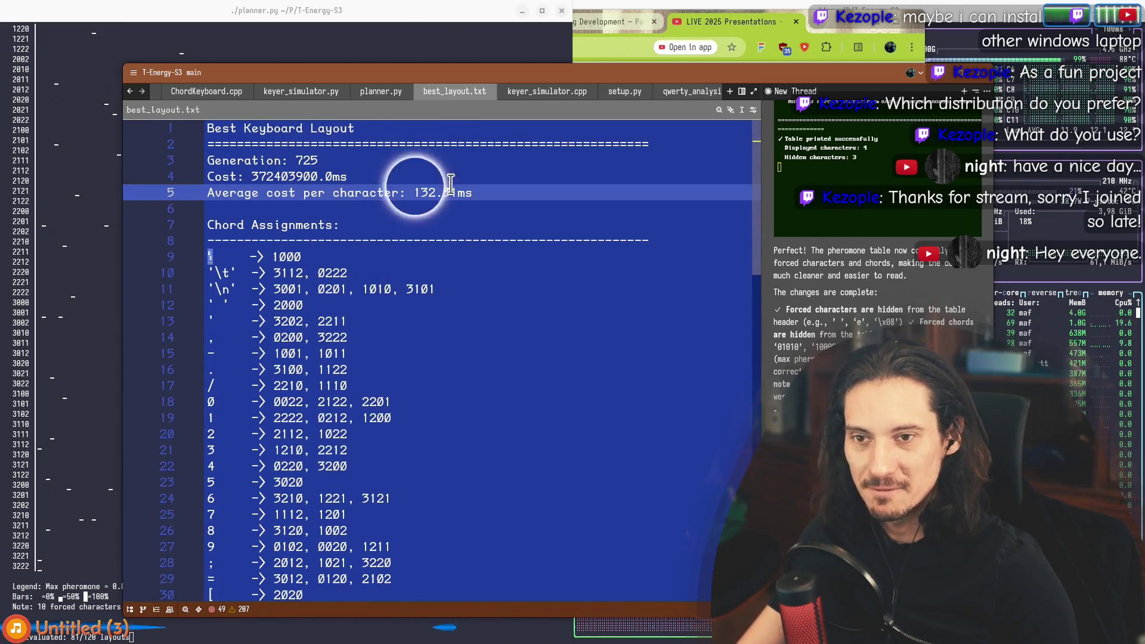
double_click(305, 159)
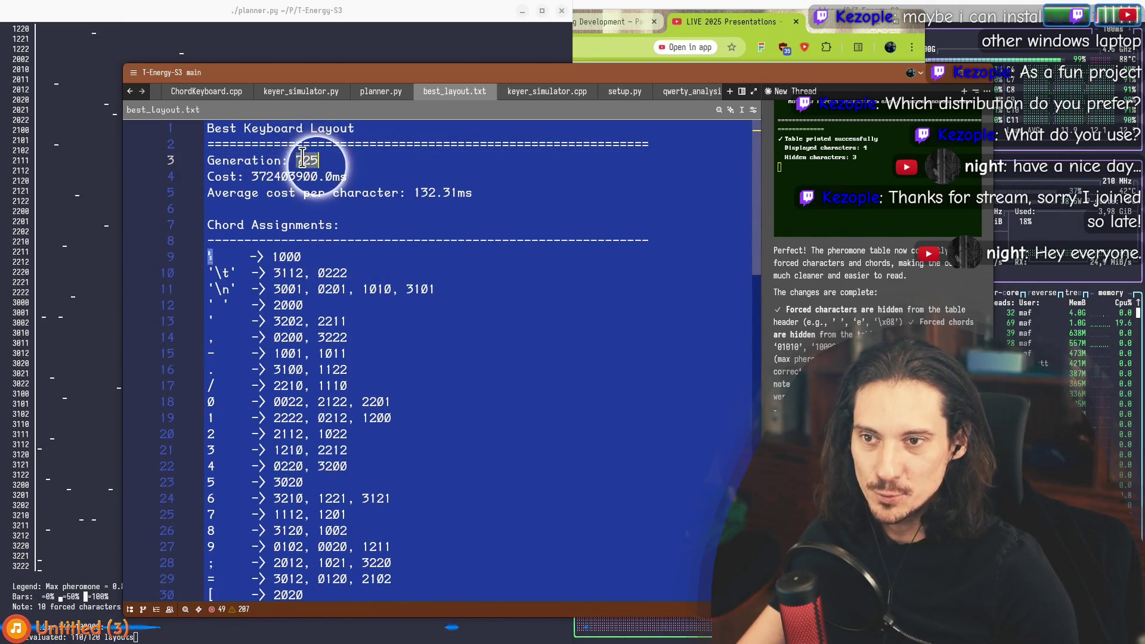
left_click(381, 90)
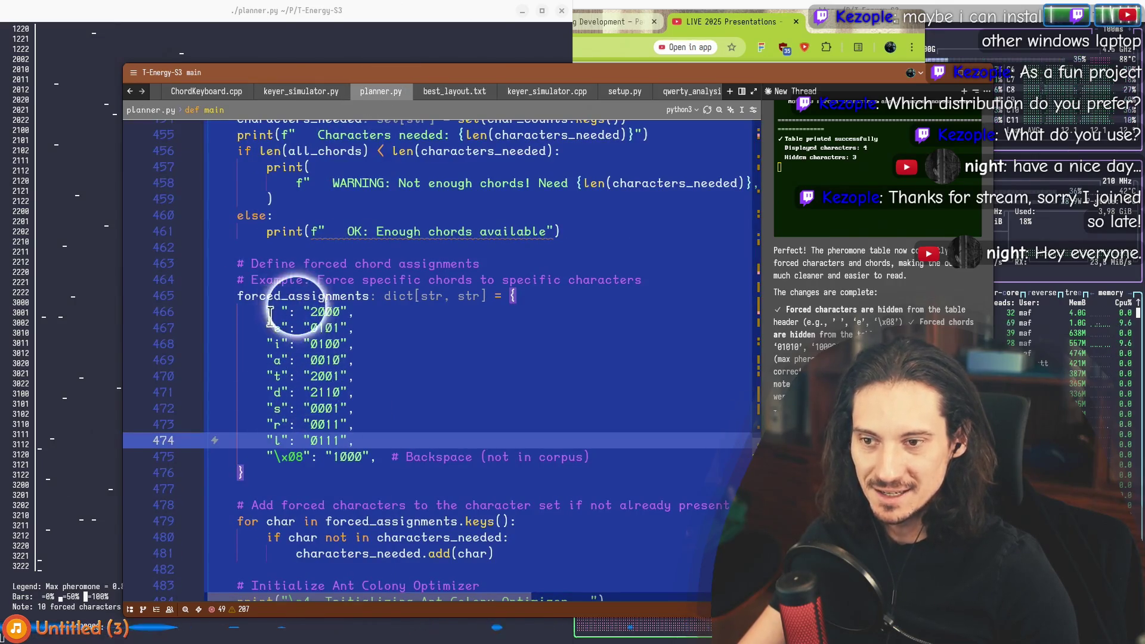
mouse_move(354, 441)
left_mouse_down()
mouse_move(320, 327)
mouse_move(305, 327)
left_mouse_up()
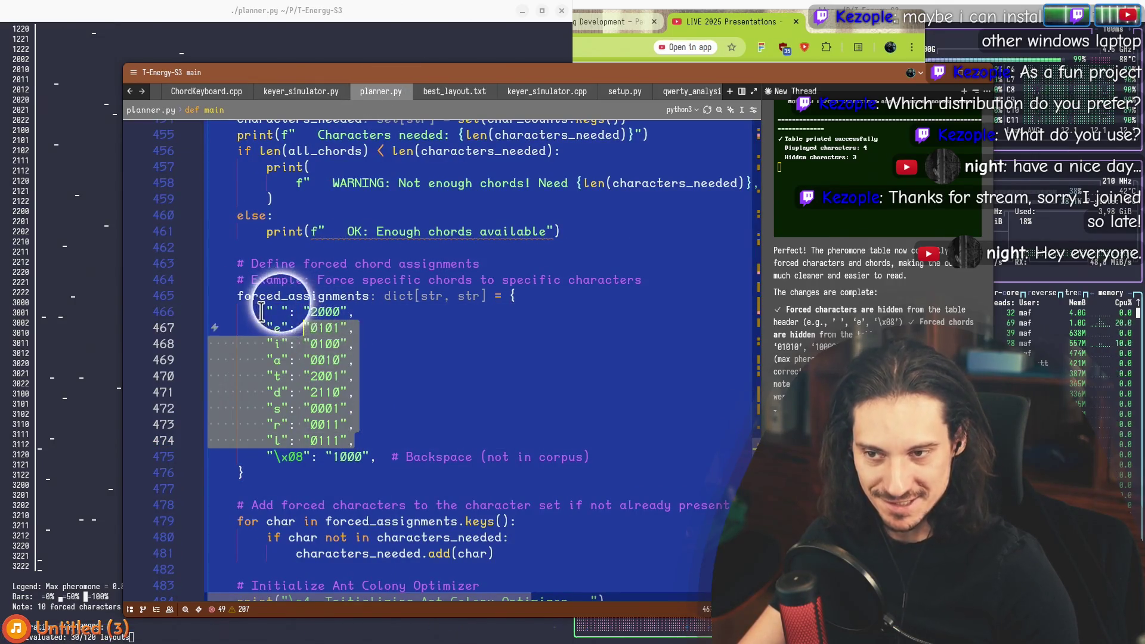
left_click(364, 325)
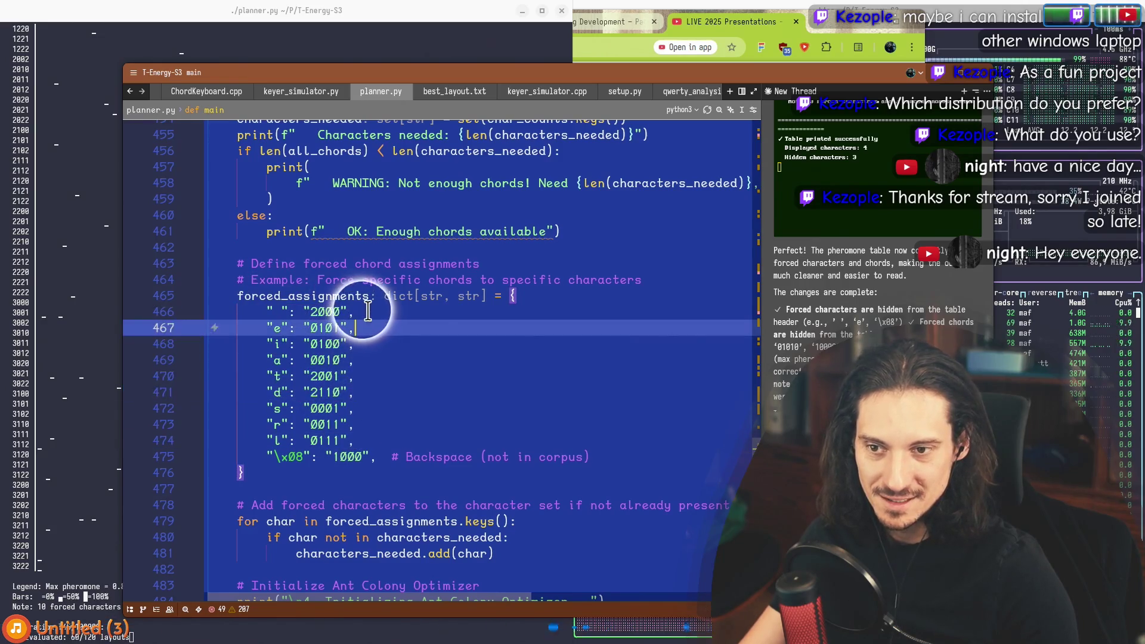
left_click(68, 243)
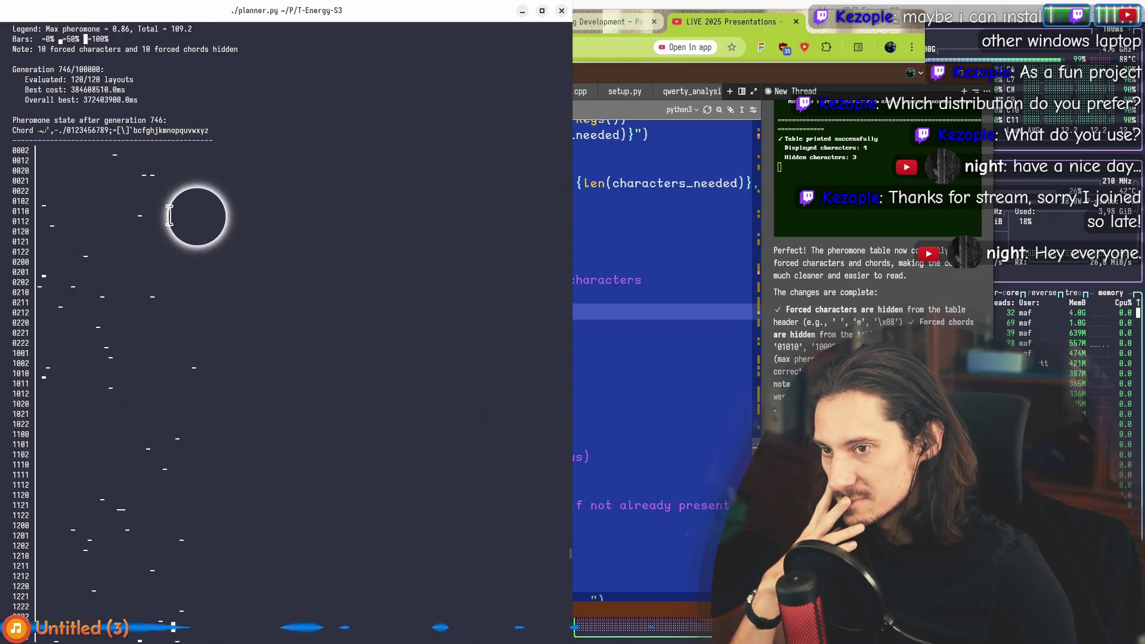
scroll(169, 218, "up", 3)
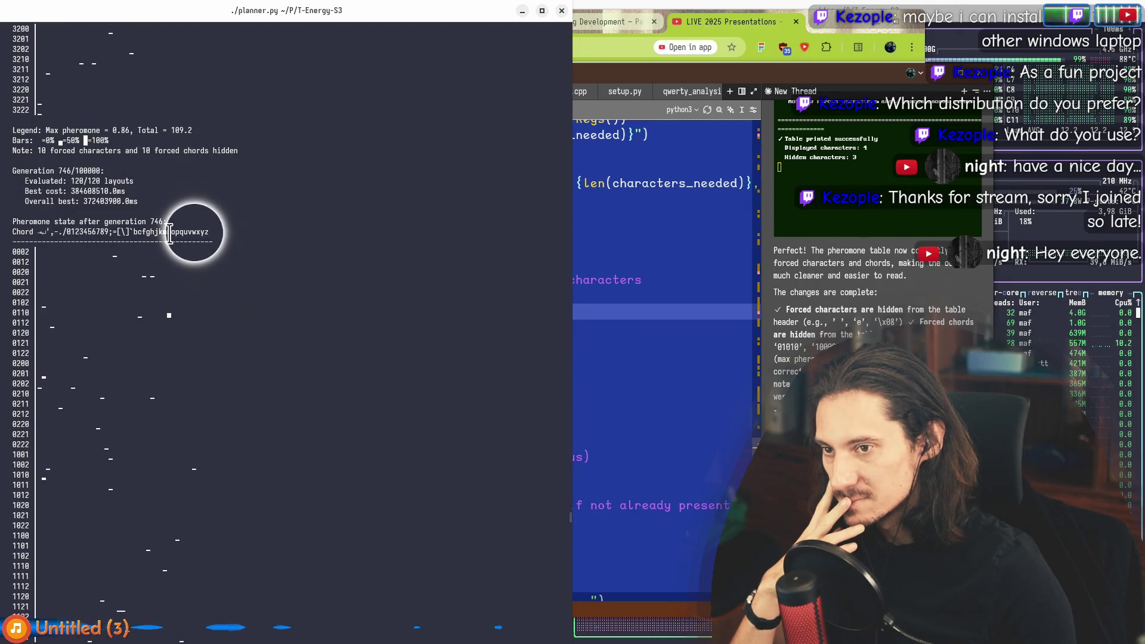
scroll(170, 234, "down", 3)
left_click_drag(171, 212, 12, 212)
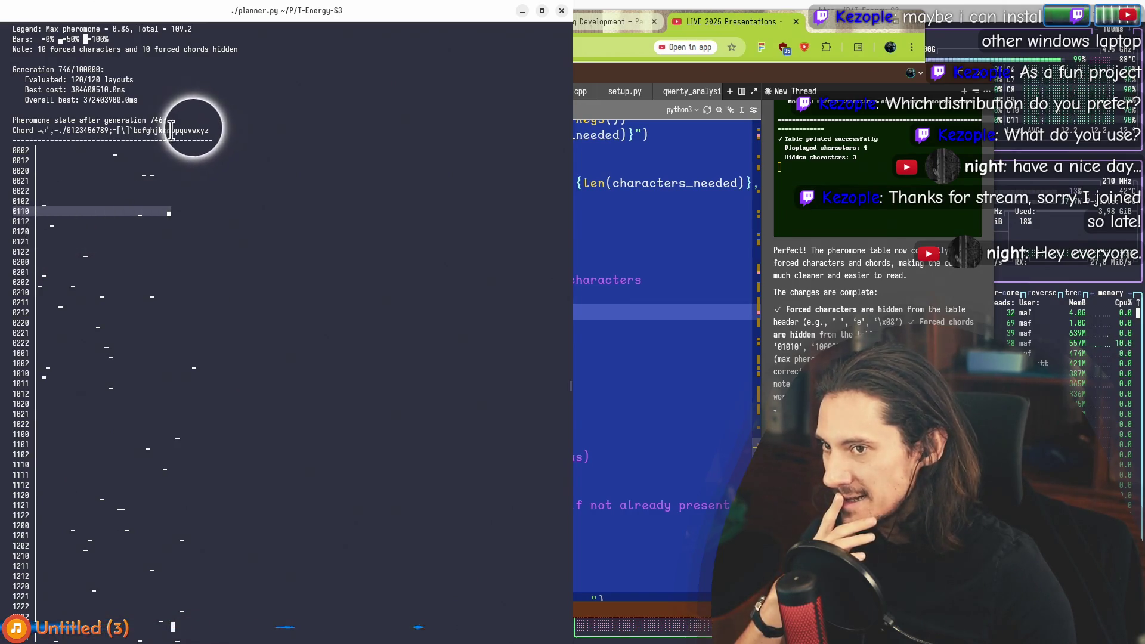
left_click(639, 322)
left_click(450, 91)
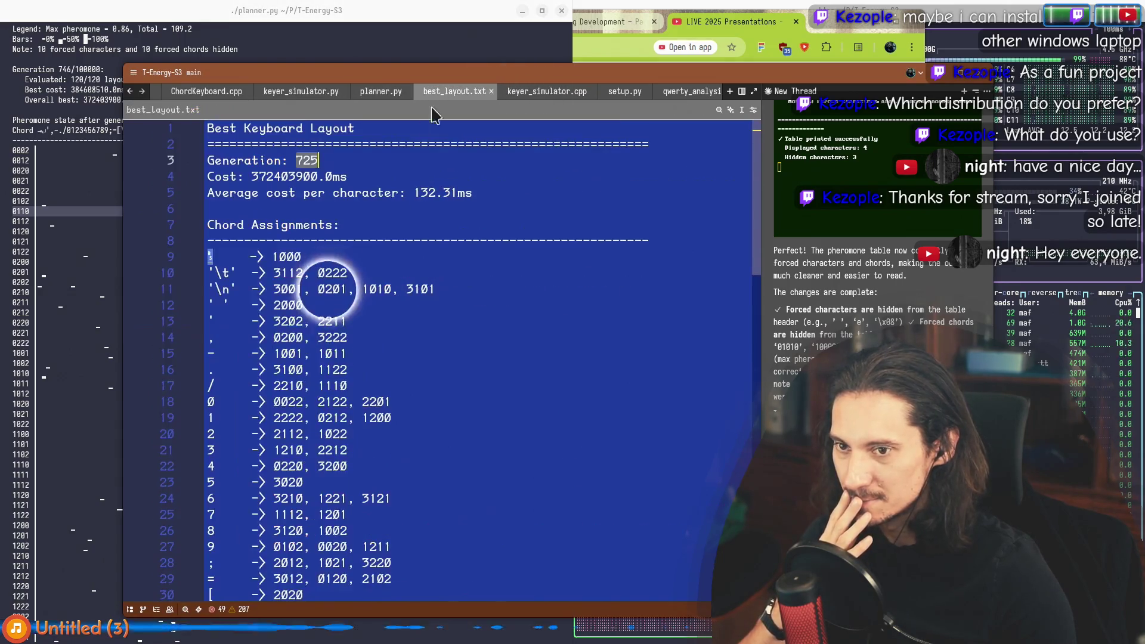
scroll(266, 466, "down", 8)
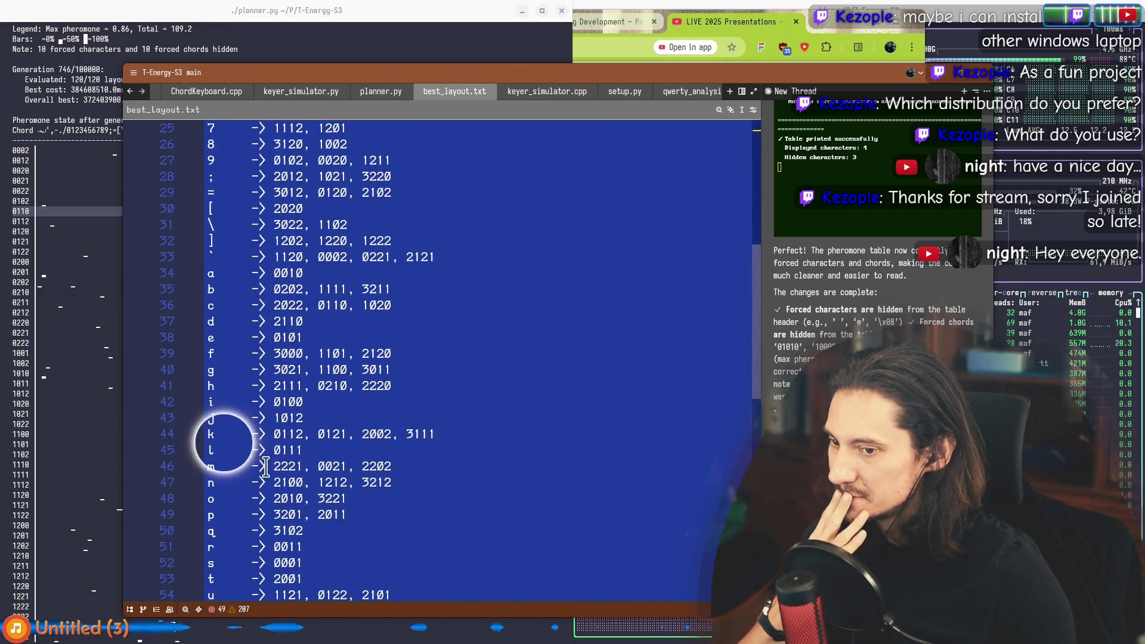
left_click(334, 483)
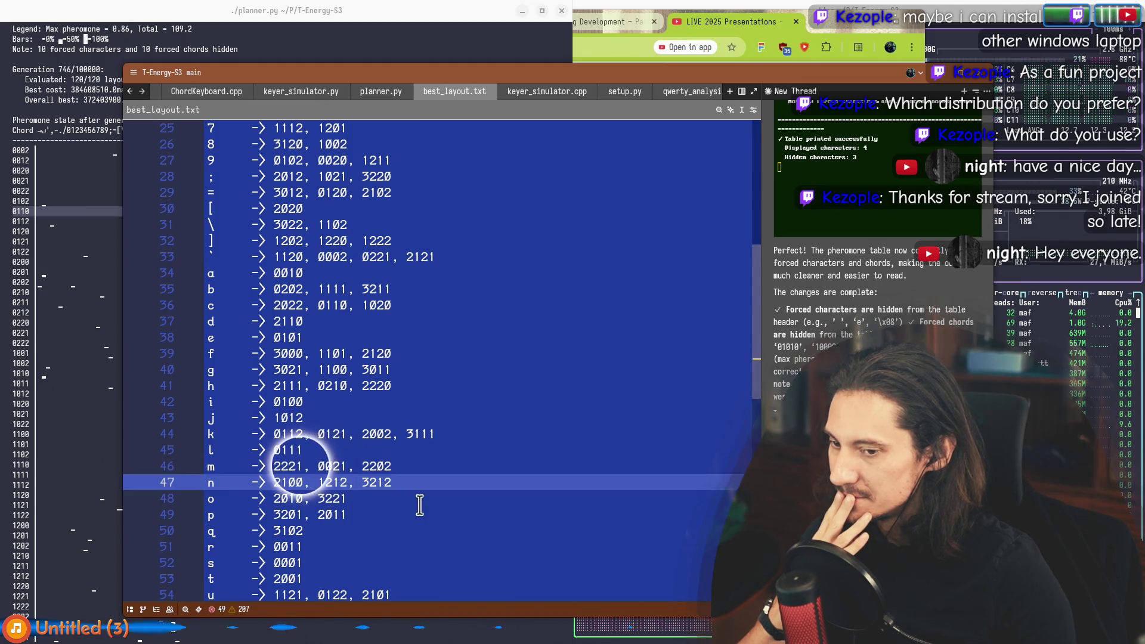
left_click_drag(416, 483, 225, 481)
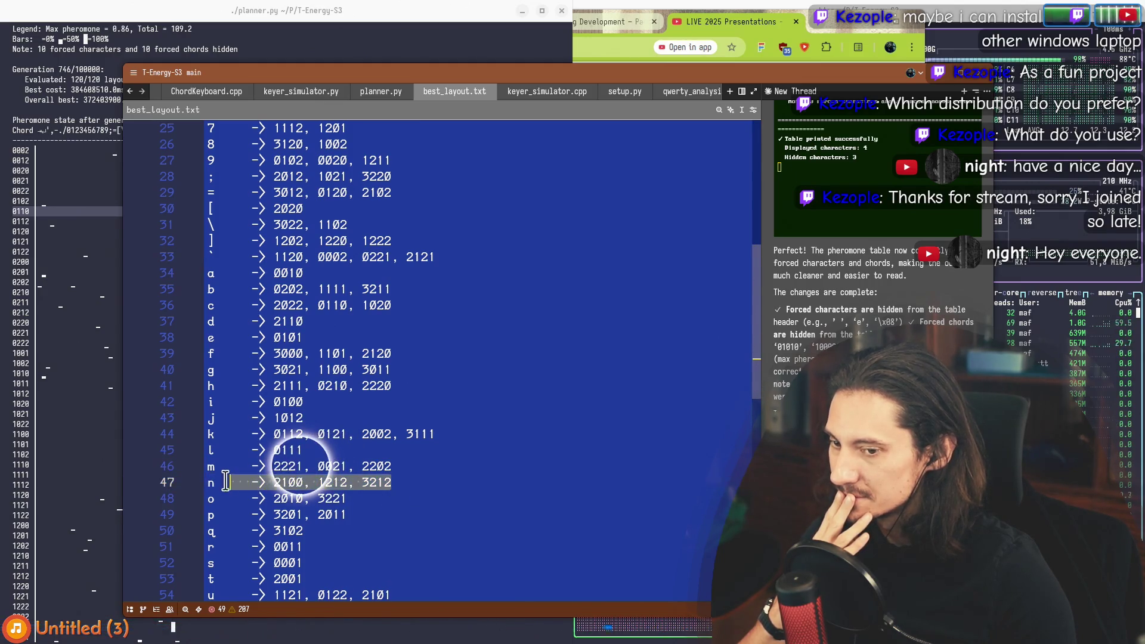
left_click(61, 217)
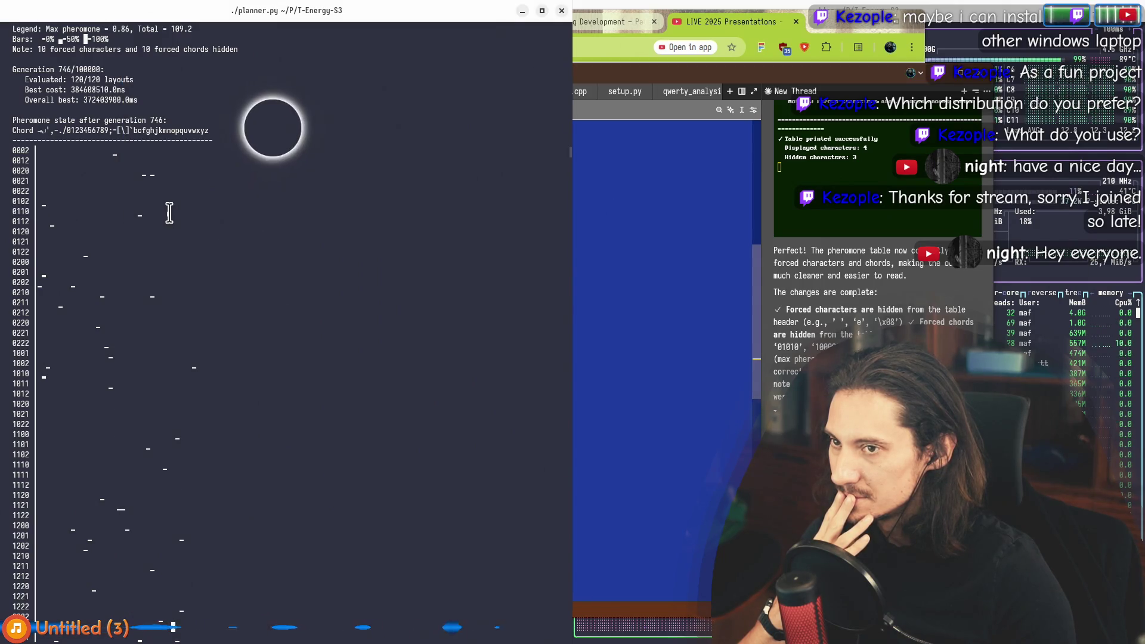
scroll(169, 213, "up", 3)
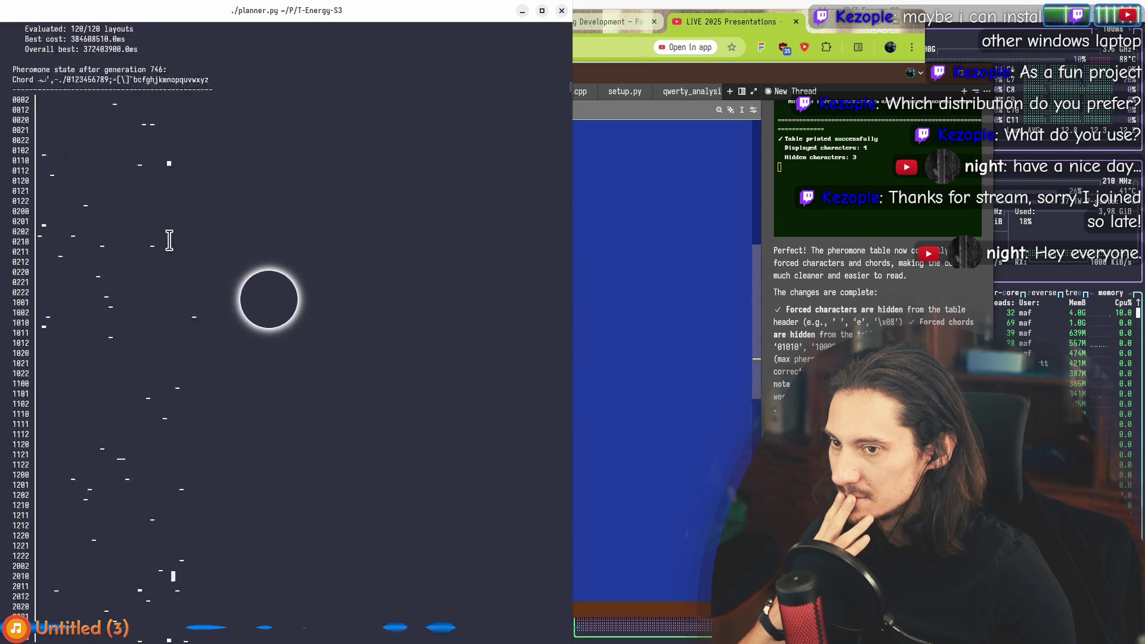
scroll(208, 394, "up", 5)
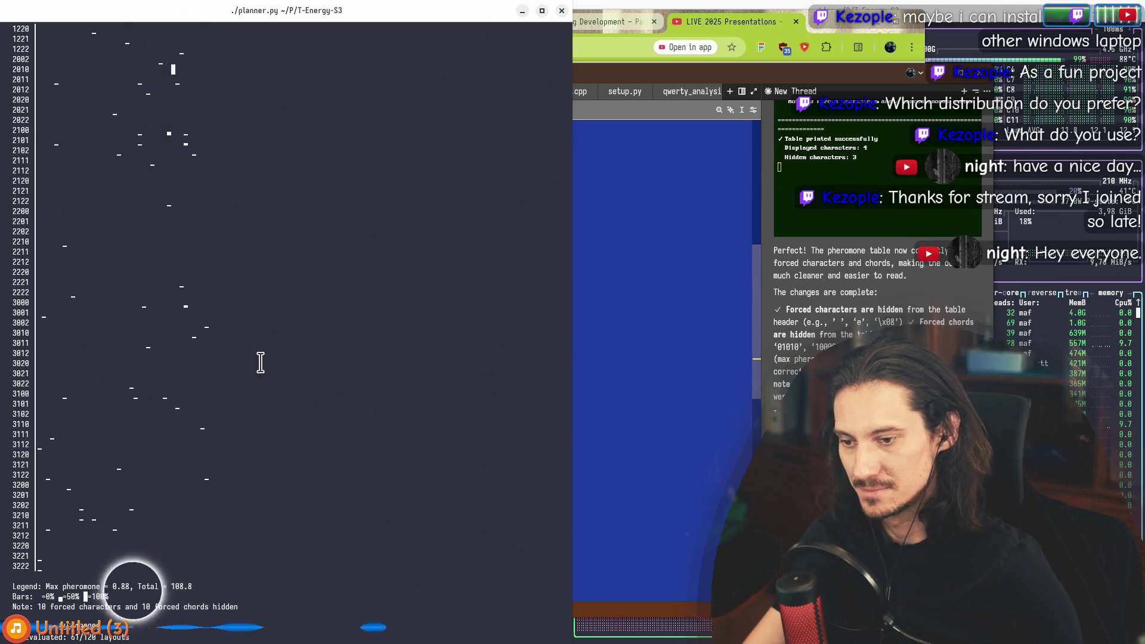
left_click(670, 338)
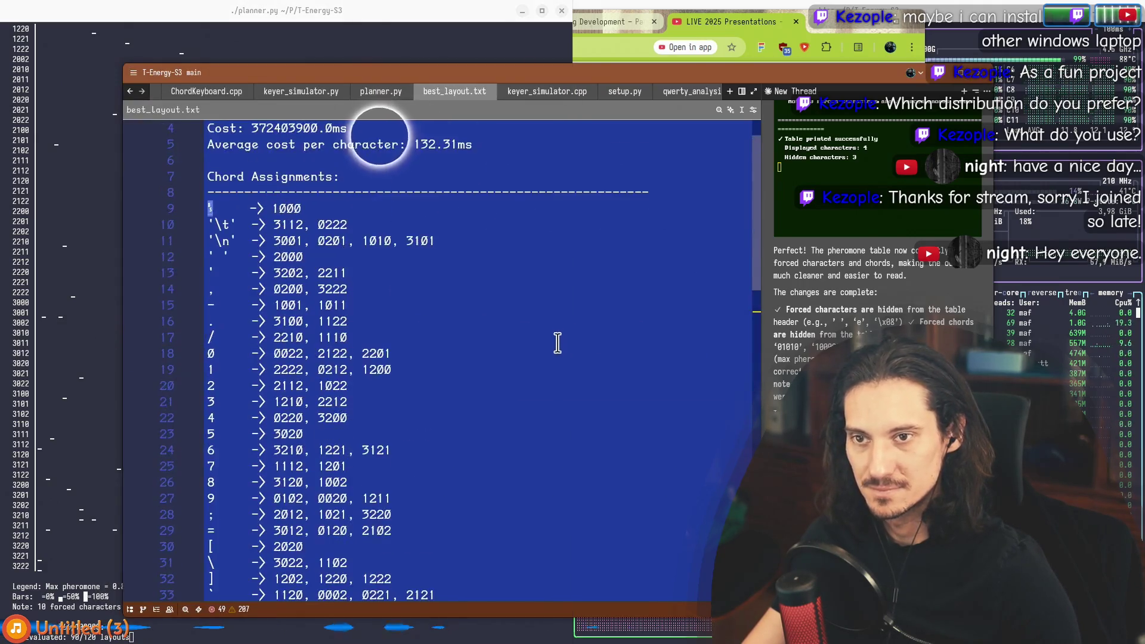
scroll(557, 343, "up", 1)
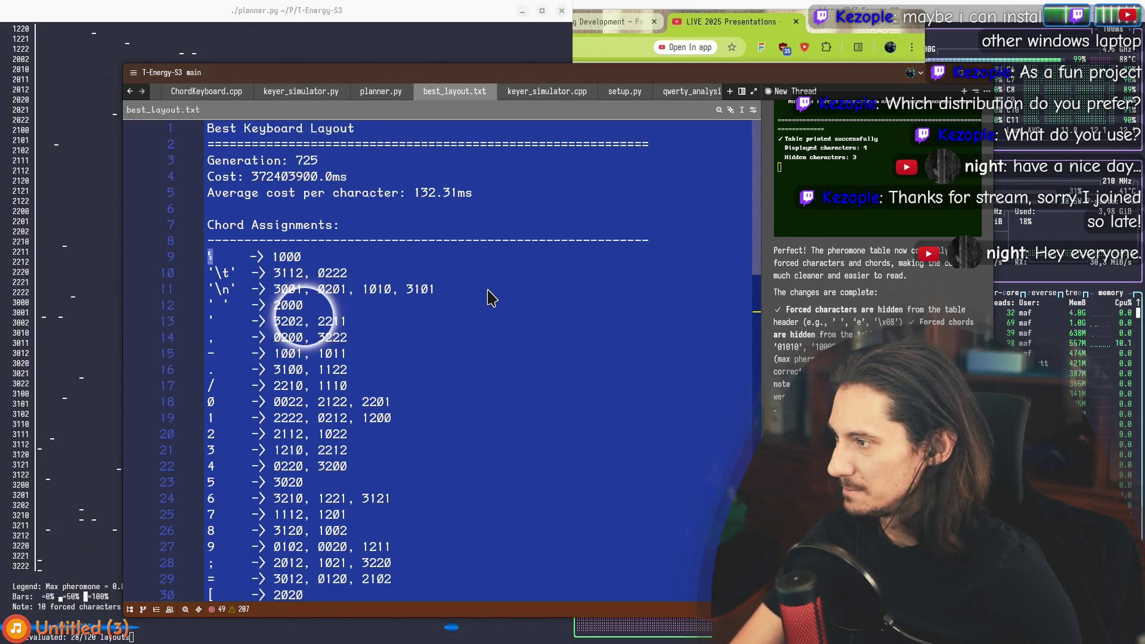
Step: Raise the LIVE 2025 playlist, widen Chrome to show full titles, and summon the Emacs notes
key("alt+Tab")
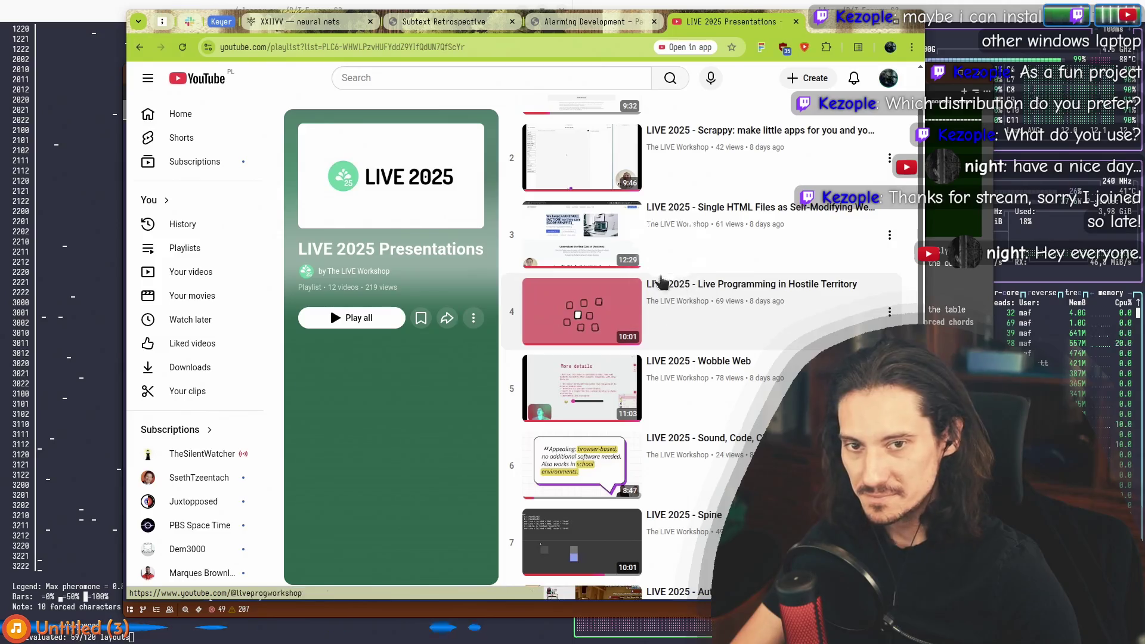
key("super+Left")
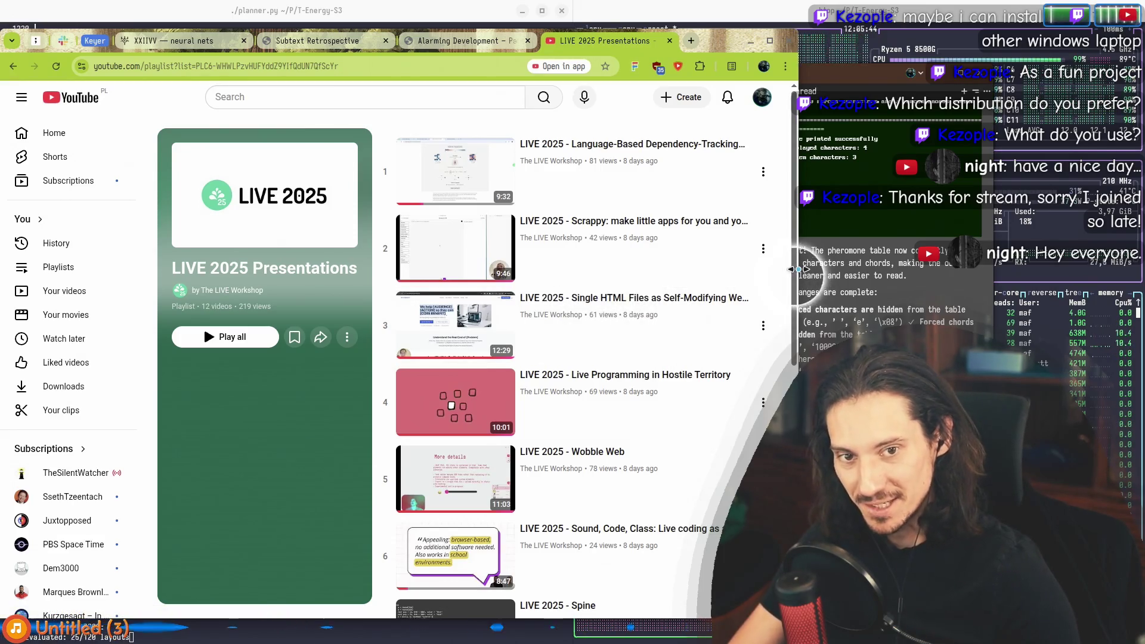
key("super+Right")
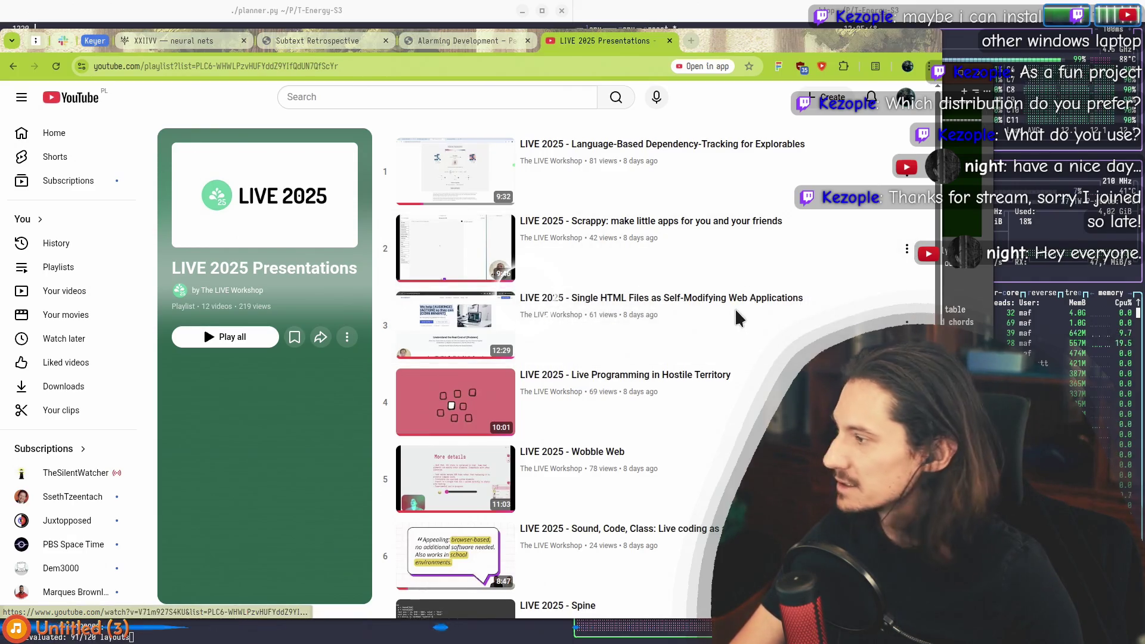
key("super+minus")
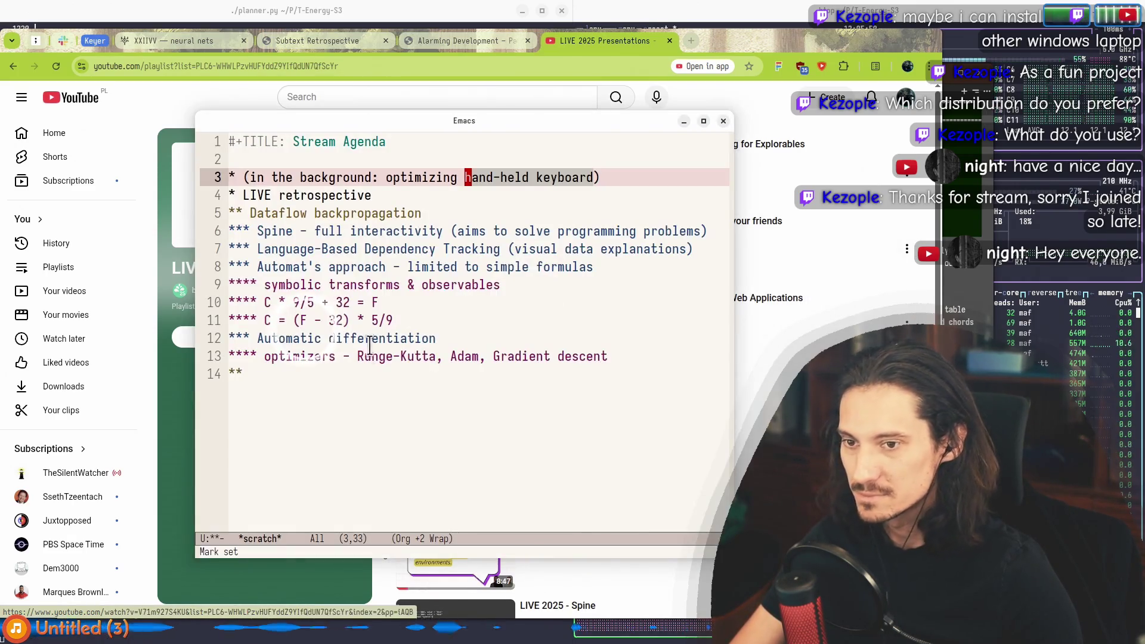
Step: Add a Scrappy heading with the sub-note 'programming for fun rather than professional'
left_click(358, 402)
key("BackSpace")
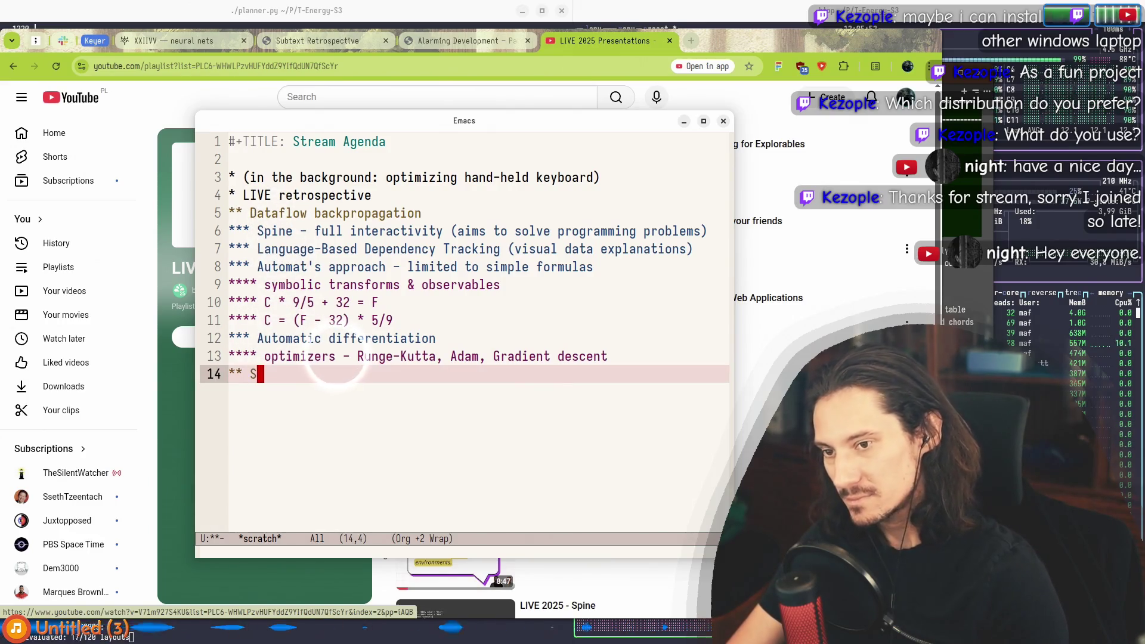
type("Scrappy")
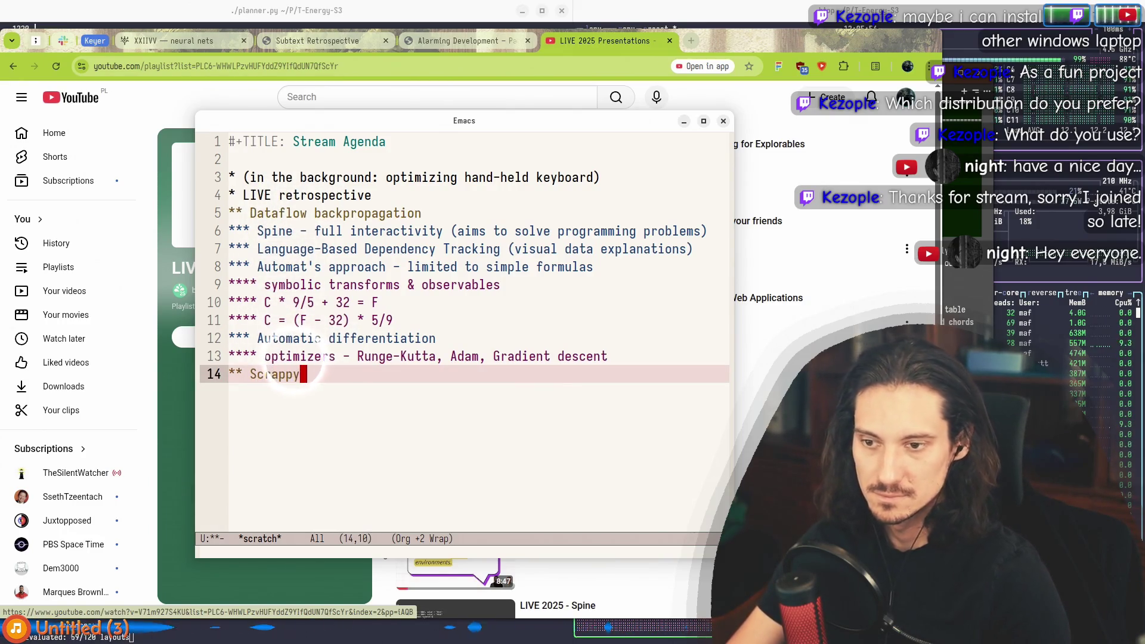
key("alt+Return")
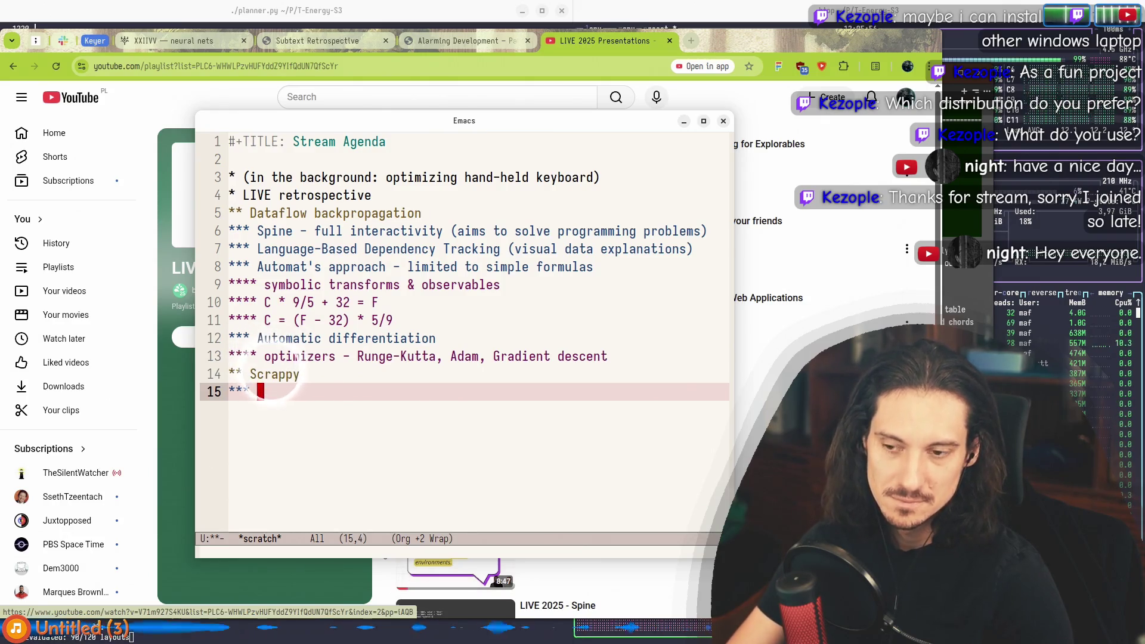
type("fun rather than pro")
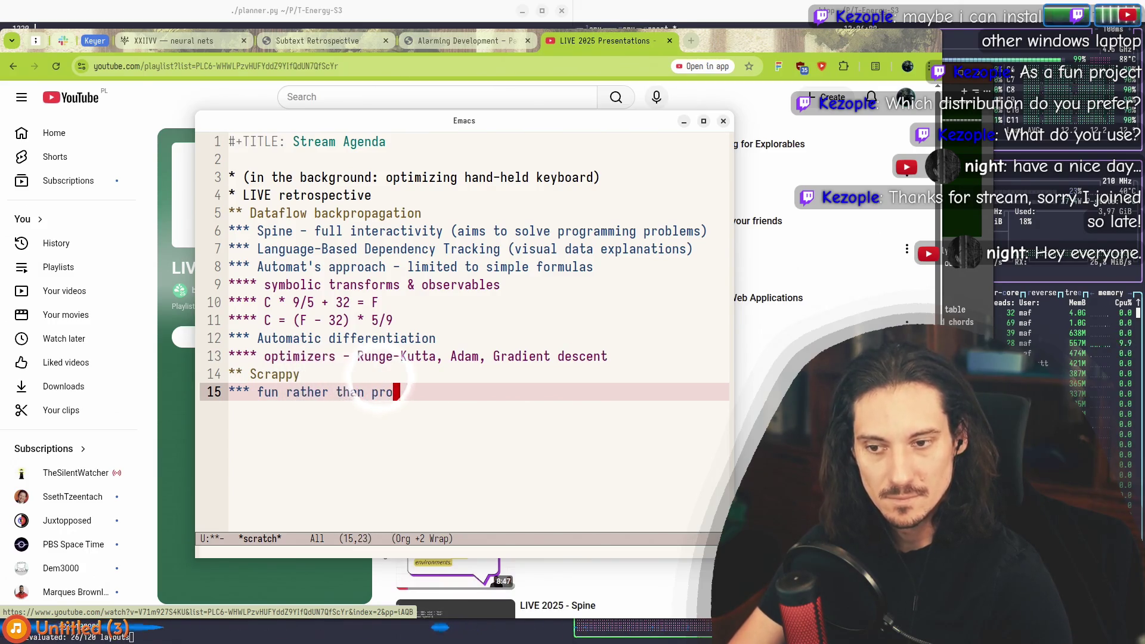
type("fessional")
key("ctrl+a")
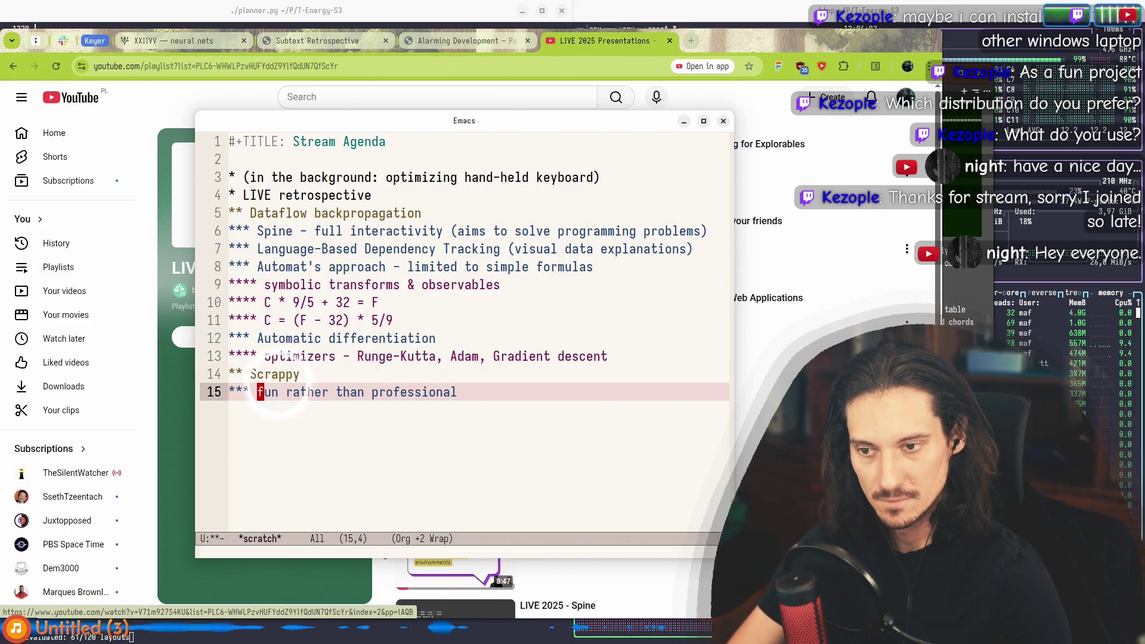
type("programming ")
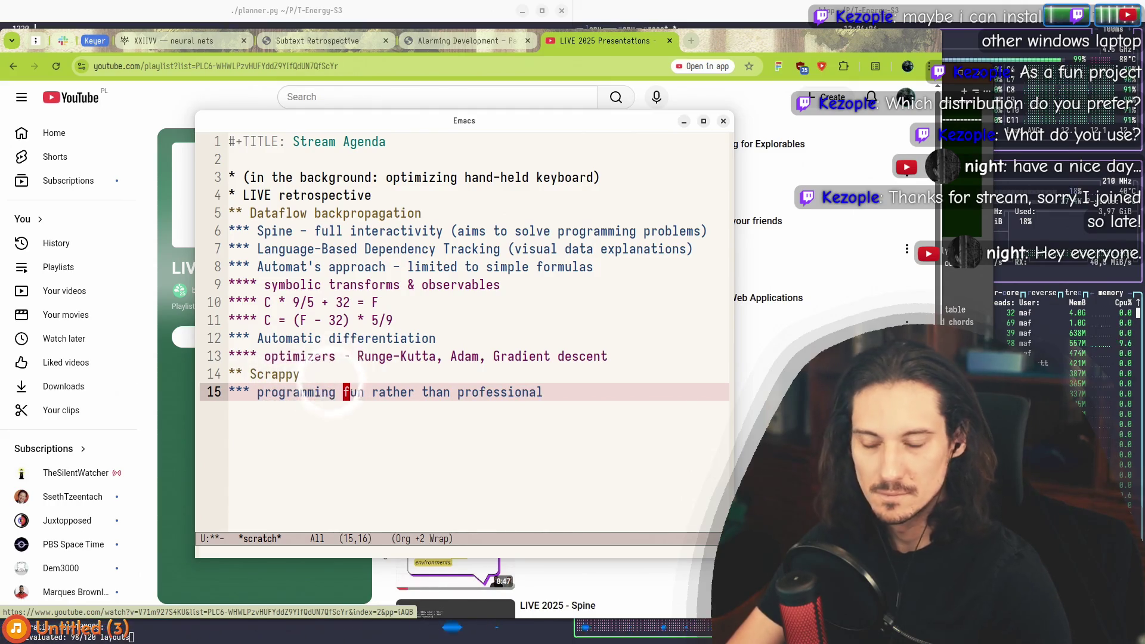
type("for")
key("ctrl+a")
Step: Add the sub-note 'modern take on visual basic' plus an empty sub-note, then hide the notes
key("alt+Return")
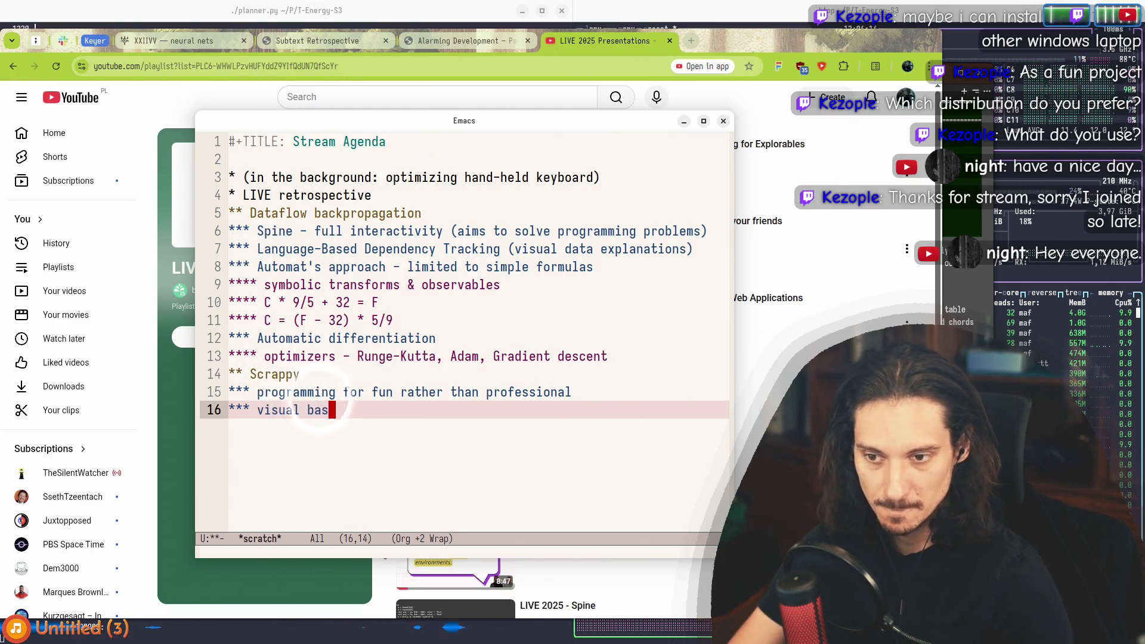
key("alt+b")
key("alt+b")
type("no")
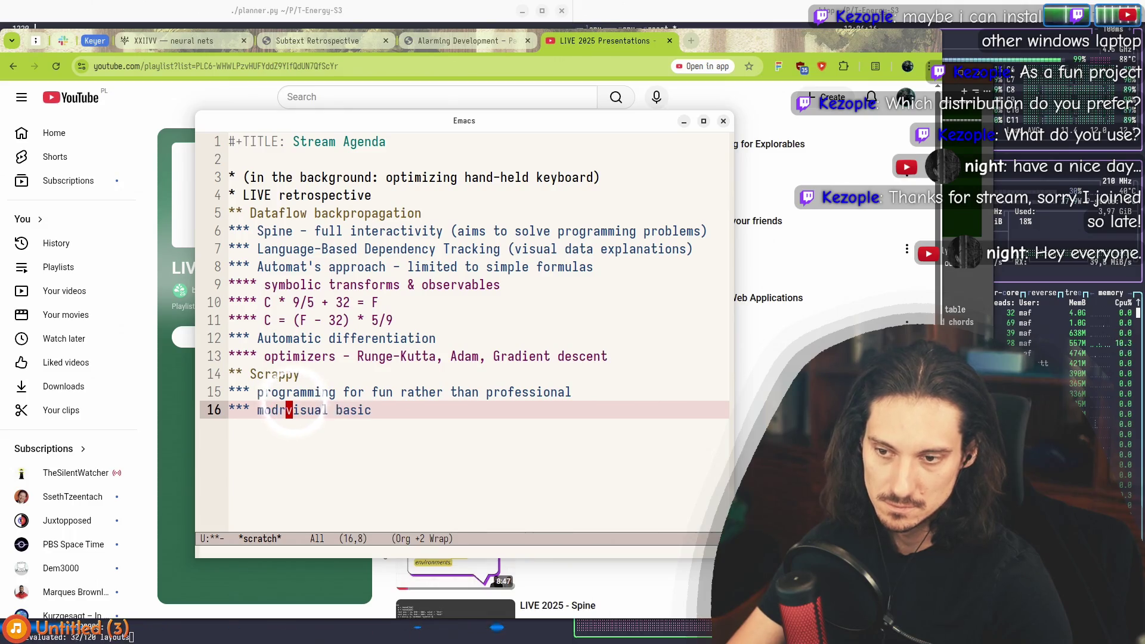
type("ern take on")
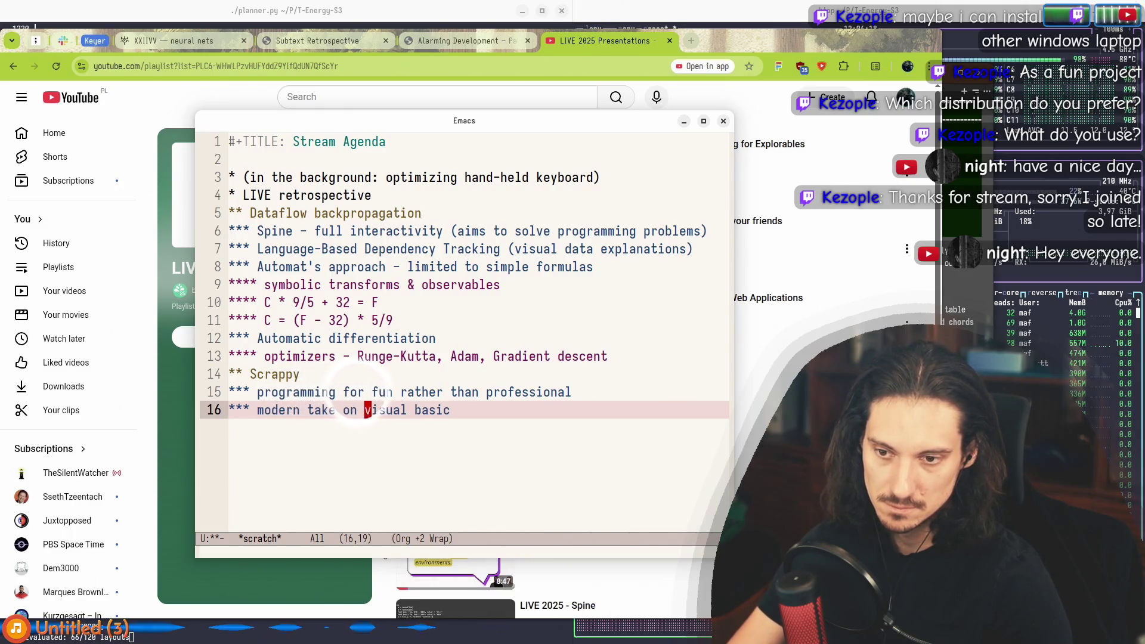
key("ctrl+a")
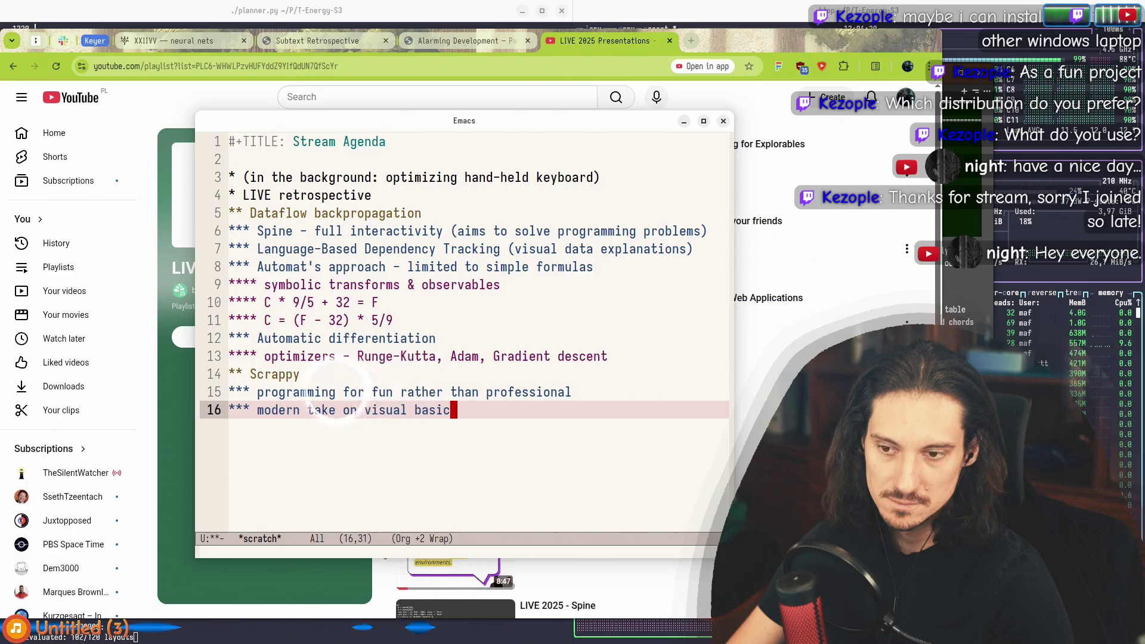
key("alt+Return")
key("ctrl+p")
key("ctrl+e")
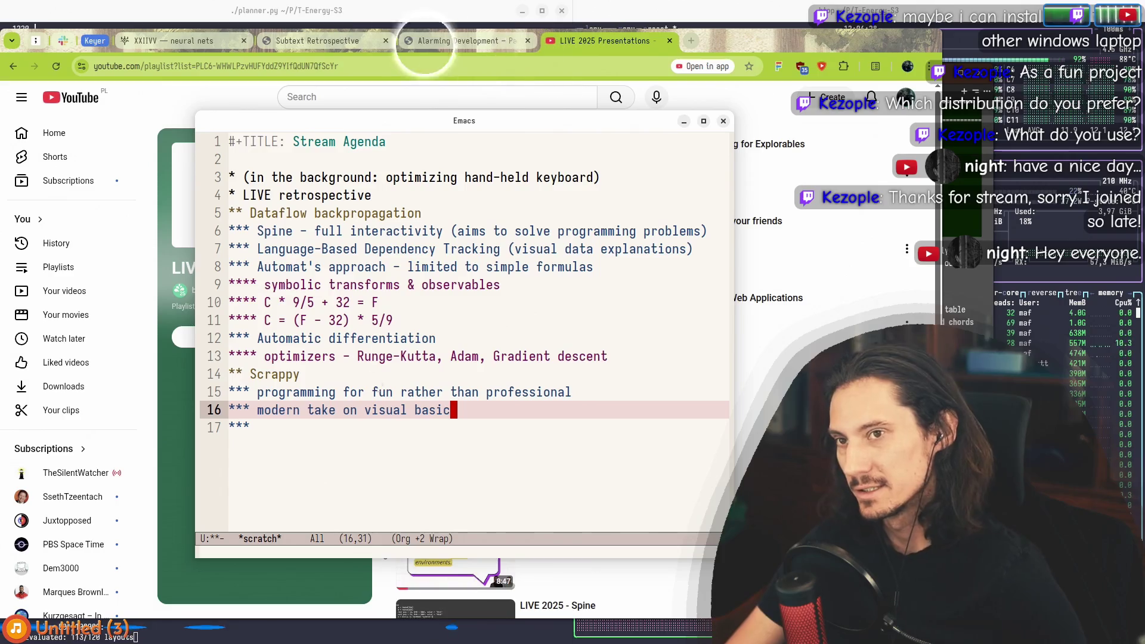
key("super+e")
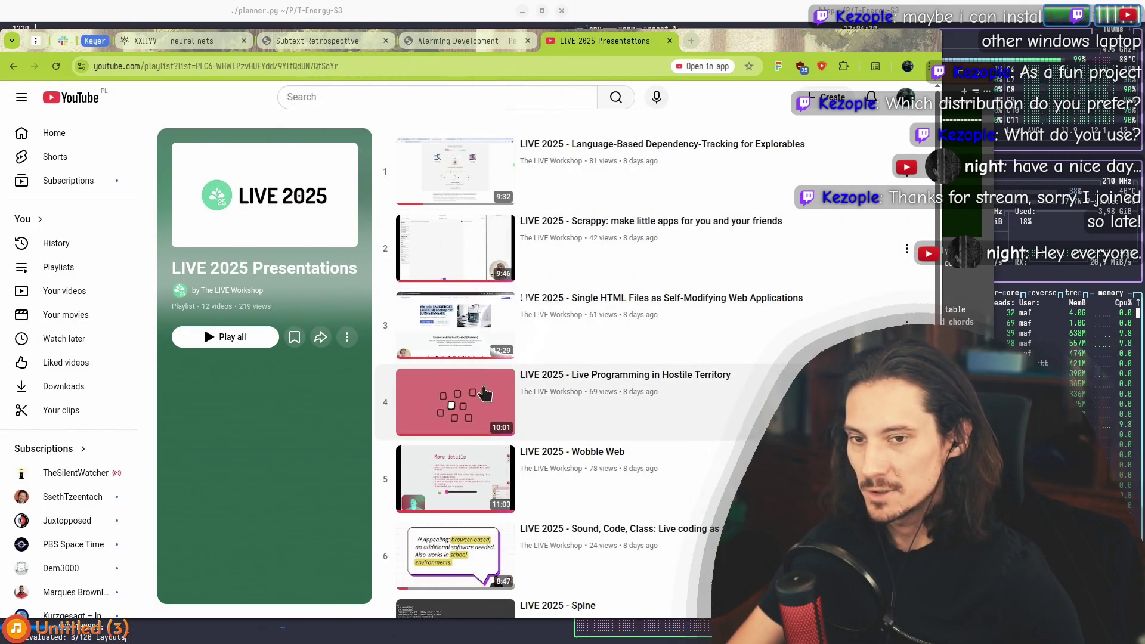
Step: Open the Scrappy talk in a new tab and pause it around 5:03 on the Attendee Counter demo
middle_click(555, 232)
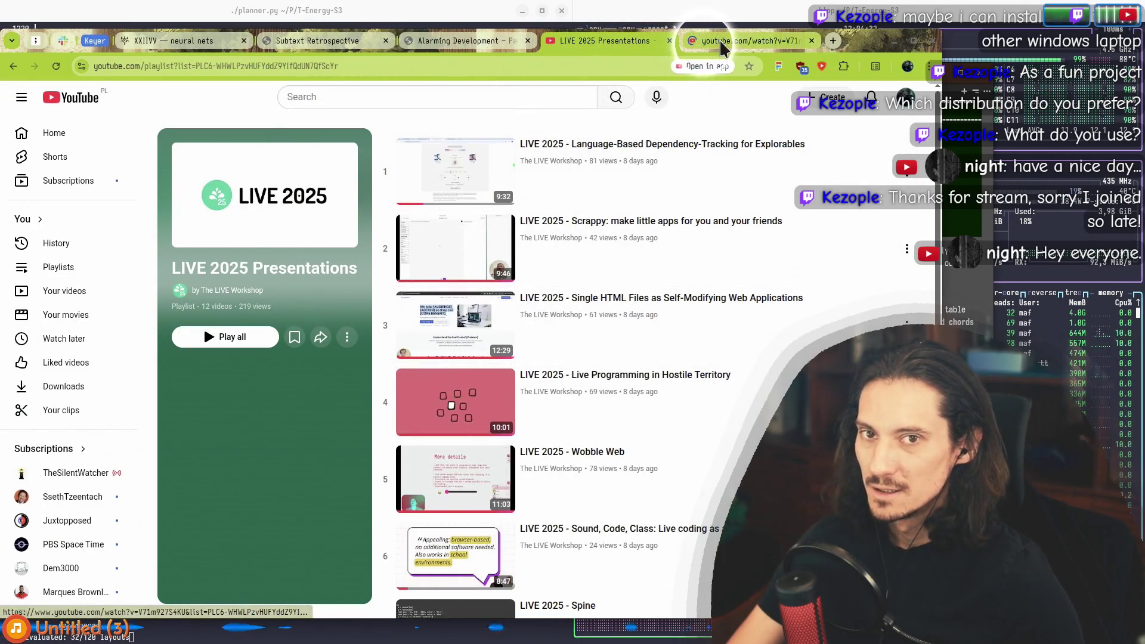
left_click(721, 40)
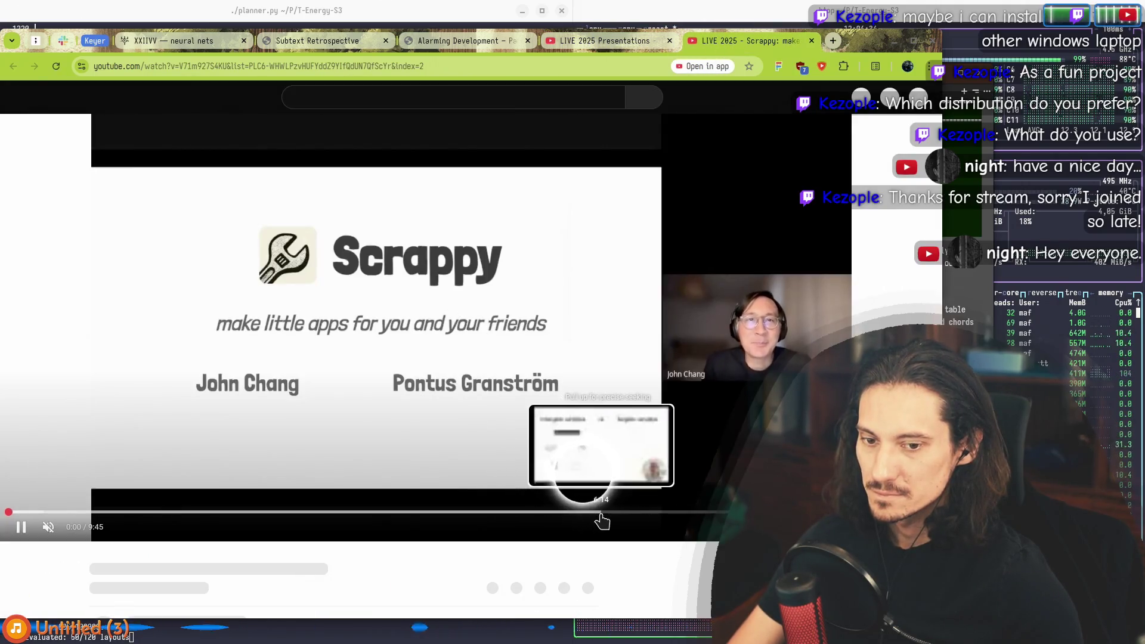
left_click(598, 520)
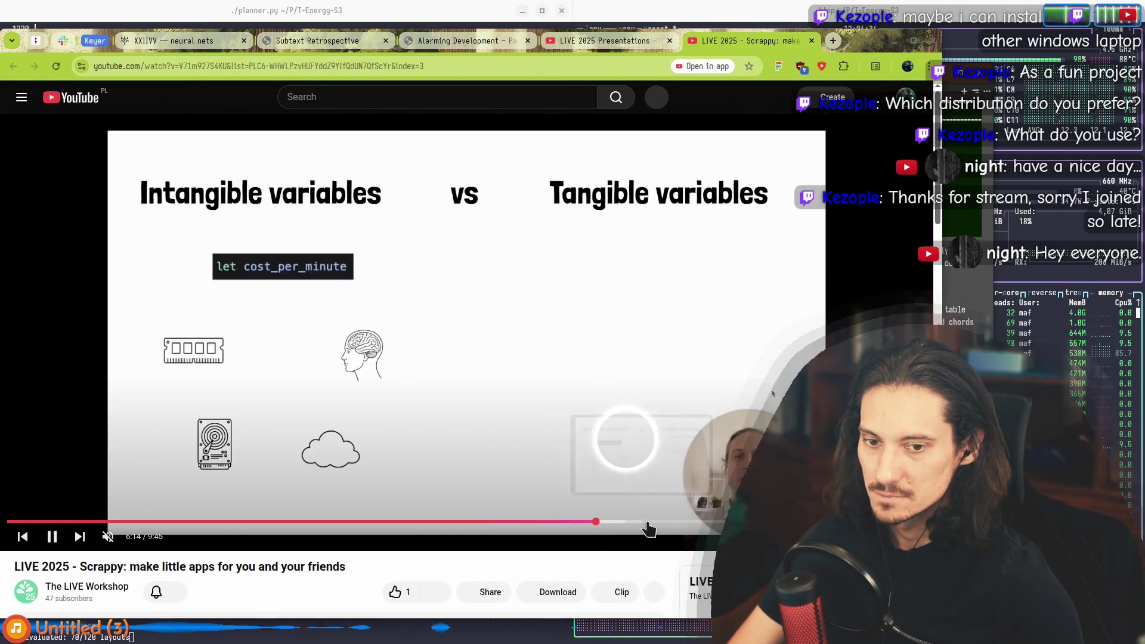
left_click_drag(595, 522, 478, 522)
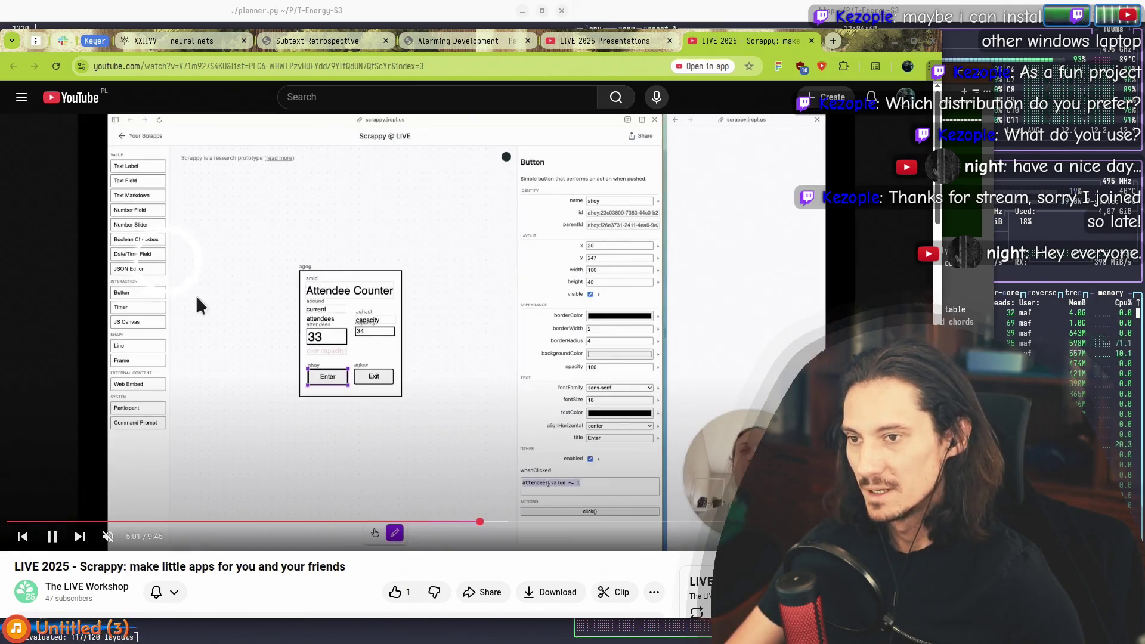
left_click(228, 248)
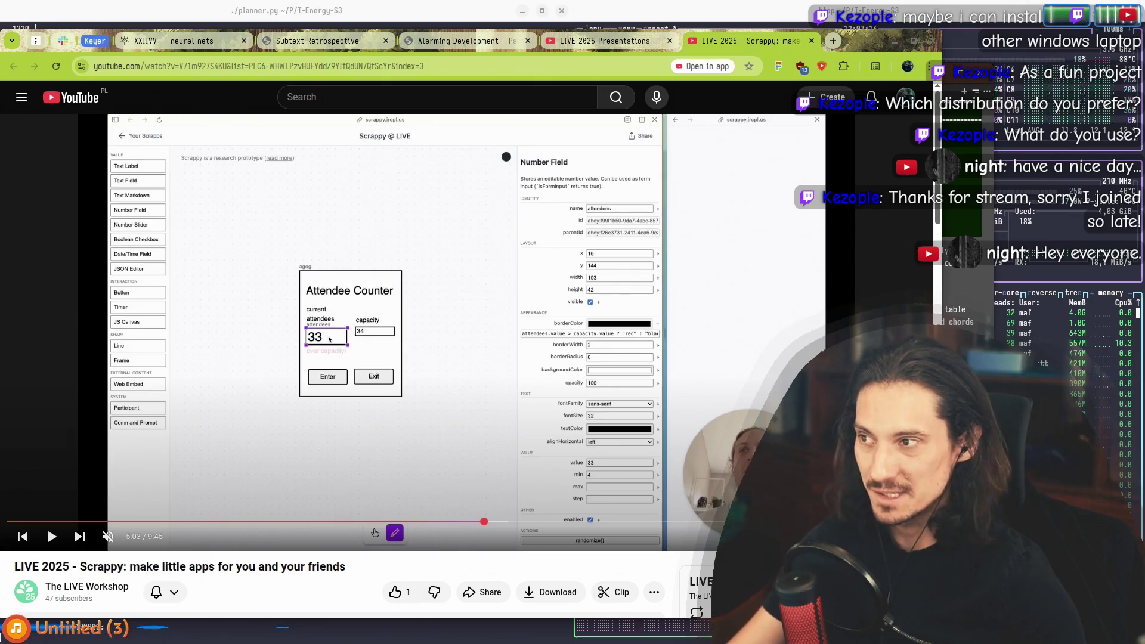
Step: Bring the agenda notes back over the video, placed at the top, with the cursor on the empty Scrappy sub-note
key("alt+Tab")
mouse_move(398, 141)
left_mouse_down()
mouse_move(417, 429)
mouse_move(416, 71)
mouse_move(405, 78)
left_mouse_up()
left_click(333, 342)
left_click(349, 361)
left_click(431, 346)
left_click(318, 382)
mouse_move(310, 90)
left_mouse_down()
mouse_move(252, 470)
mouse_move(289, 562)
left_mouse_up()
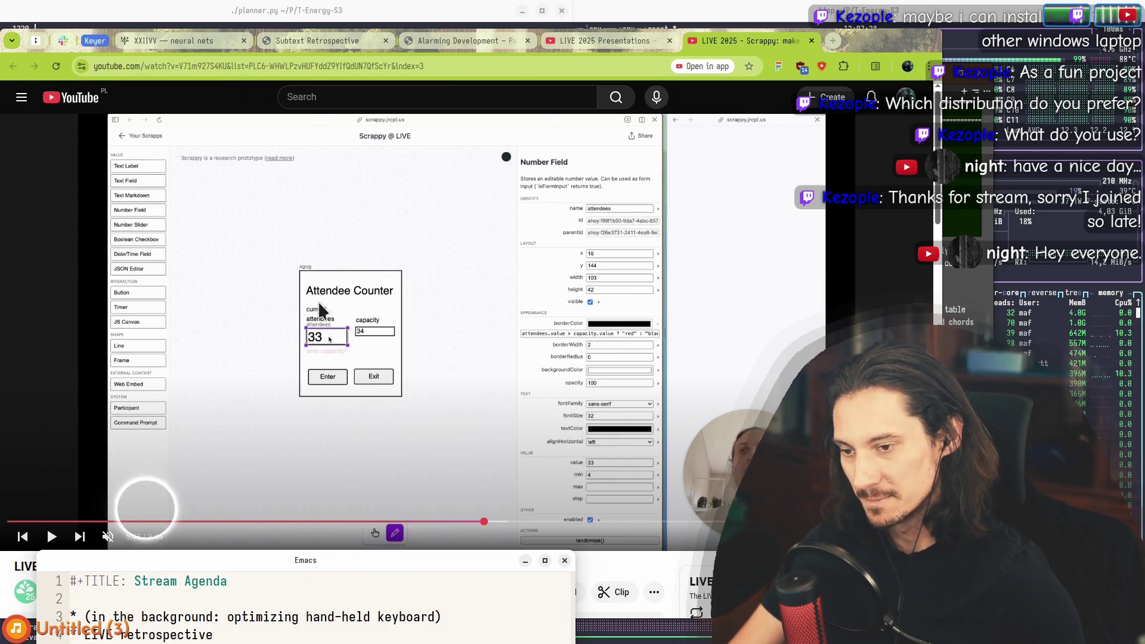
left_click(316, 344)
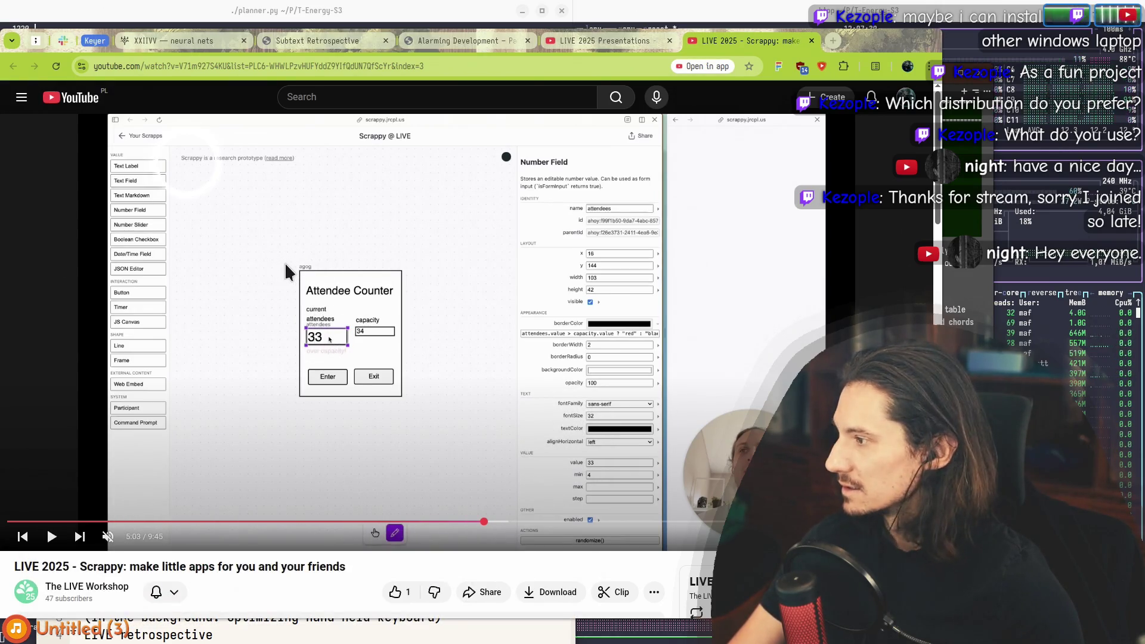
key("alt+Tab")
mouse_move(282, 553)
left_mouse_down()
mouse_move(275, 57)
mouse_move(281, 88)
left_mouse_up()
left_click(363, 370)
left_click(356, 395)
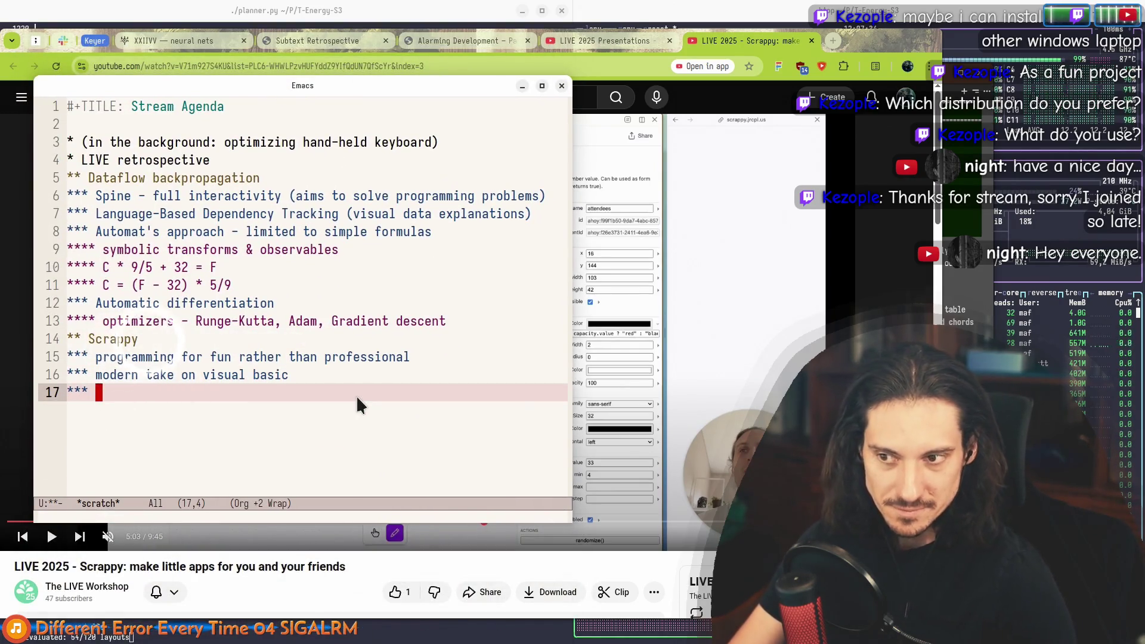
Step: Write 'global sync is a powerful feature' on the empty Scrappy sub-note
key("Up")
key("End")
key("Down")
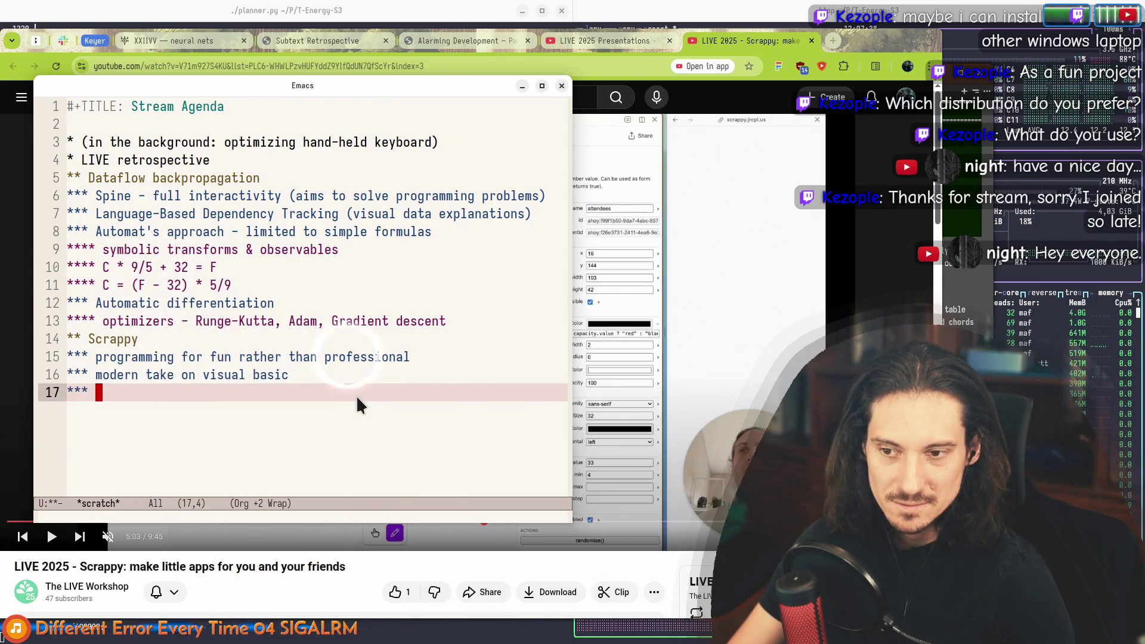
type("global ")
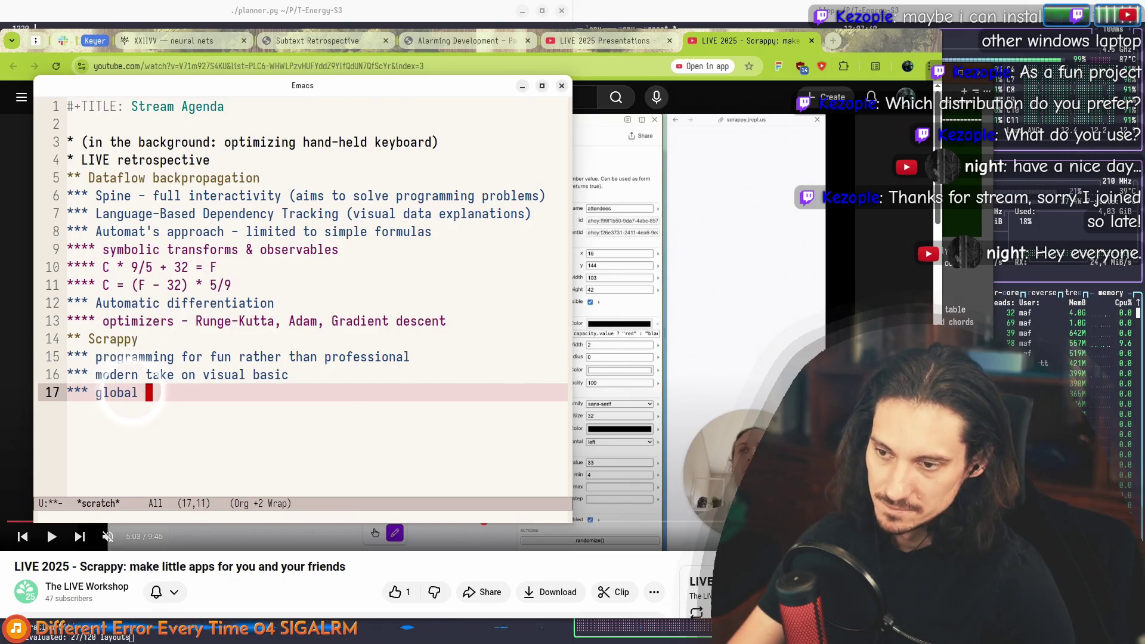
type("sync is ")
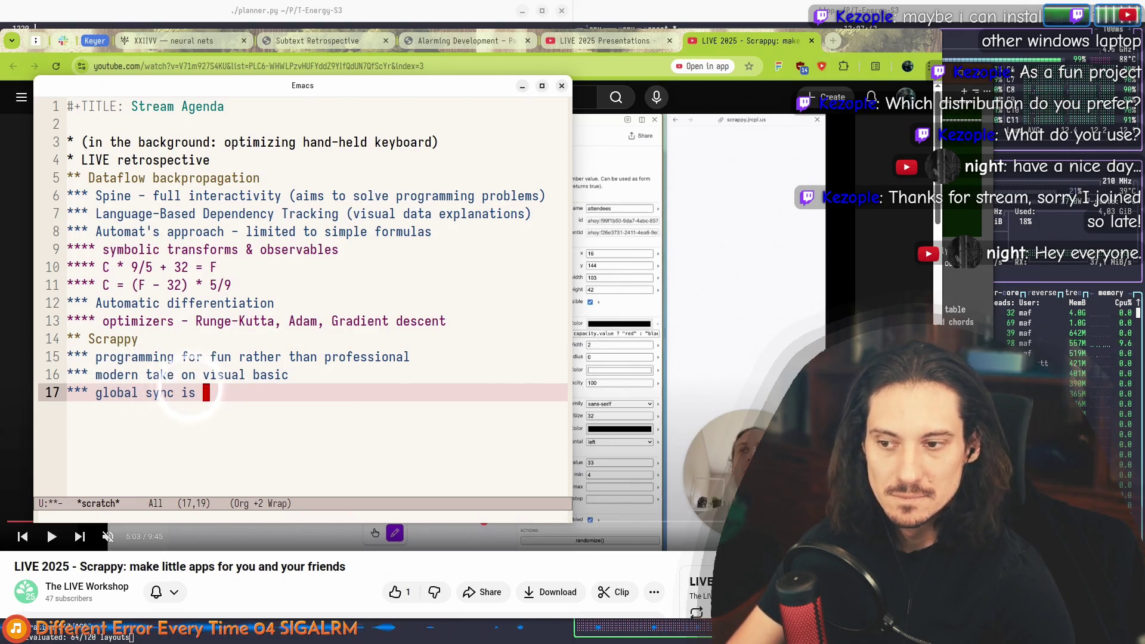
type("powerful")
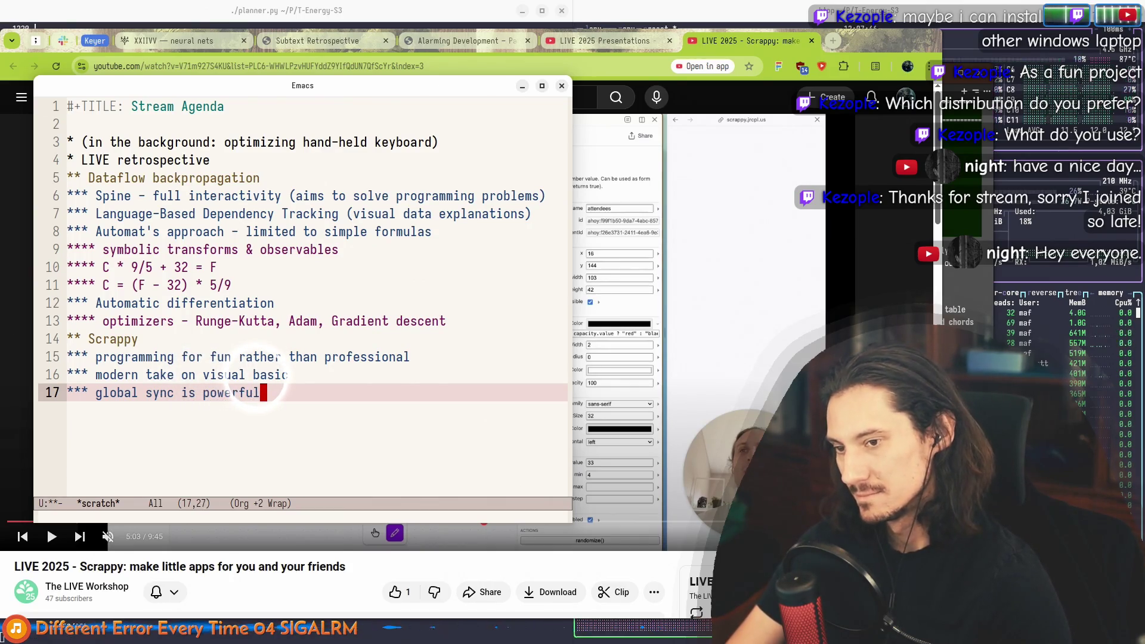
key("BackSpace")
key("BackSpace")
key("BackSpace")
key("BackSpace")
key("BackSpace")
key("BackSpace")
key("BackSpace")
key("BackSpace")
type("a powerful feature")
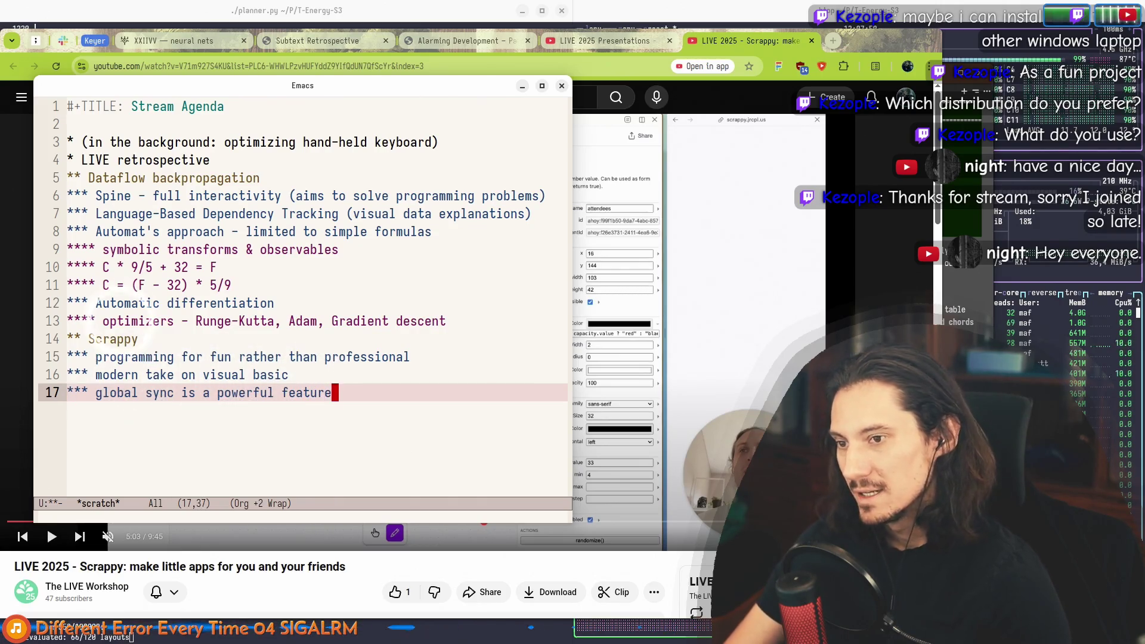
key("super+grave")
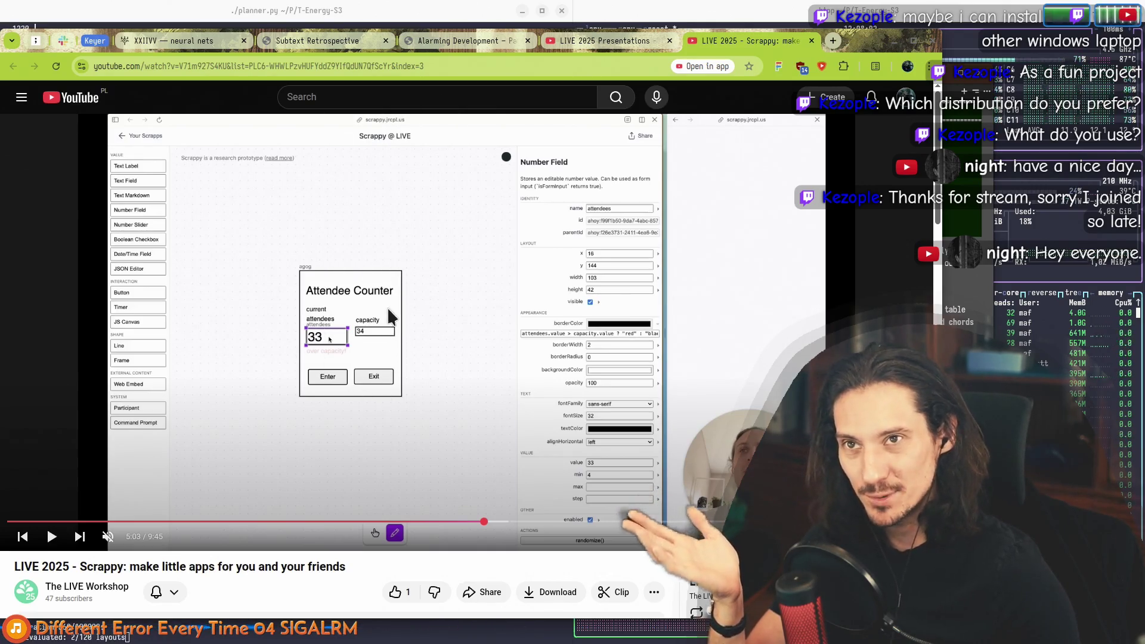
key("alt+Tab")
left_click(376, 382)
left_click(376, 396)
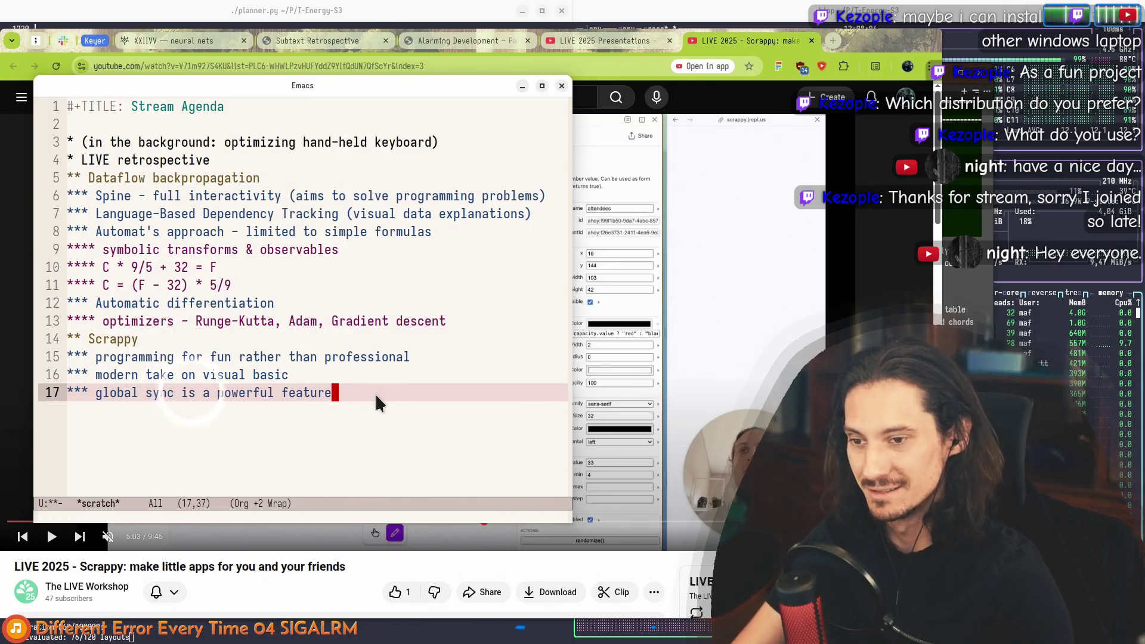
Step: Add a 'cool idea for permissions' note, close the Scrappy video tab, and start a new heading
type("(")
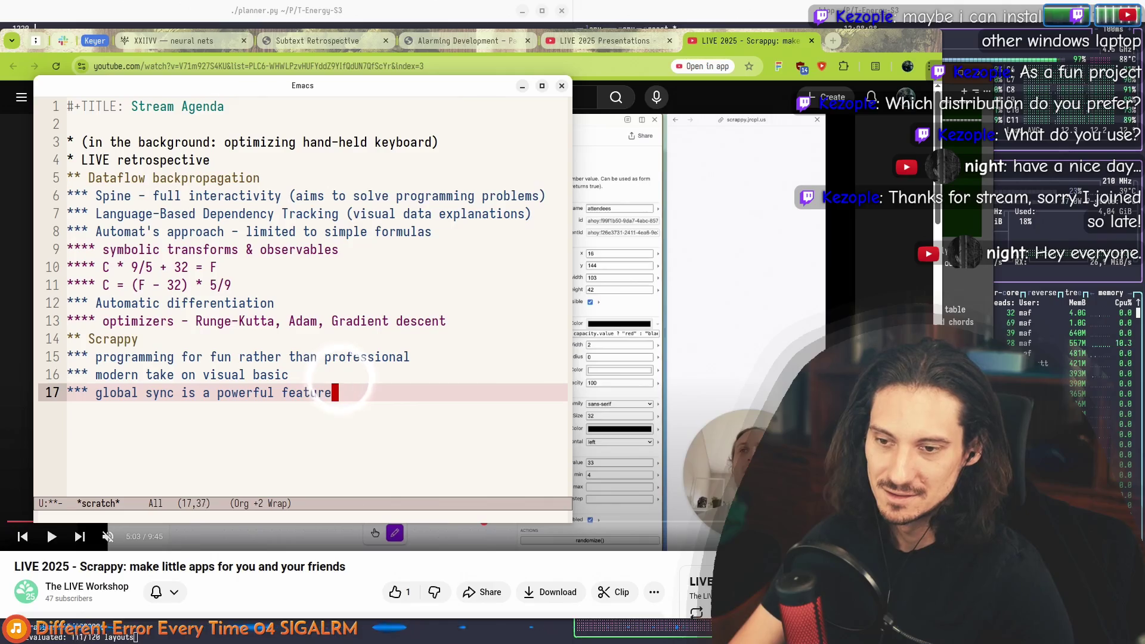
key("alt+Return")
type("cool idea for permi")
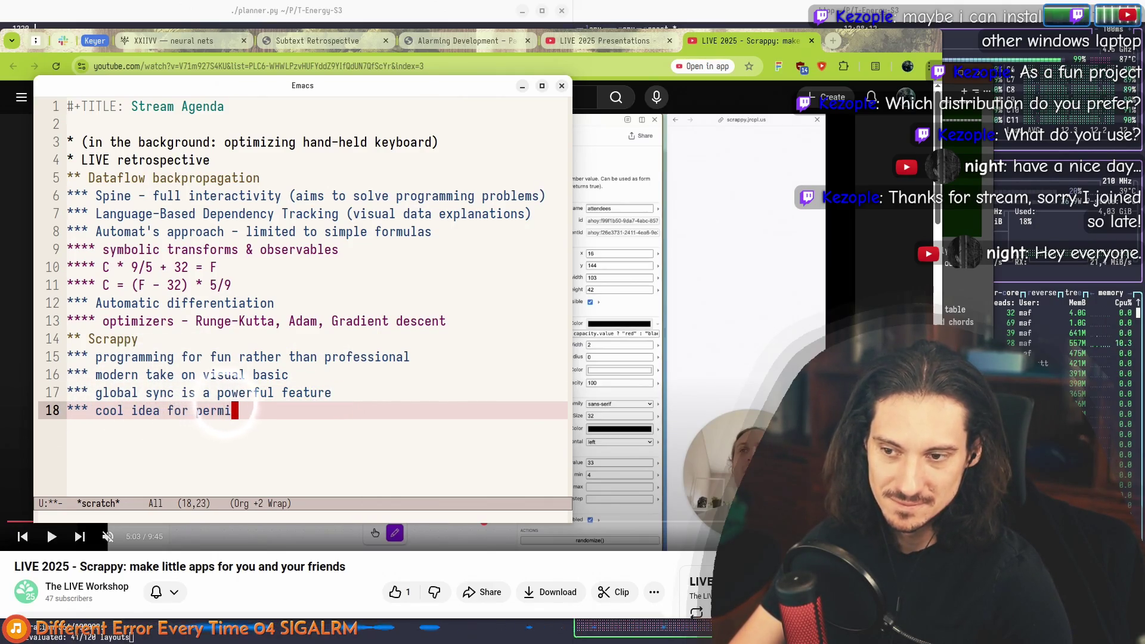
type("ssions")
key("ctrl+a")
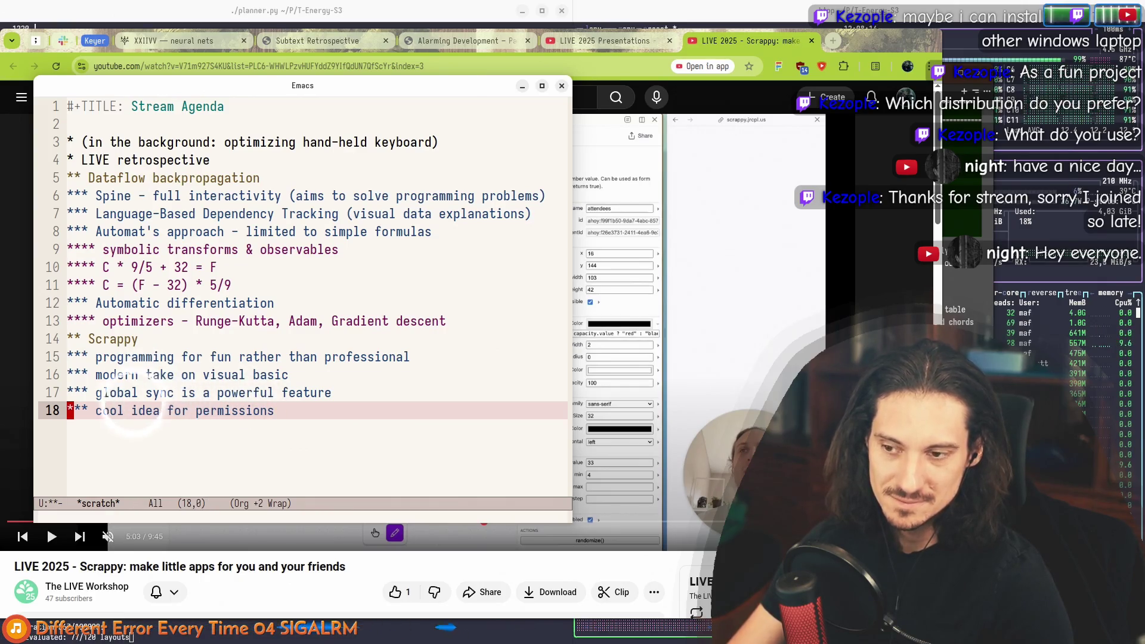
key("super+e")
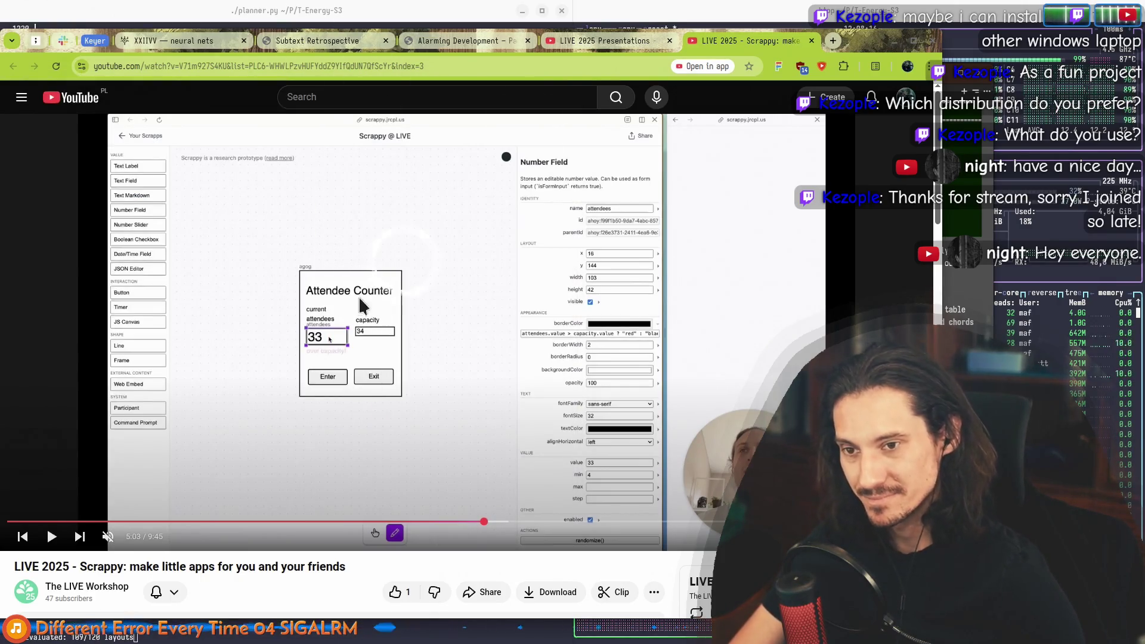
key("super+e")
left_click(811, 41)
key("super+e")
key("alt+Return")
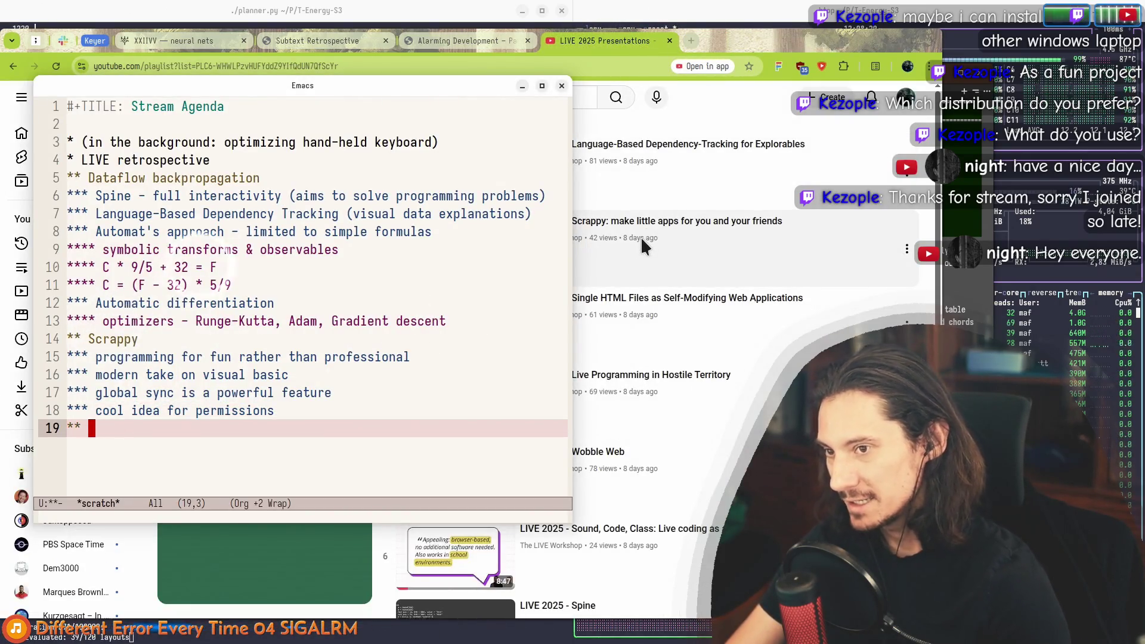
Step: Begin the Hyperclay heading on the new agenda line
key("Up")
key("Up")
key("Up")
key("Up")
key("Down")
key("Down")
key("Down")
key("Down")
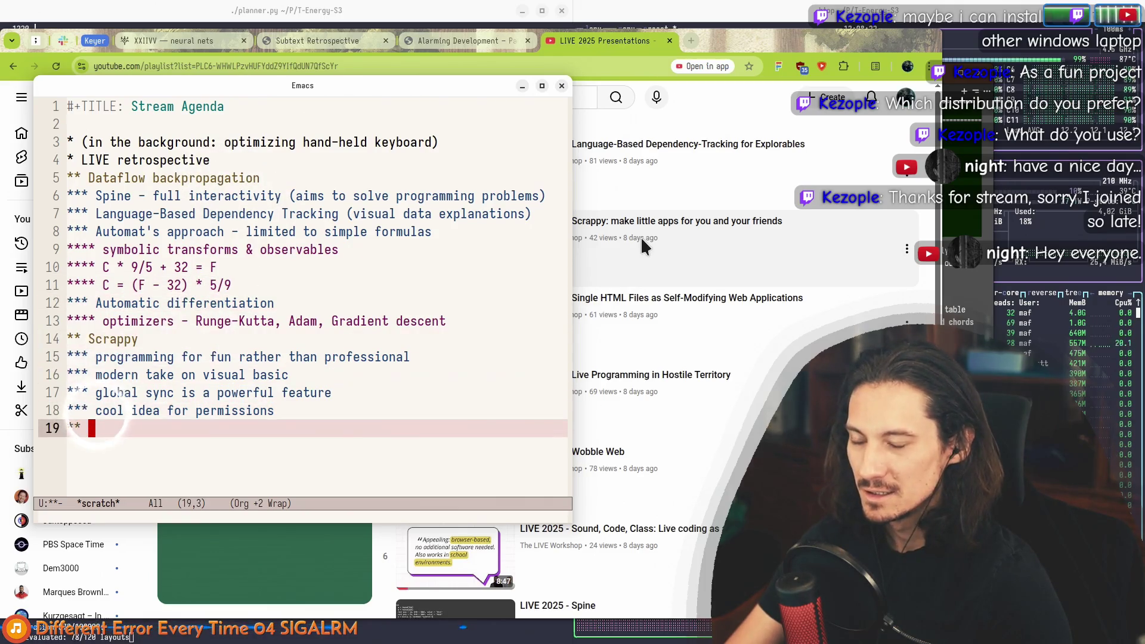
type("Hyperclay")
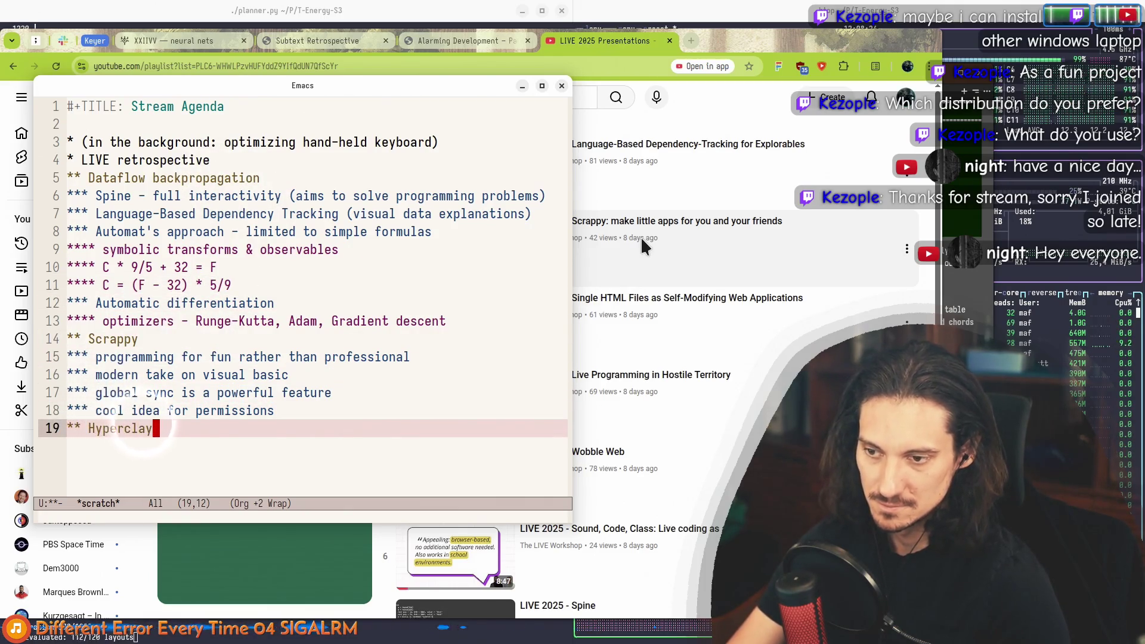
key("Up")
key("End")
Step: Search Google for hyperclay and open the hyperclay.com homepage
key("alt+Tab")
key("ctrl+t")
type("h")
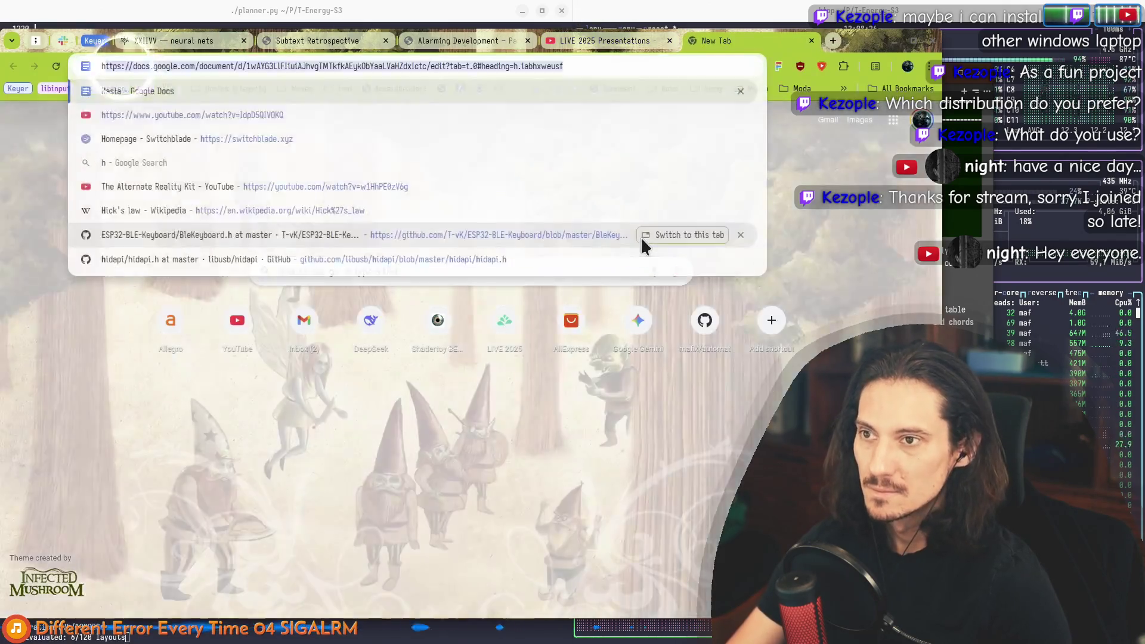
type("yperclay")
key("Return")
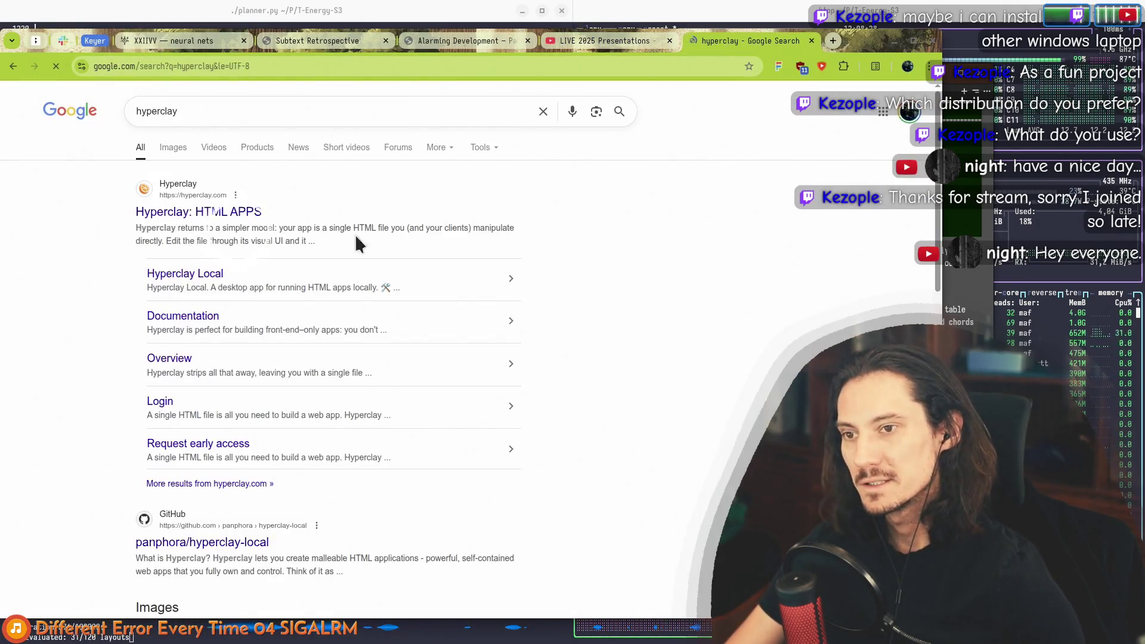
left_click(175, 187)
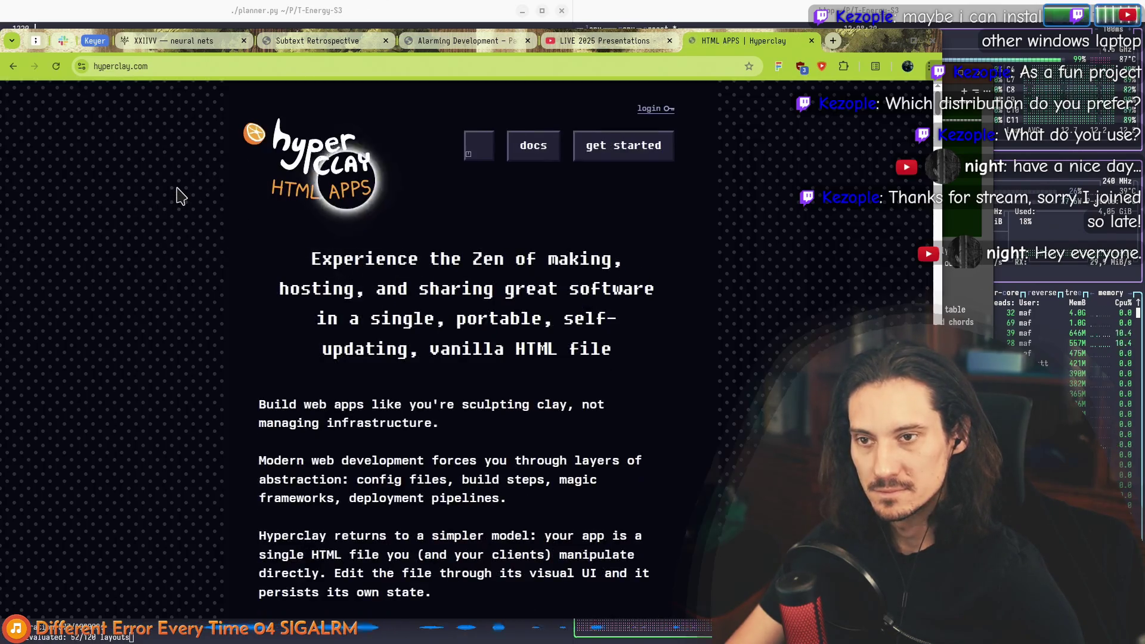
Step: Start another heading below Hyperclay in the notes and close the Hyperclay page
key("alt+Tab")
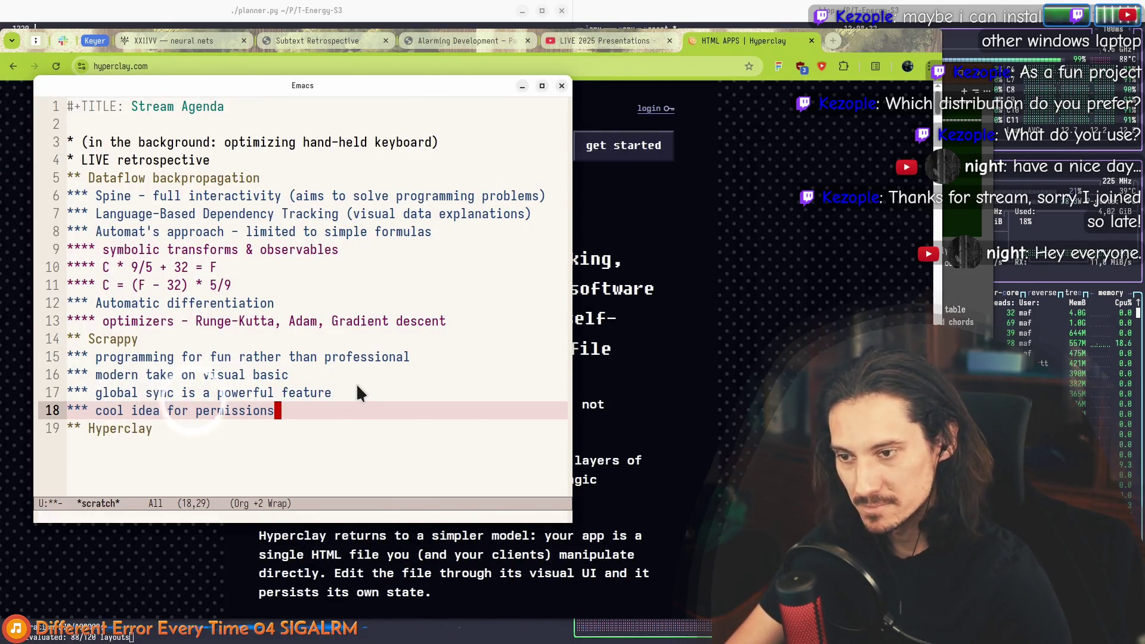
key("Down")
key("alt+Return")
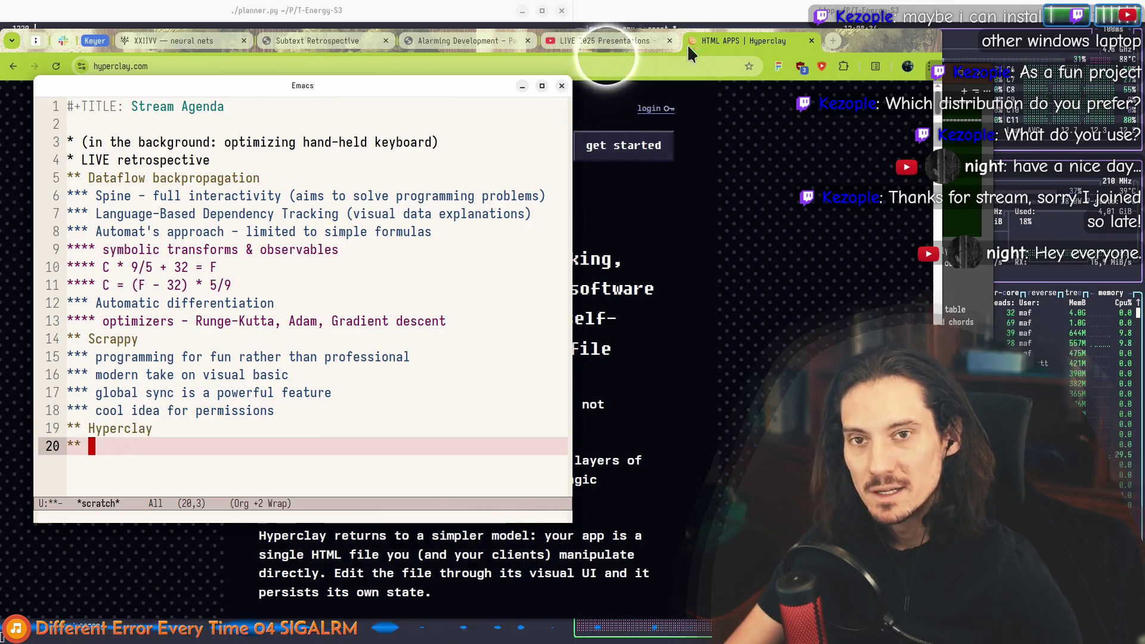
middle_click(727, 48)
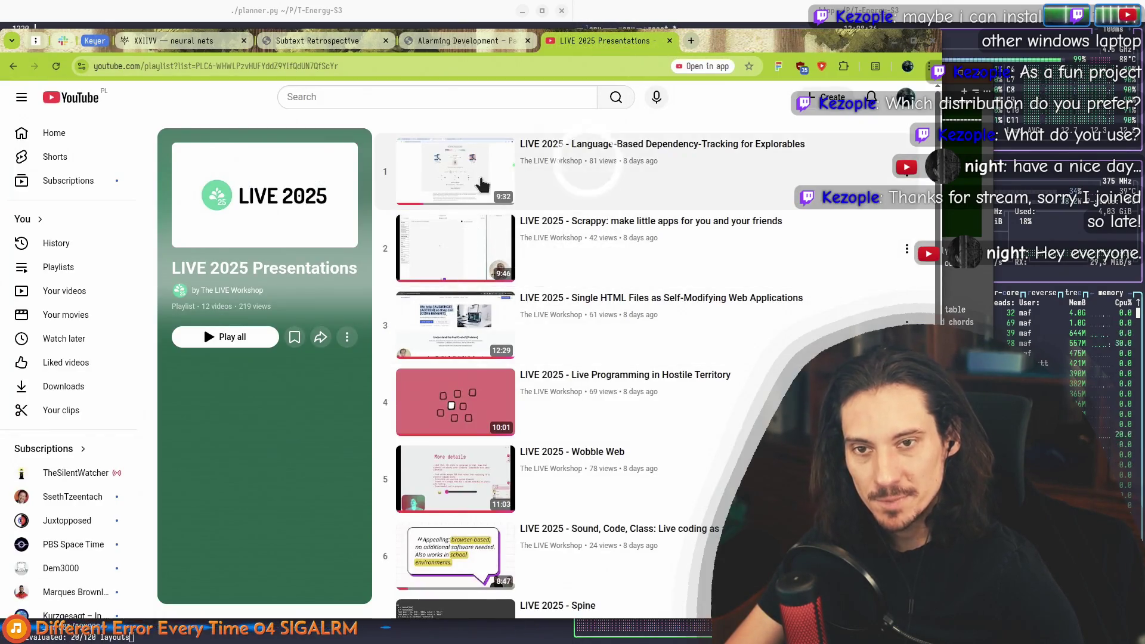
Step: Insert an empty heading above Hyperclay in the agenda notes, then hide them
scroll(462, 304, "down", 2)
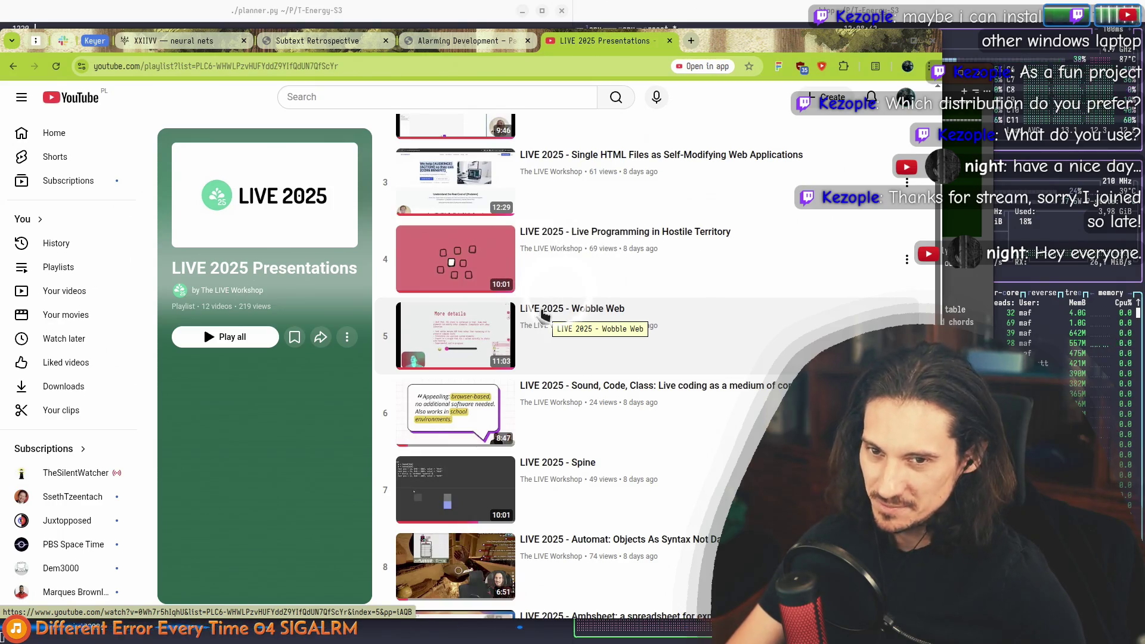
left_click(616, 312)
key("super+e")
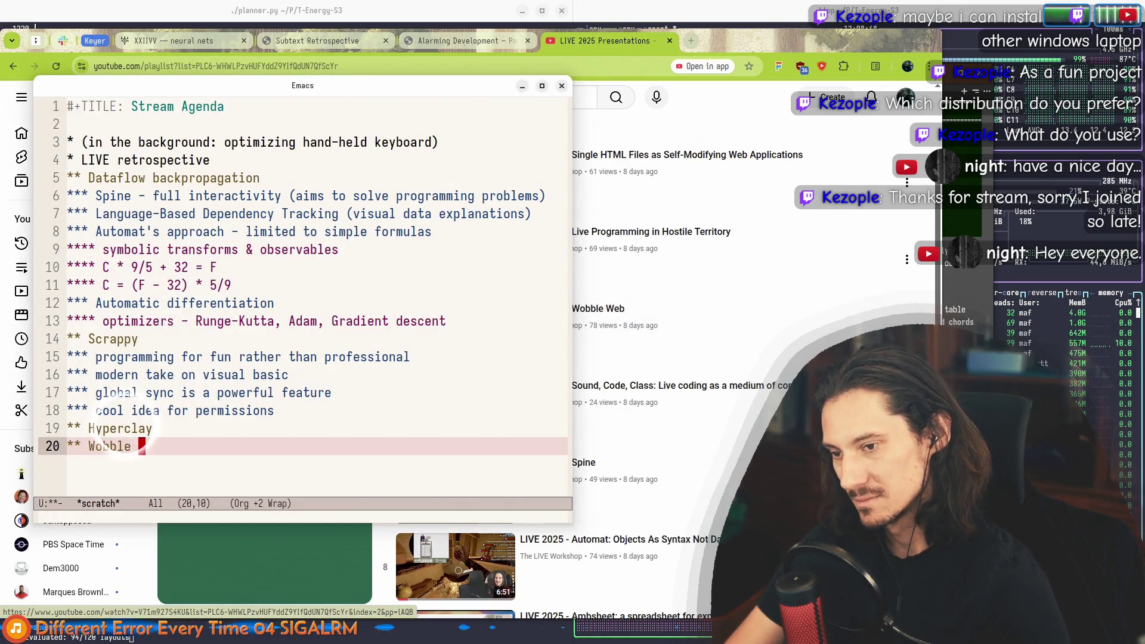
key("Up")
key("Up")
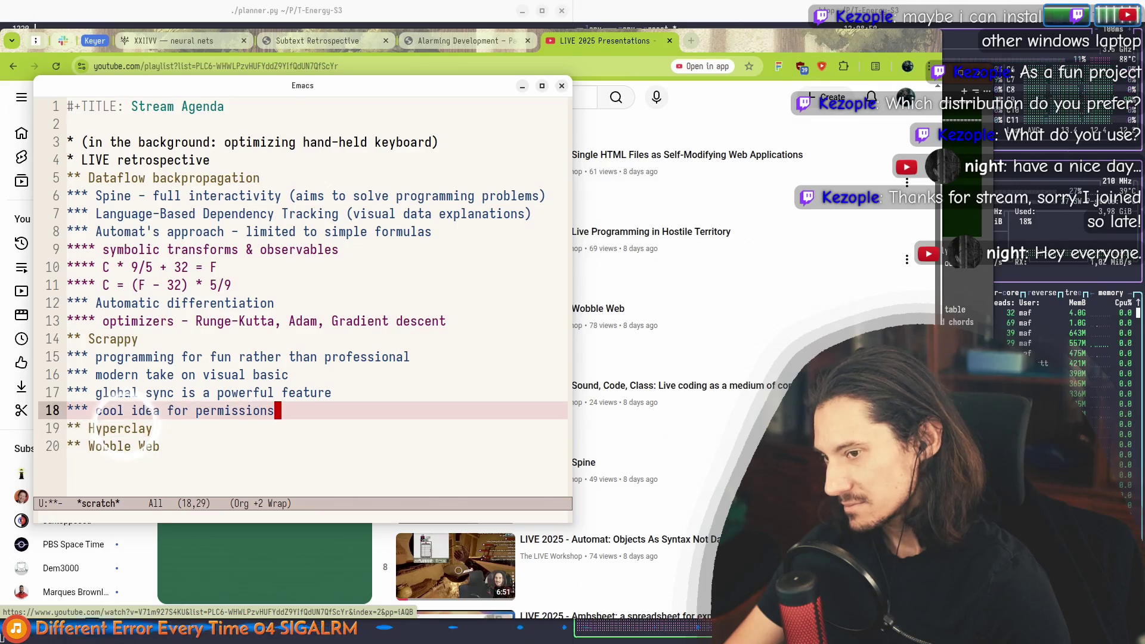
key("alt+Return")
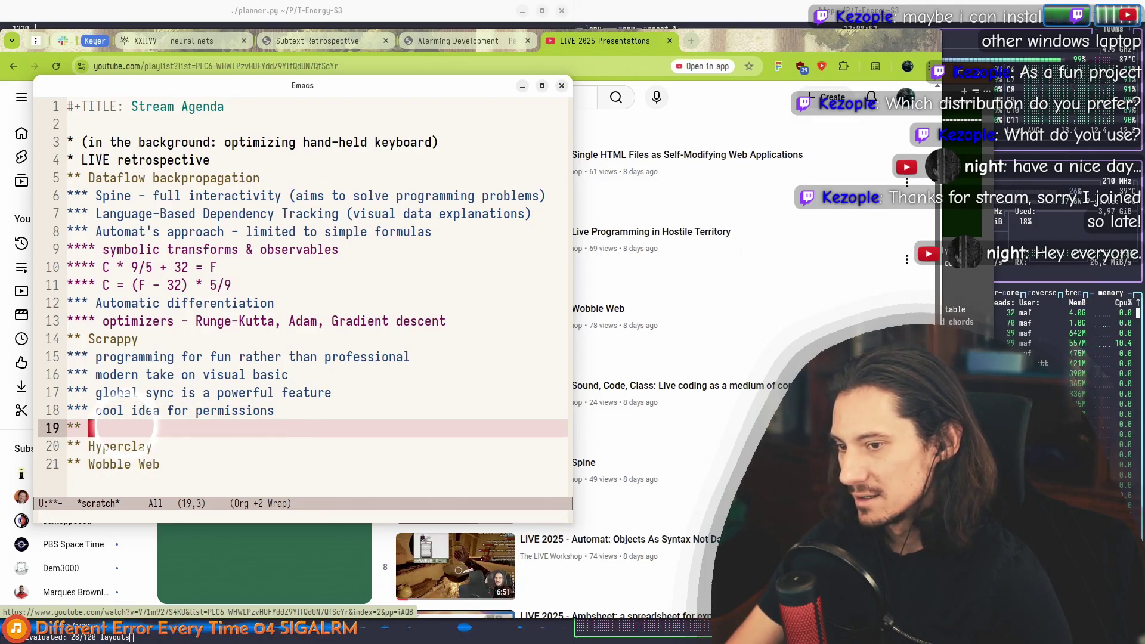
key("super+e")
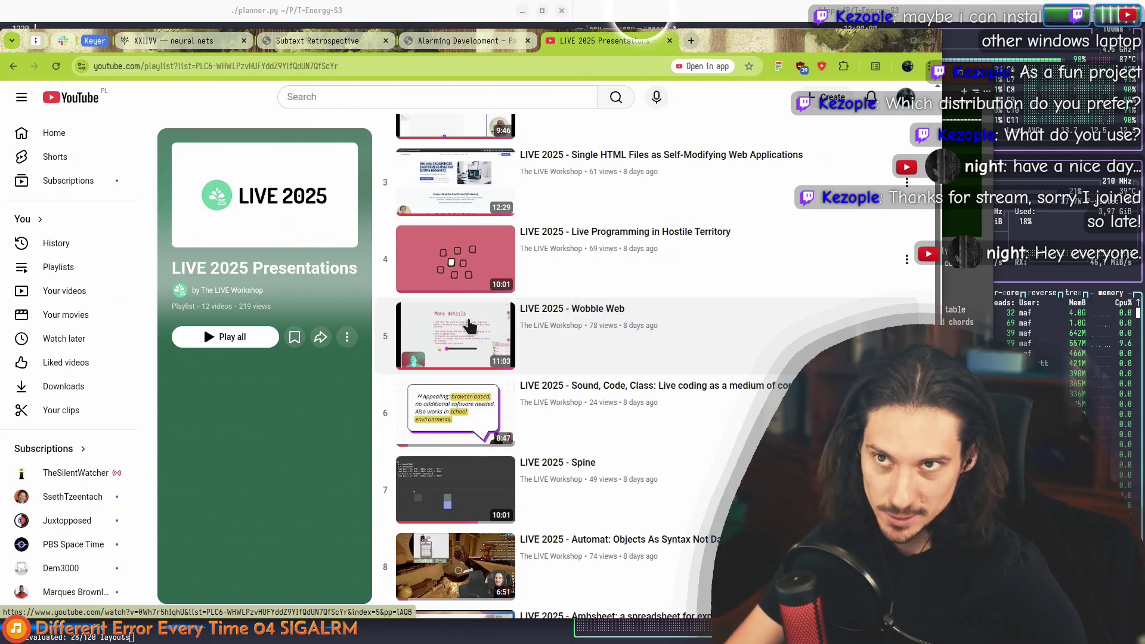
Step: Open the Wobble Web video from the playlist in a new tab and switch to it
scroll(460, 358, "up", 1)
scroll(459, 358, "up", 3)
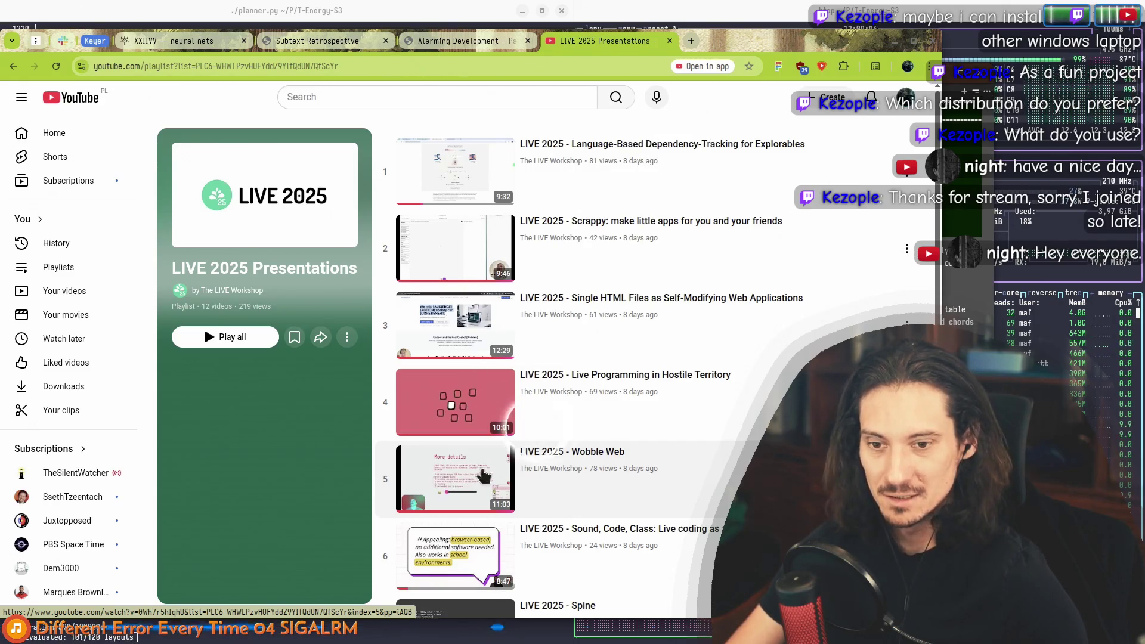
middle_click(483, 475)
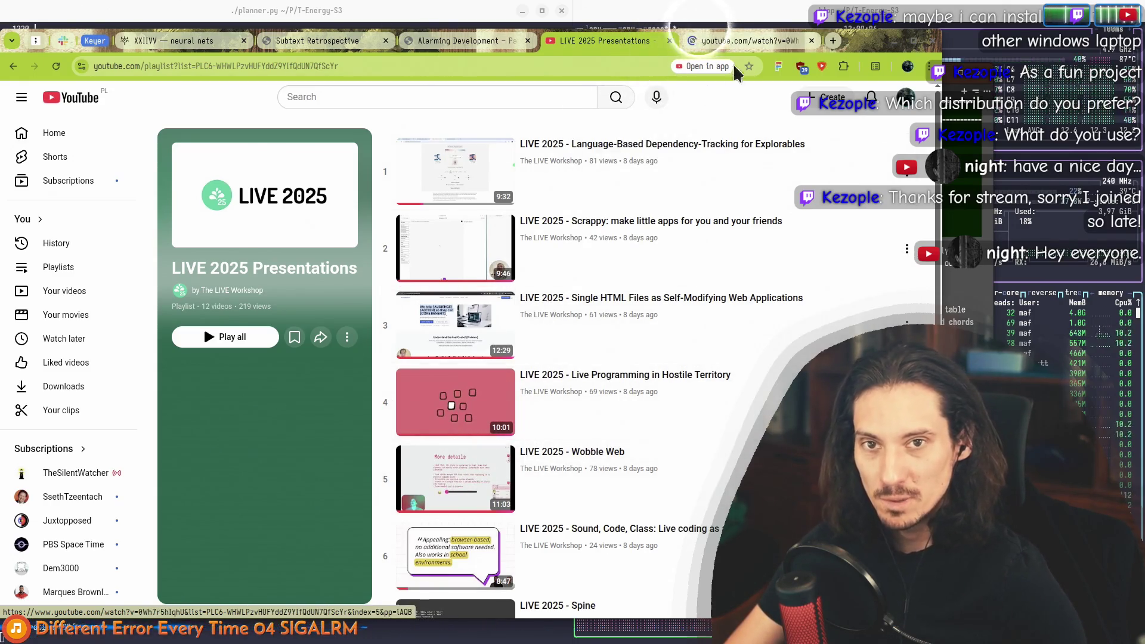
left_click(740, 41)
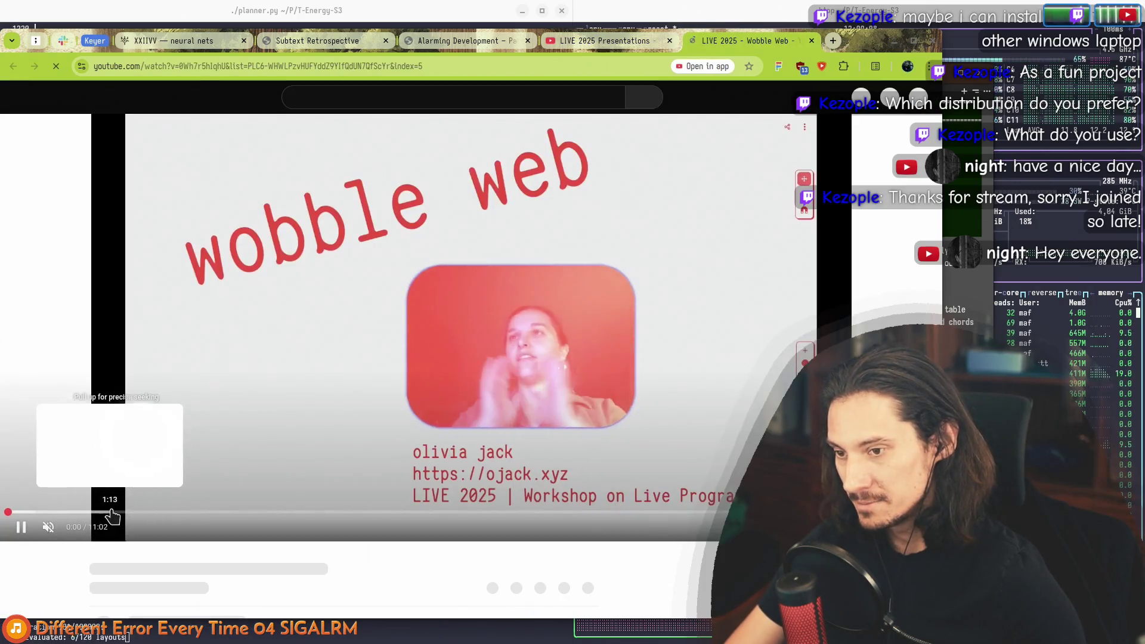
Step: Skip the Wobble Web video ahead, pause it at 6:07, and return to the LIVE 2025 Presentations tab
mouse_move(112, 516)
left_mouse_down()
mouse_move(214, 530)
mouse_move(508, 512)
left_mouse_up()
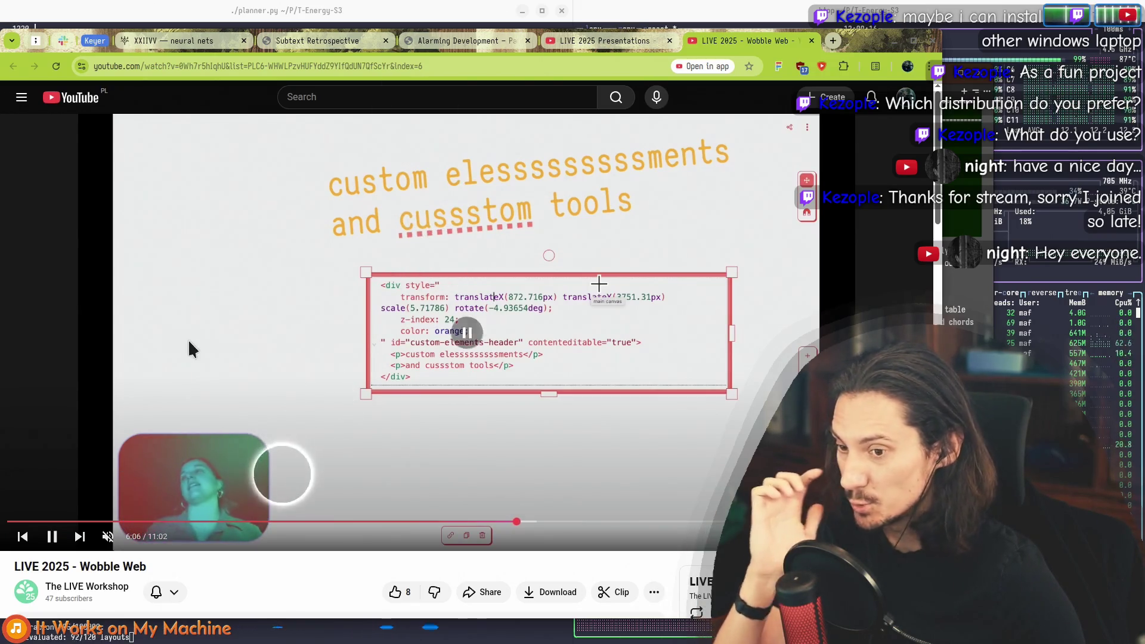
left_click(528, 259)
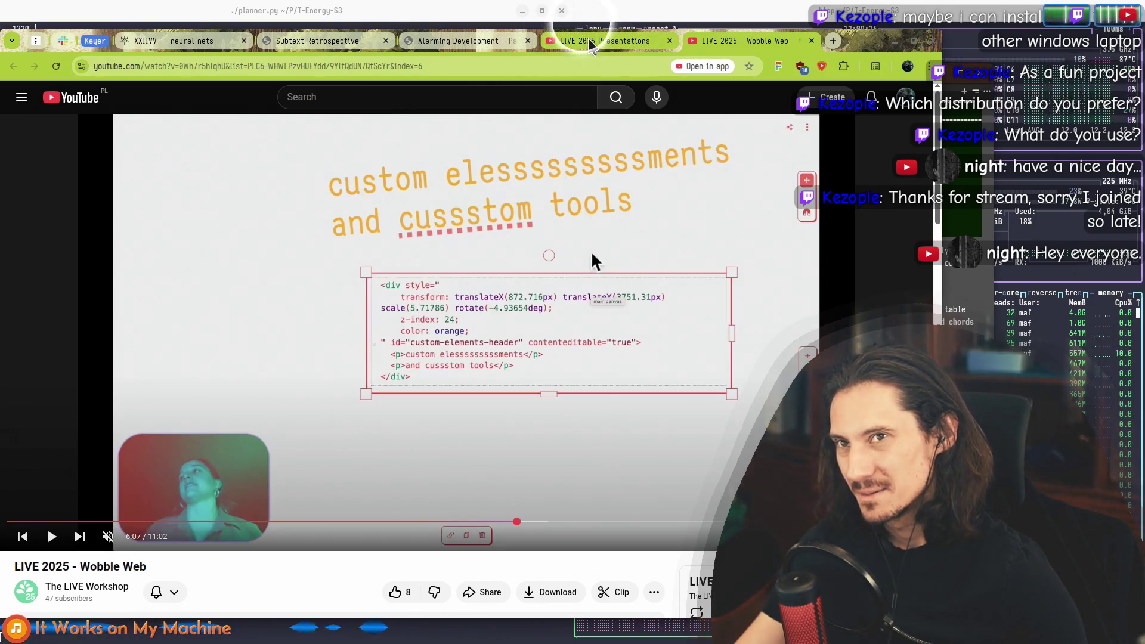
mouse_move(592, 46)
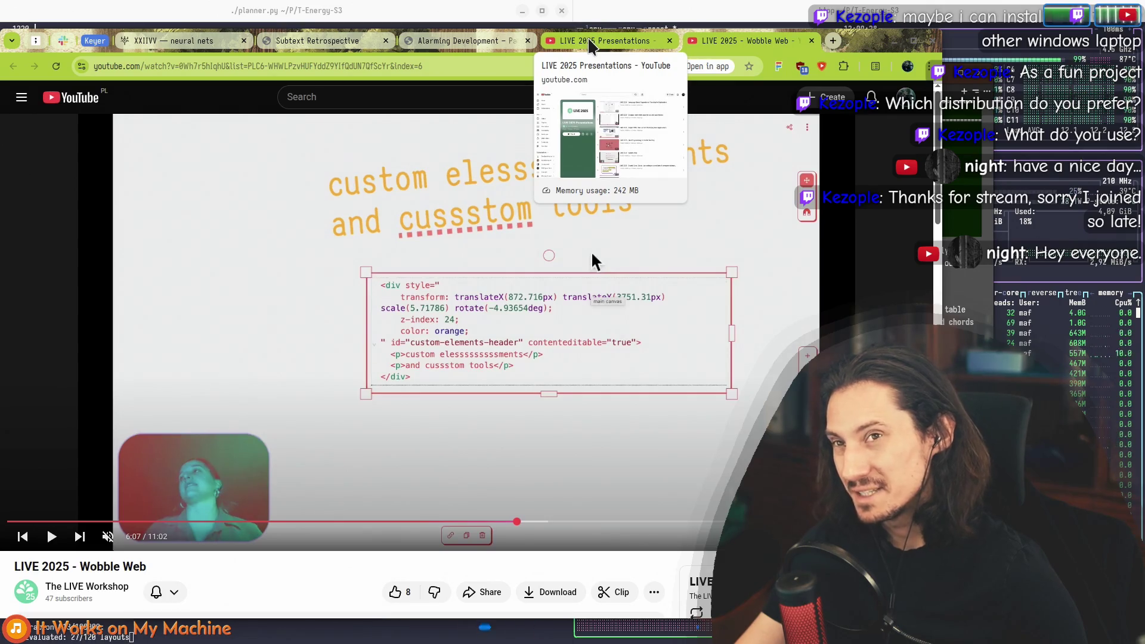
left_click(592, 46)
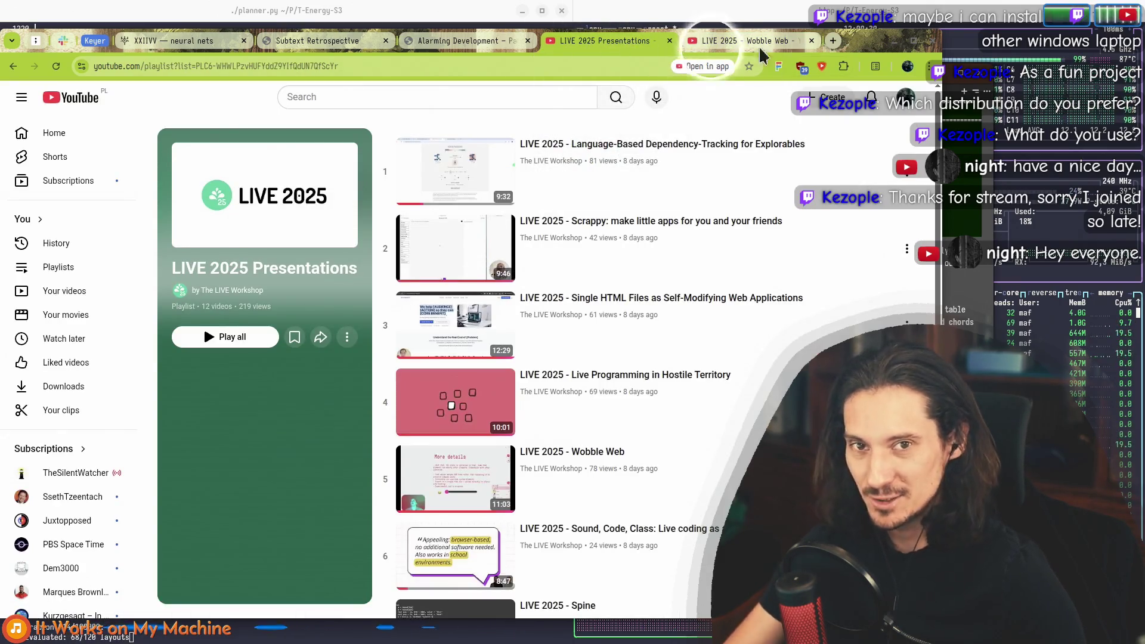
left_click(732, 46)
Step: Type 'HTML+JS as a persistent Virtual Machine' on the empty heading above Hyperclay
key("super+e")
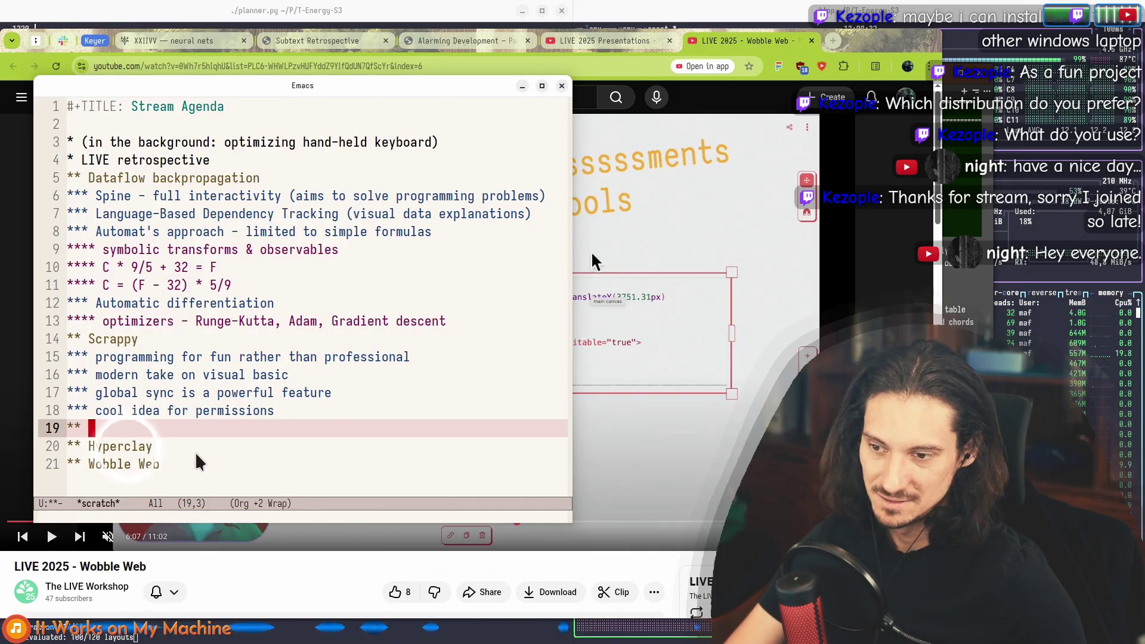
left_click(193, 461)
left_click(230, 439)
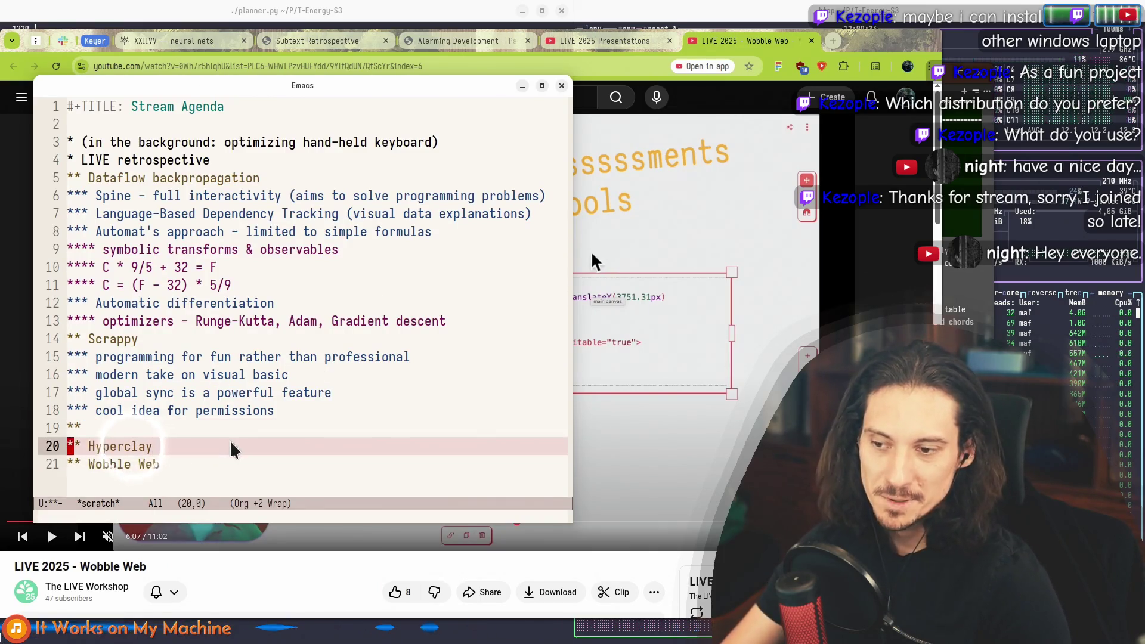
key("Down")
key("Up")
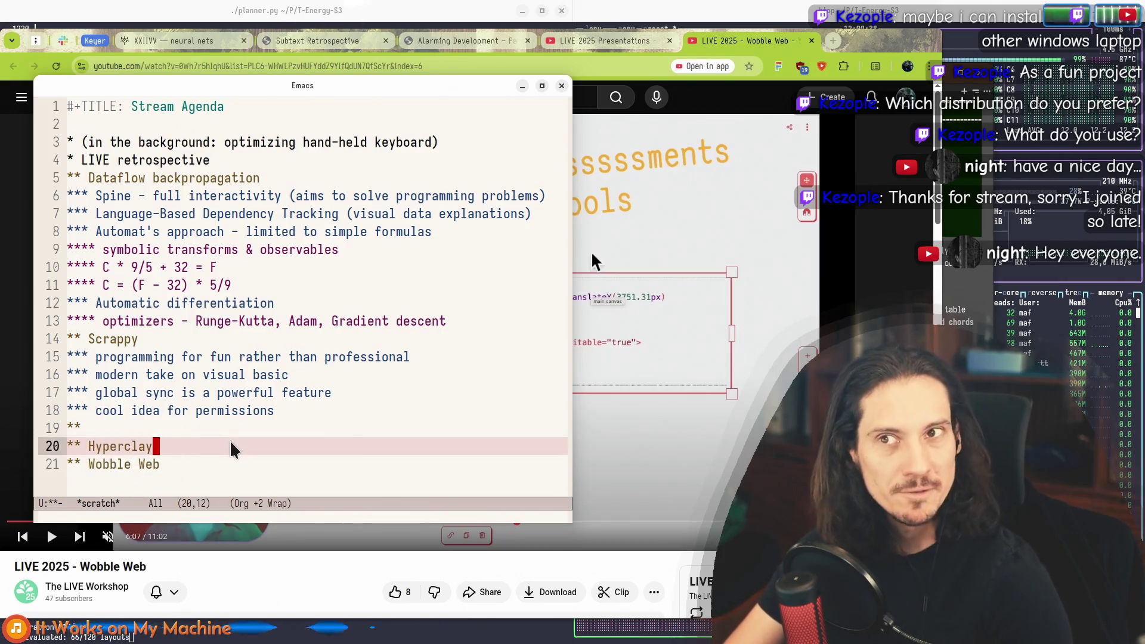
key("Up")
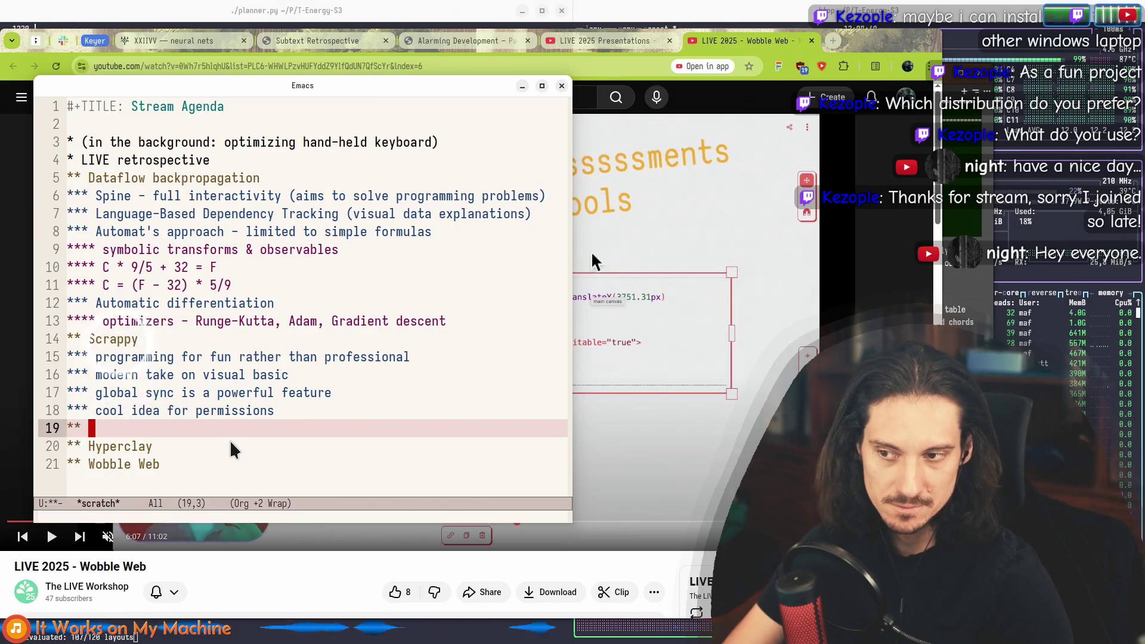
type("HTM")
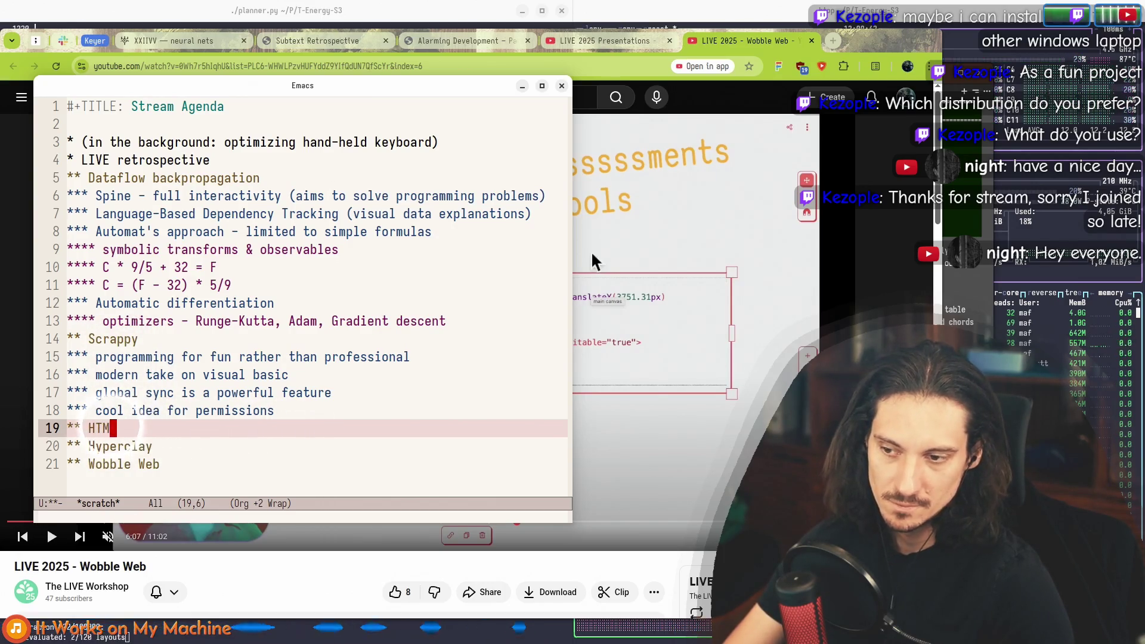
type("L as a ")
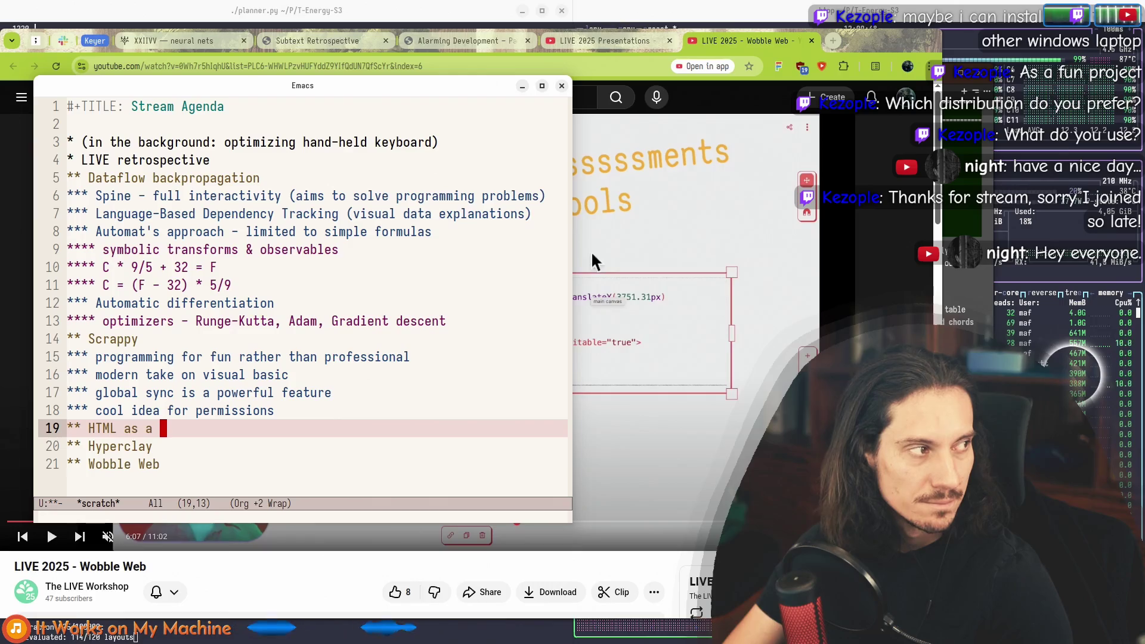
type("Virtual Machine")
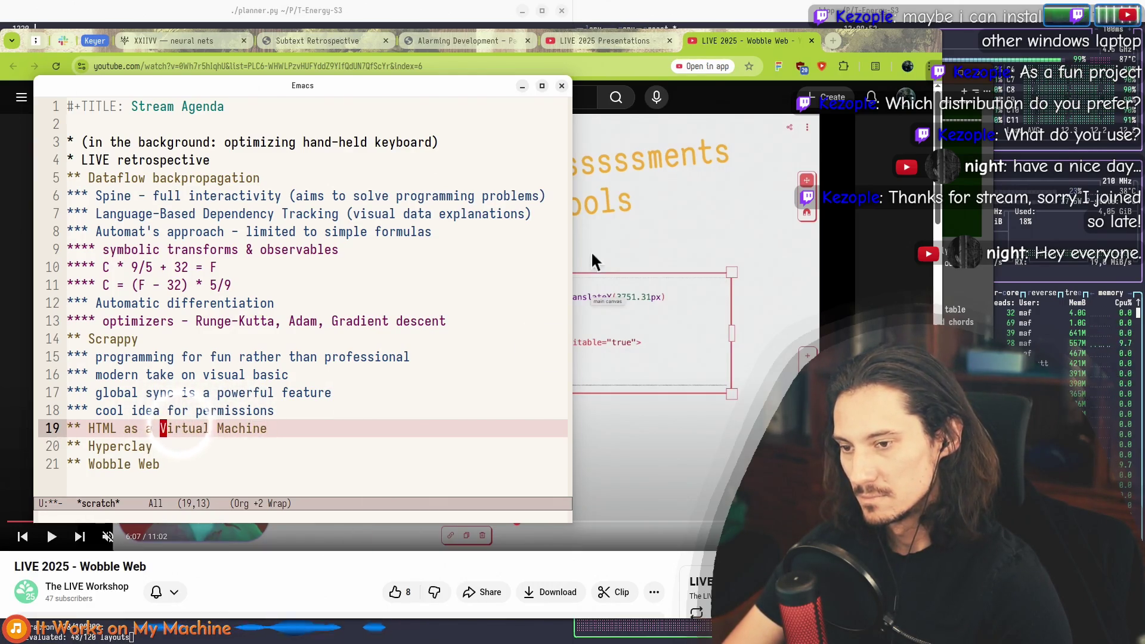
type("rs")
type("tent")
key("alt+b")
key("alt+b")
key("alt+b")
key("Left")
key("alt+f")
type("+JS")
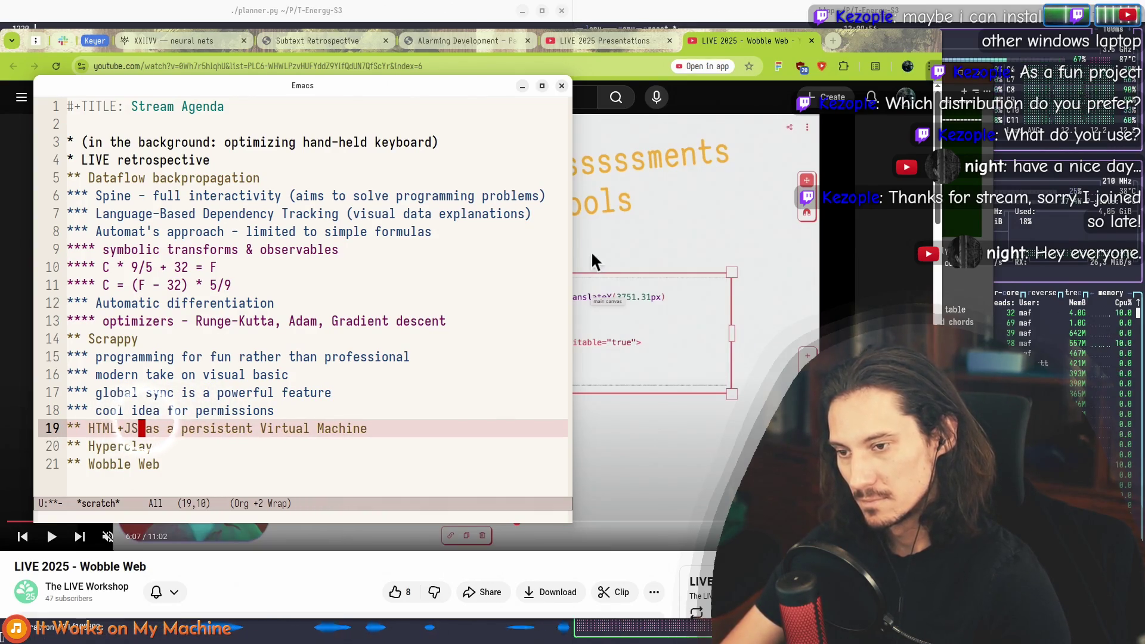
Step: Demote the Hyperclay and Wobble Web headings beneath the new heading
key("Down")
key("alt+Right")
key("Down")
key("alt+Right")
key("Up")
key("Up")
key("End")
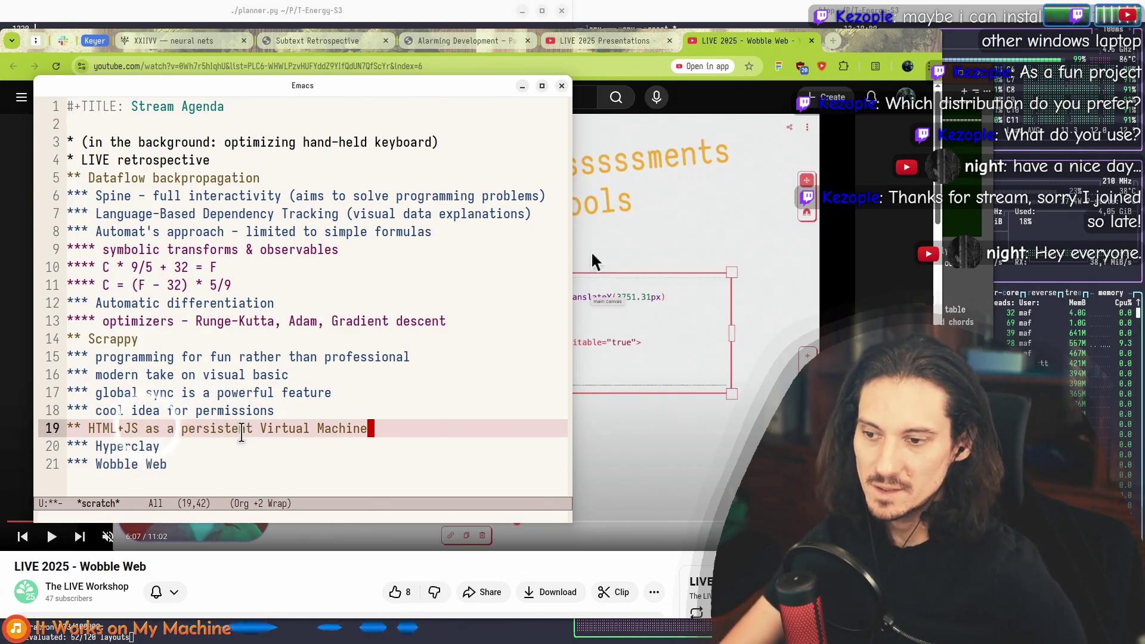
Step: Review the new heading and its subheadings, then return to the LIVE 2025 Presentations tab
scroll(241, 435, "down", 1)
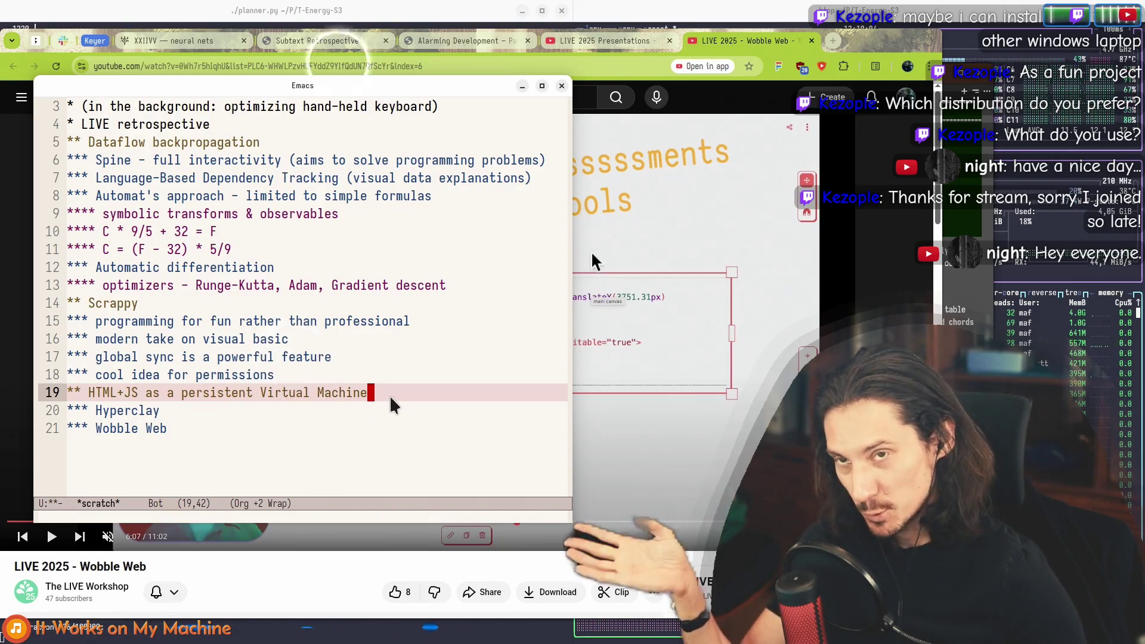
key("ctrl+a")
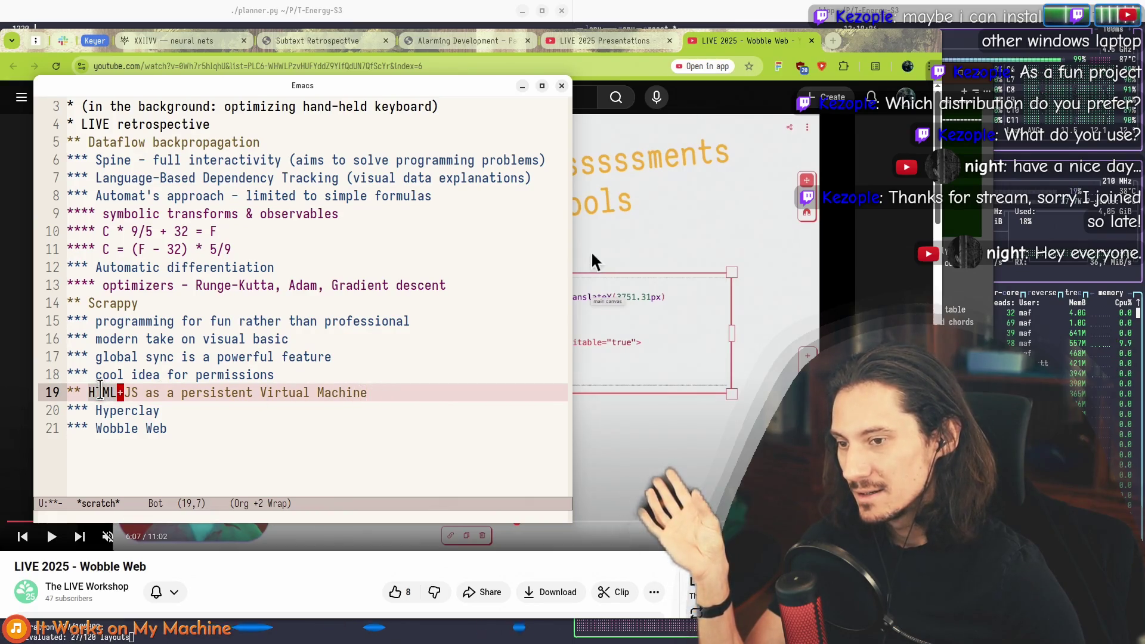
key("ctrl+space")
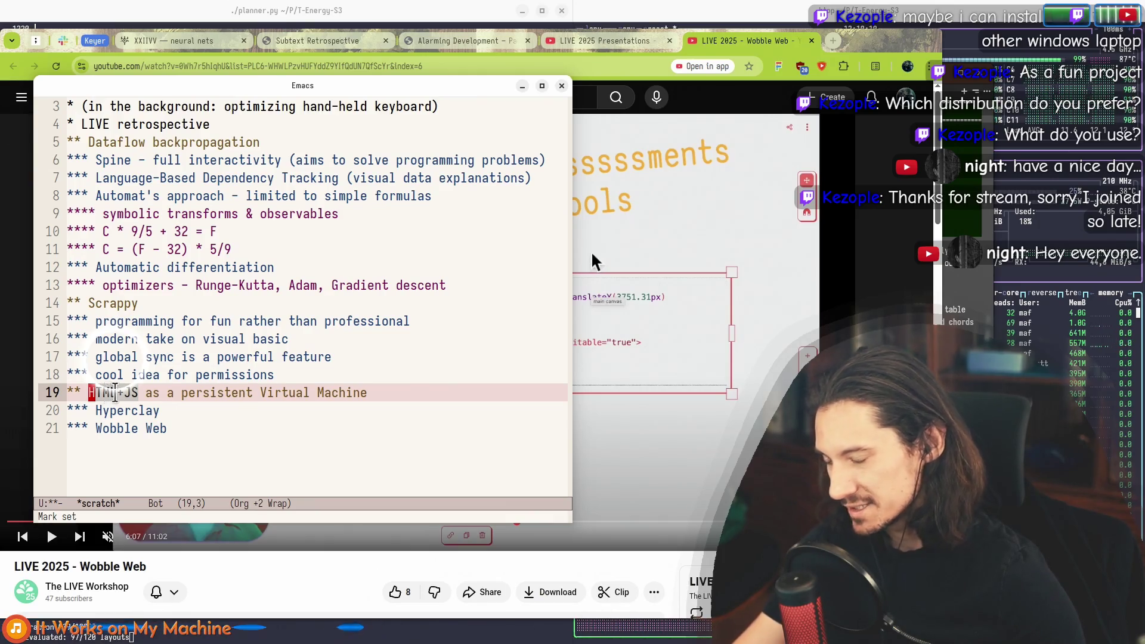
key("alt+f")
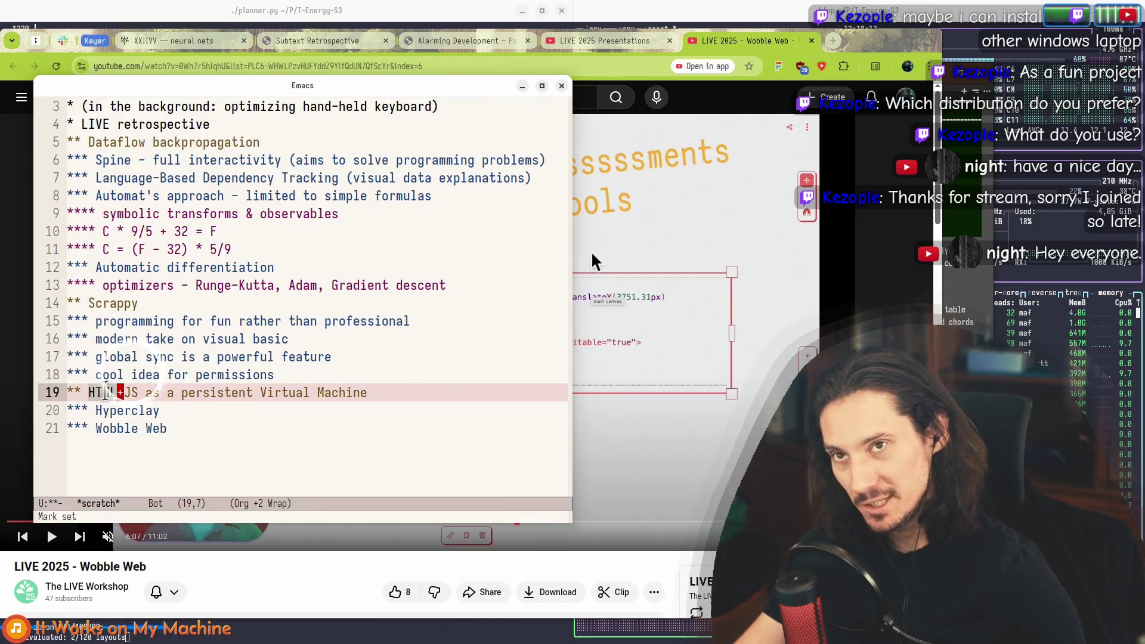
key("ctrl+b")
key("ctrl+b")
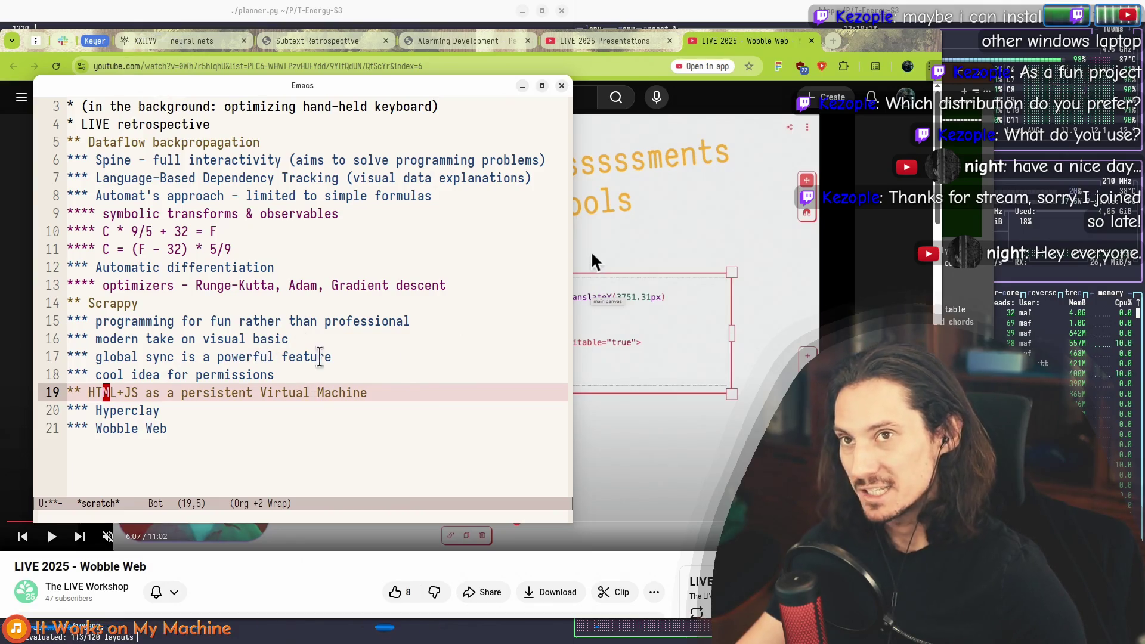
key("ctrl+colon")
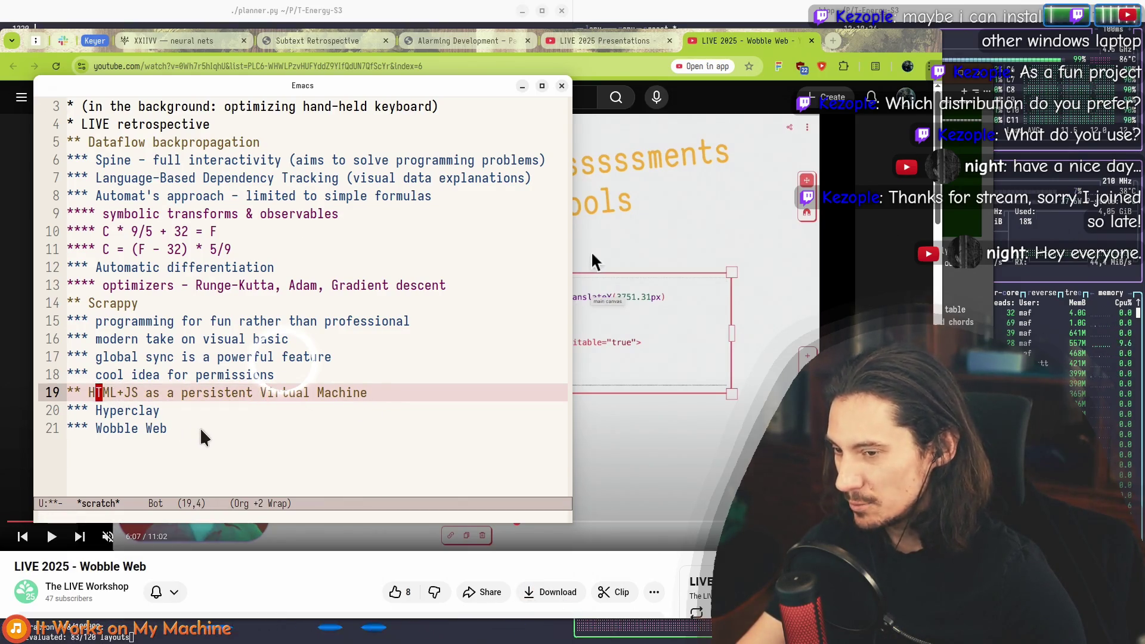
left_click(277, 422)
key("Up")
left_click(373, 396)
left_click(363, 429)
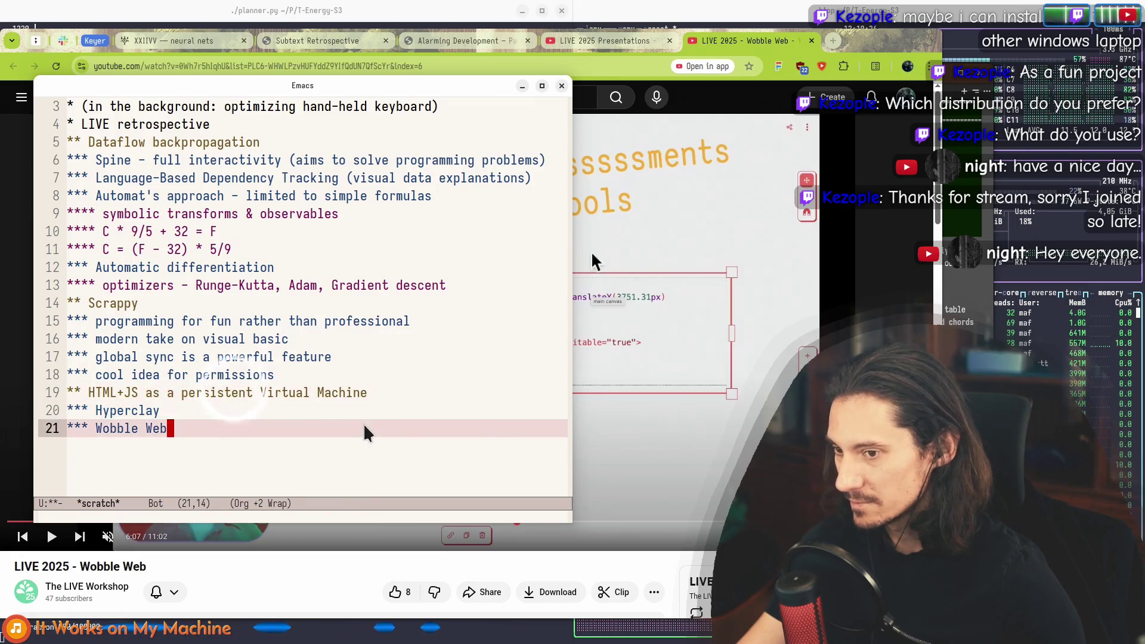
left_click(706, 99)
left_click(604, 41)
Step: Open the 'LIVE 2025 - REPL-driven development in JavaScript' talk in a new tab, pause it and seek back
scroll(323, 423, "down", 6)
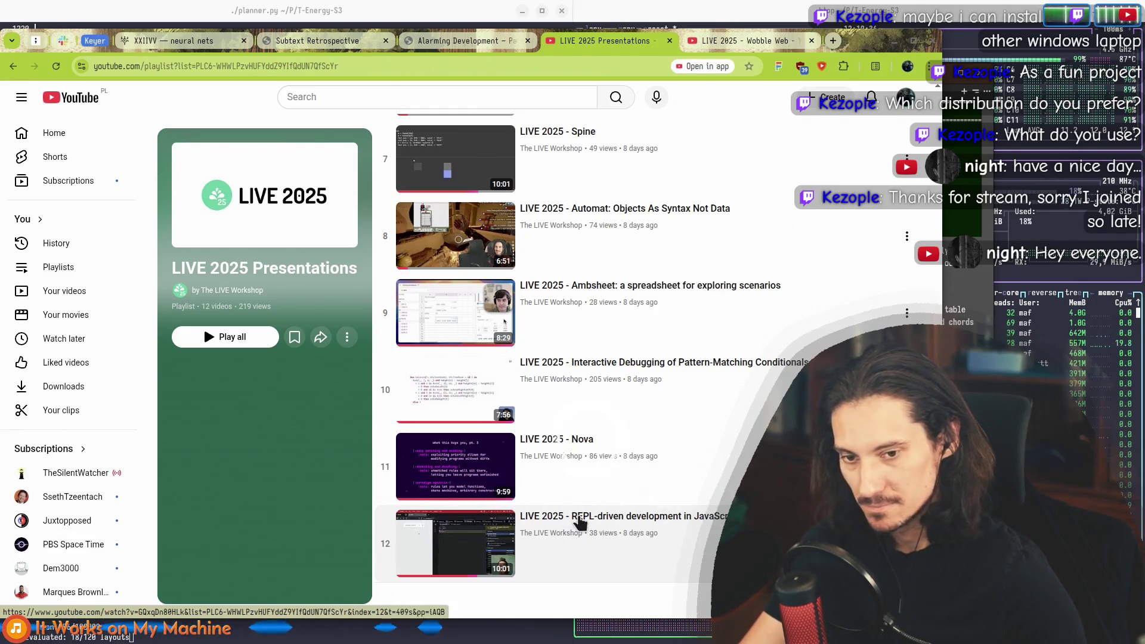
middle_click(580, 522)
key("ctrl+Tab")
key("ctrl+Tab")
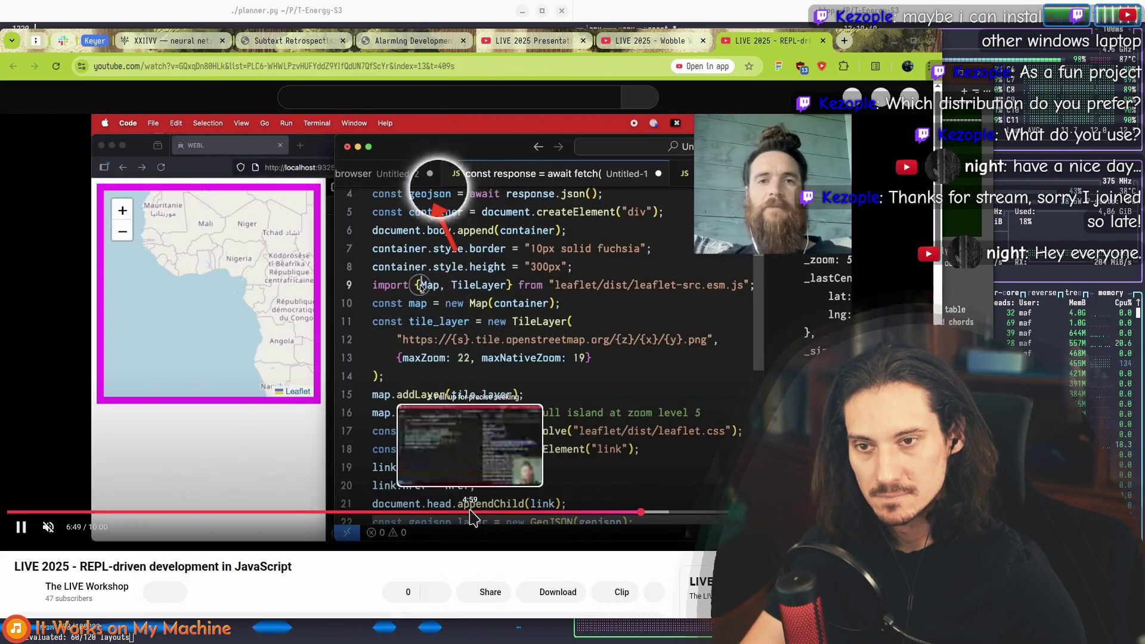
left_click(690, 467)
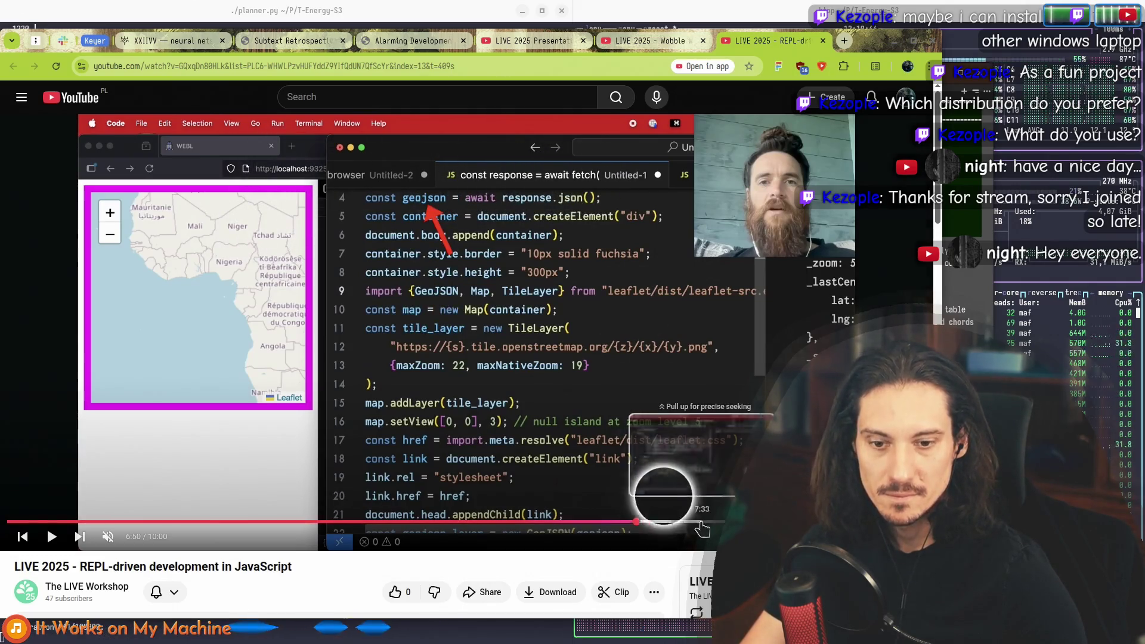
mouse_move(702, 528)
left_mouse_down()
mouse_move(11, 502)
mouse_move(205, 503)
mouse_move(498, 455)
mouse_move(475, 440)
mouse_move(387, 59)
mouse_move(262, 97)
mouse_move(300, 264)
mouse_move(417, 217)
mouse_move(537, 260)
mouse_move(269, 470)
left_mouse_up()
Step: Bring the agenda notes forward on the new empty heading and move the window to the top-left
key("super+e")
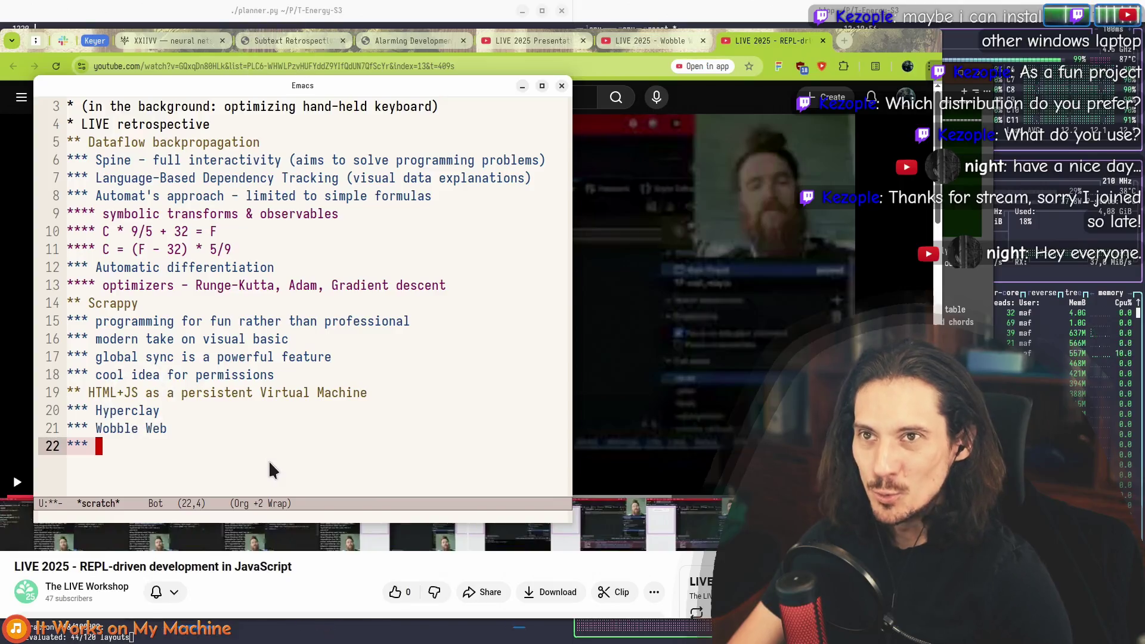
key("Return")
key("BackSpace")
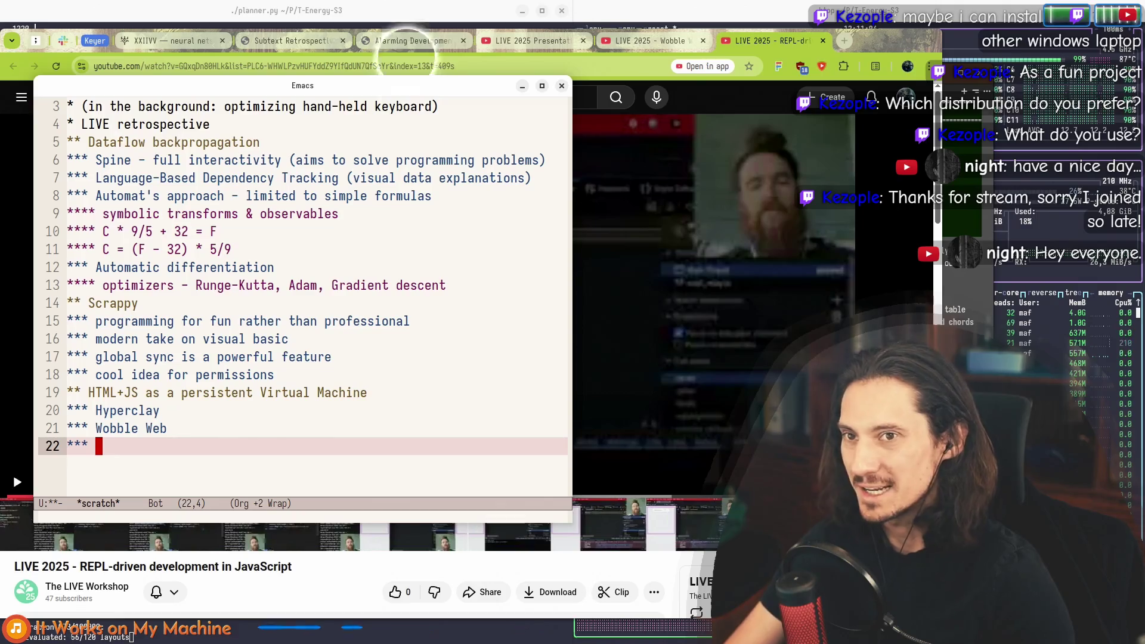
mouse_move(427, 83)
left_mouse_down()
mouse_move(391, 24)
mouse_move(409, 32)
mouse_move(409, 15)
mouse_move(416, 34)
mouse_move(389, 10)
left_mouse_up()
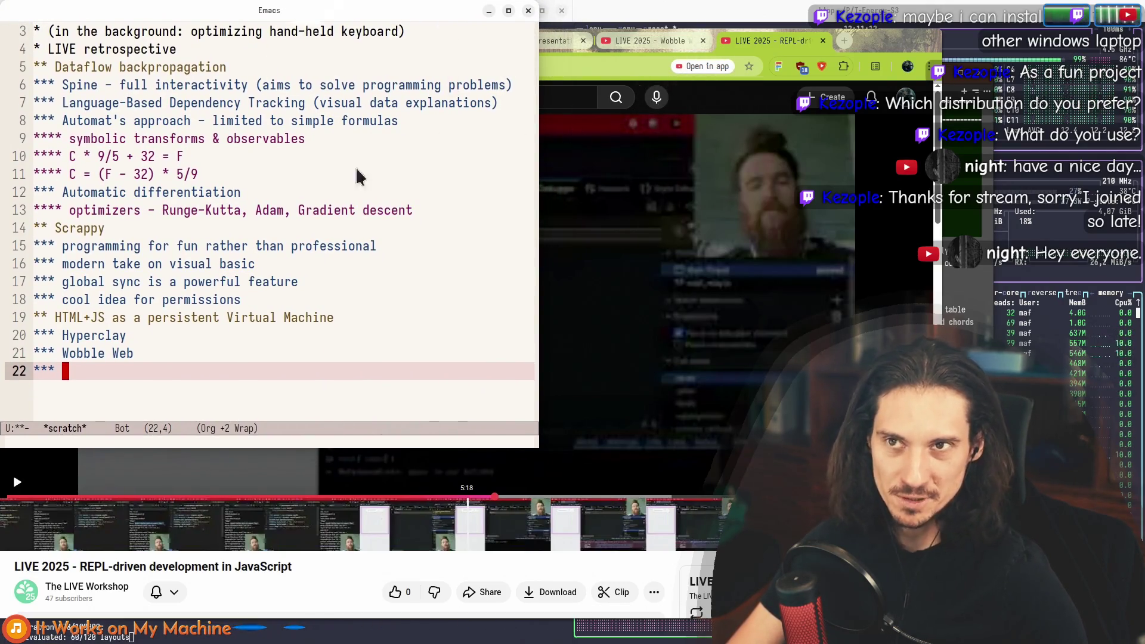
Step: Promote the empty heading below Wobble Web to second level, matching the HTML+JS section
key("Up")
key("Up")
key("Up")
key("ctrl+e")
key("Down")
key("Down")
key("Down")
key("Up")
key("Up")
key("Down")
key("Down")
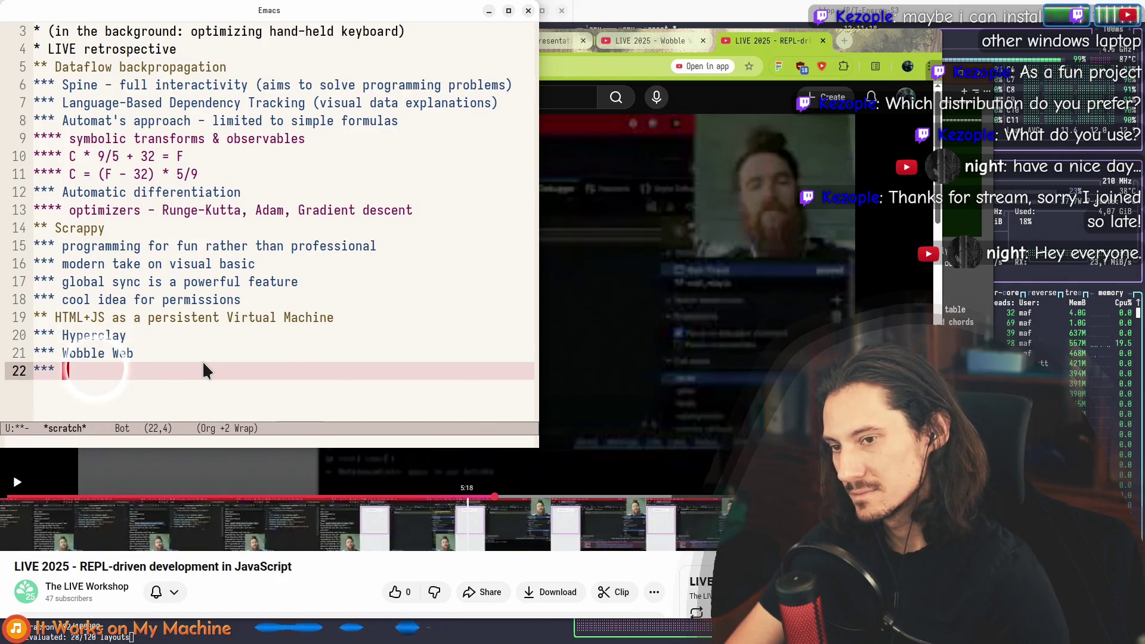
key("alt+Left")
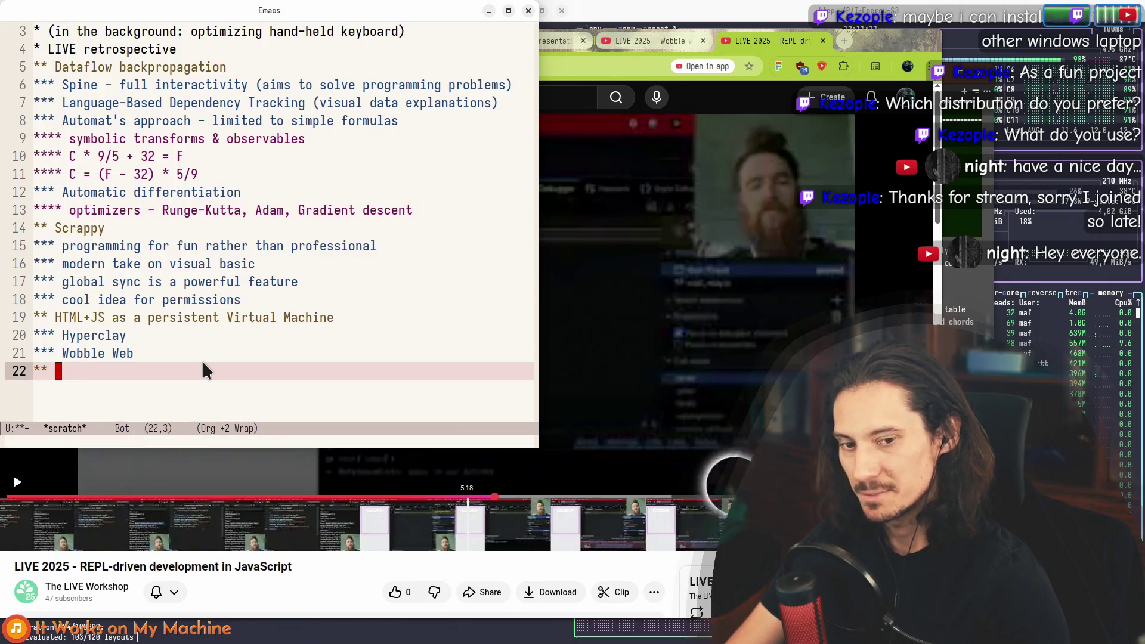
left_click(153, 344)
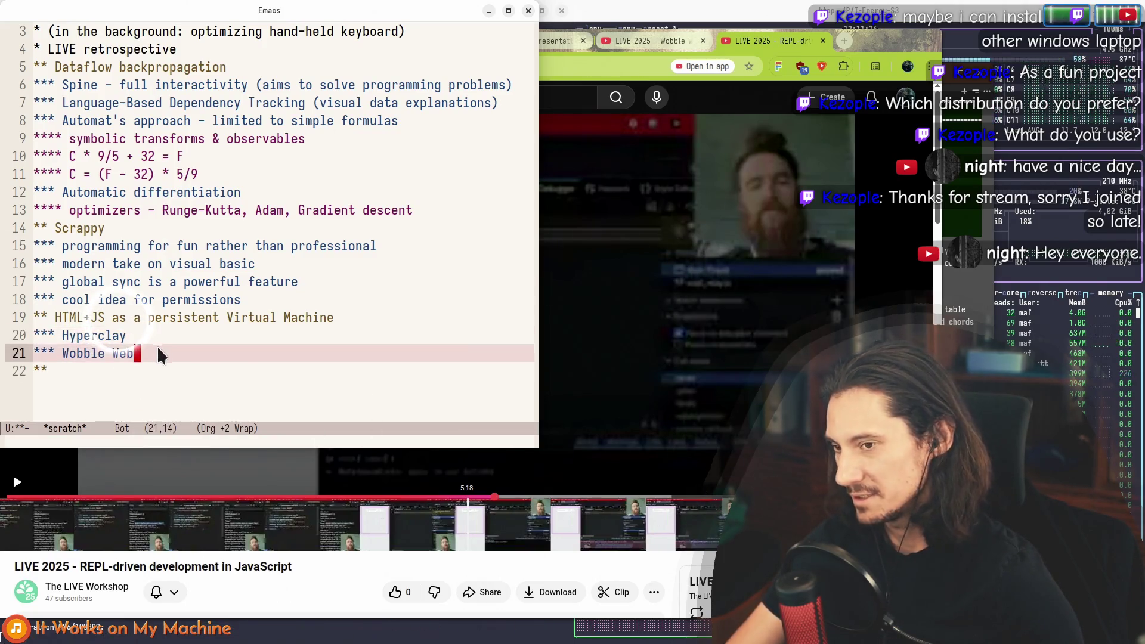
left_click(94, 332)
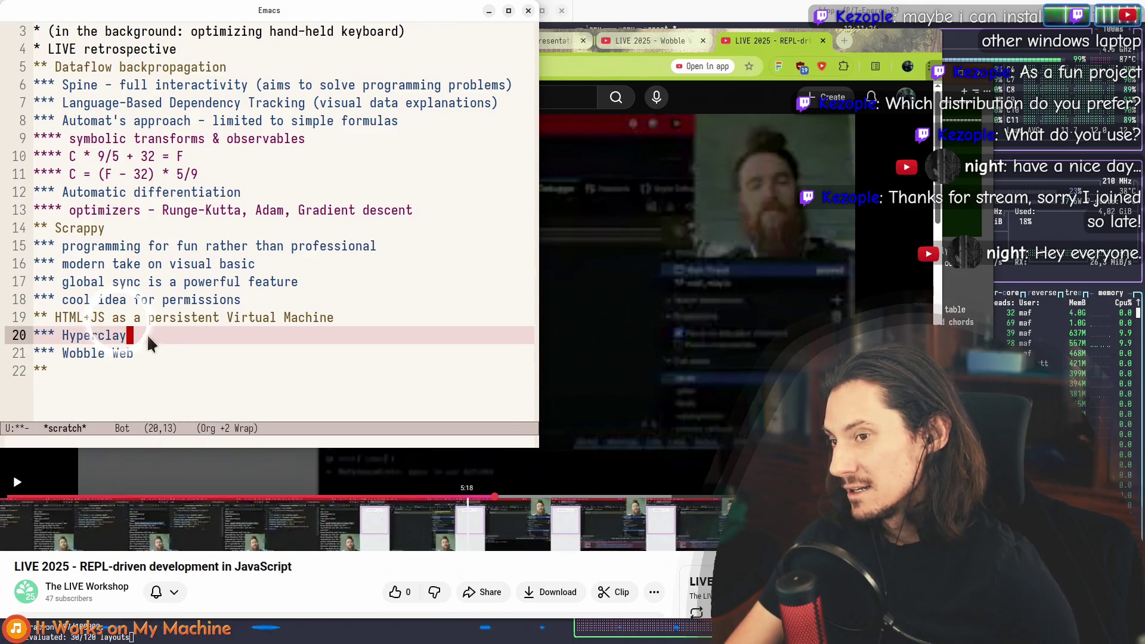
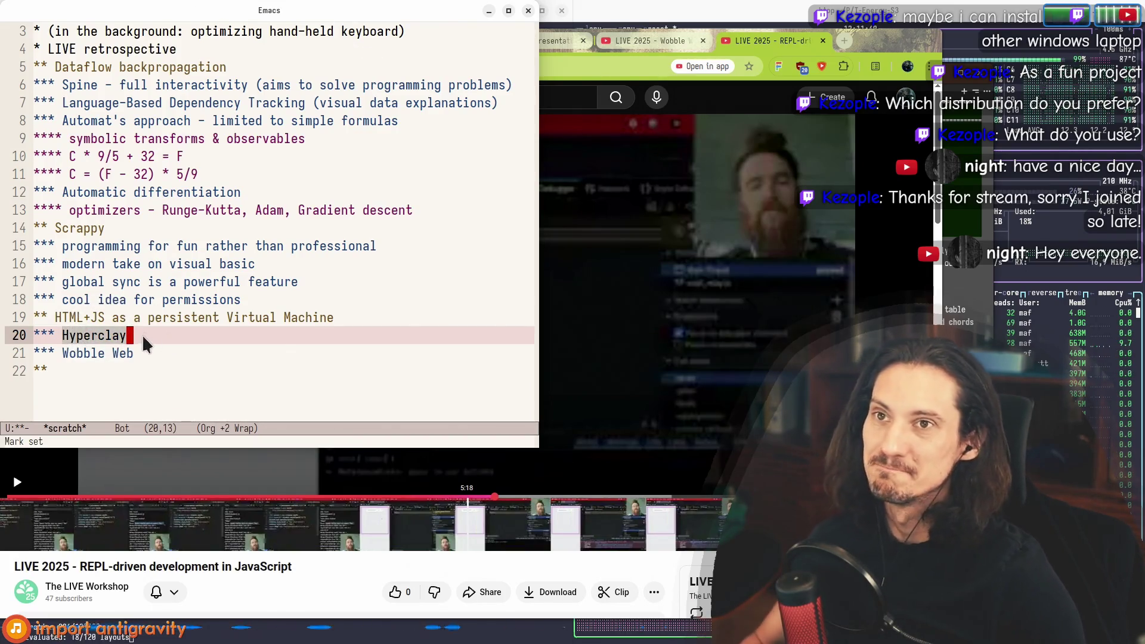
Step: Raise the browser window over the Emacs talk notes
left_click(769, 41)
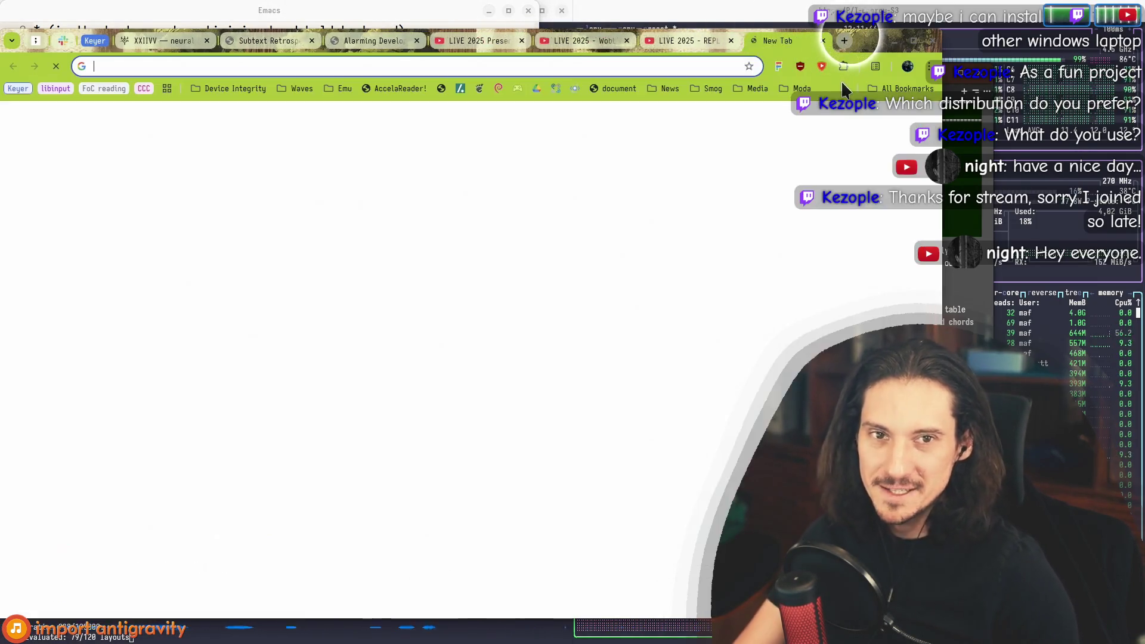
Step: Open a new tab and load hyperclay.com
left_click(844, 41)
type("hyperclay.com")
key("Return")
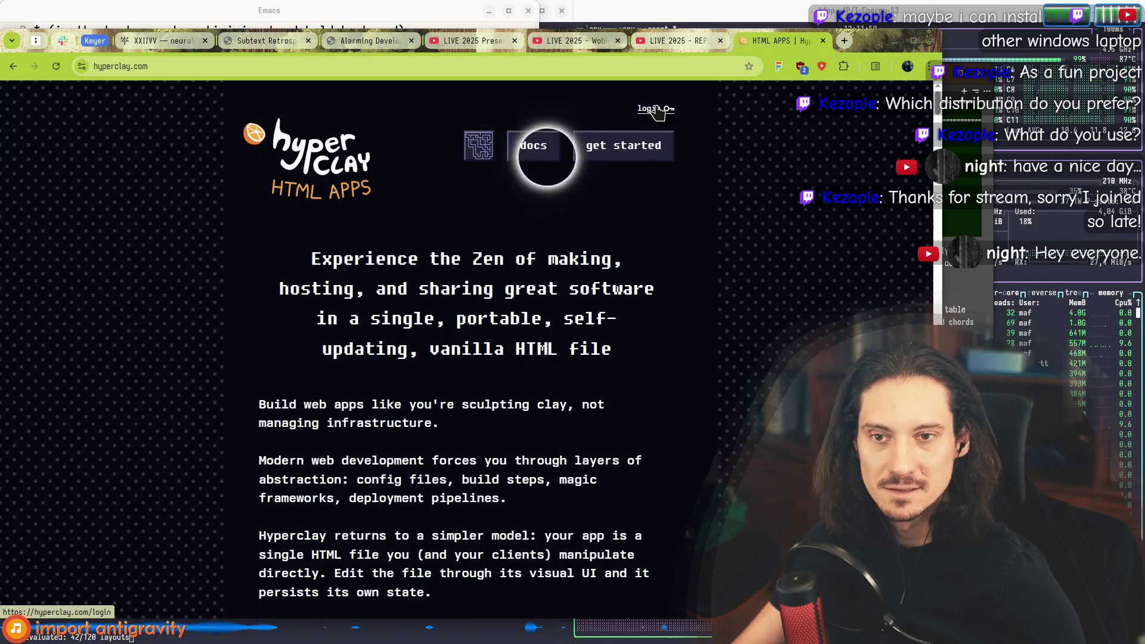
Step: Read down the landing page's opening story to the 'The why and the how' essay
scroll(626, 256, "down", 20)
scroll(692, 262, "down", 10)
scroll(686, 259, "down", 5)
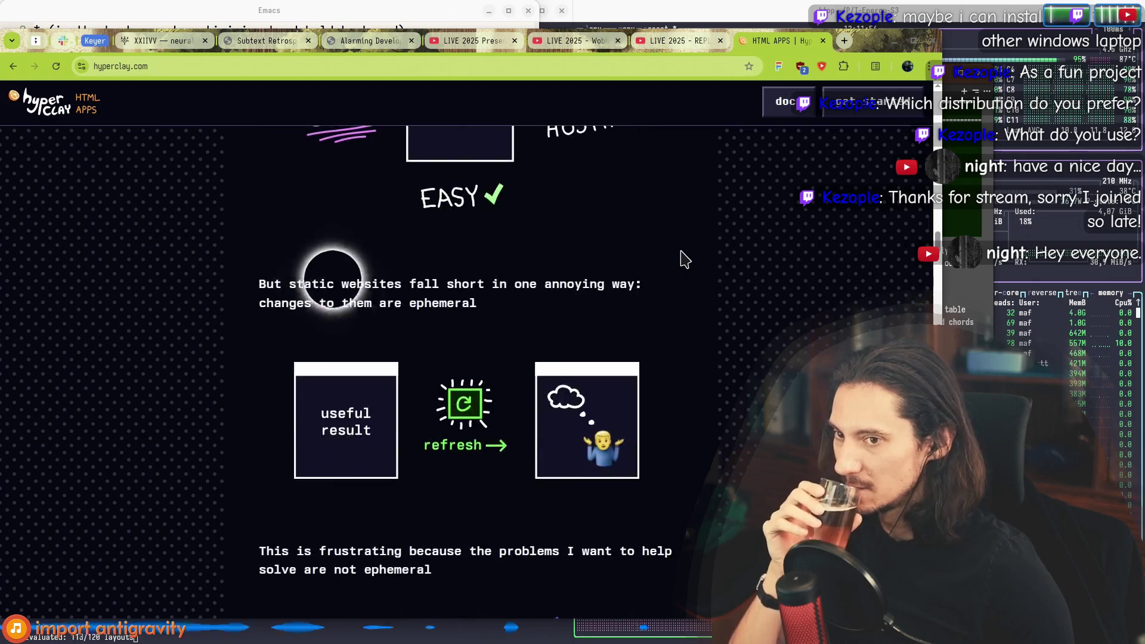
scroll(684, 259, "down", 10)
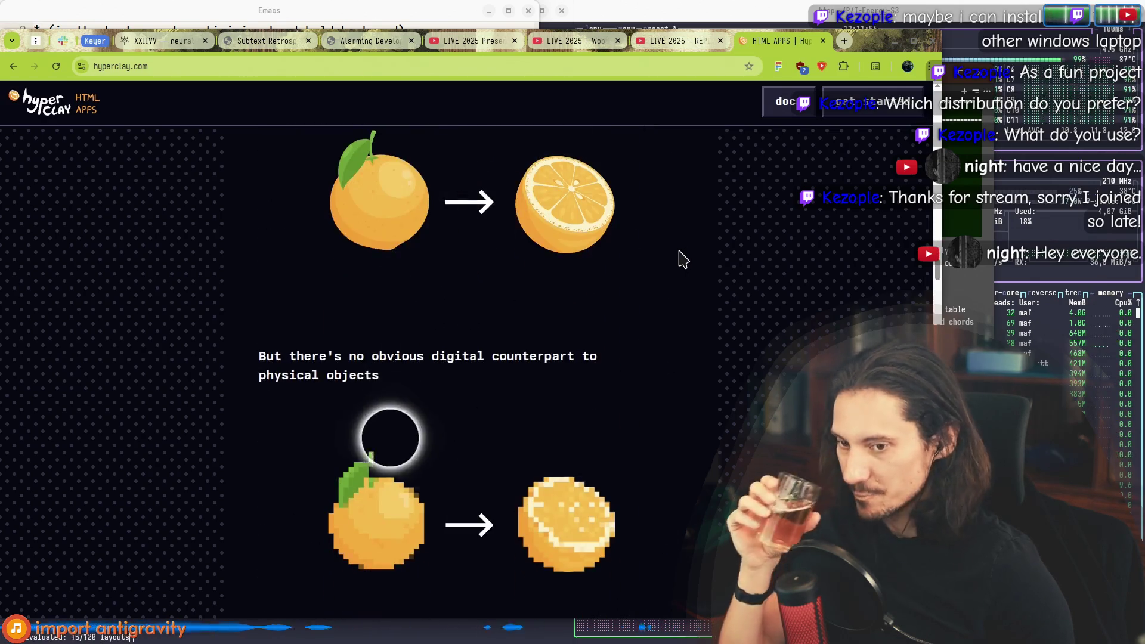
scroll(684, 259, "down", 8)
scroll(686, 289, "down", 5)
scroll(713, 315, "up", 10)
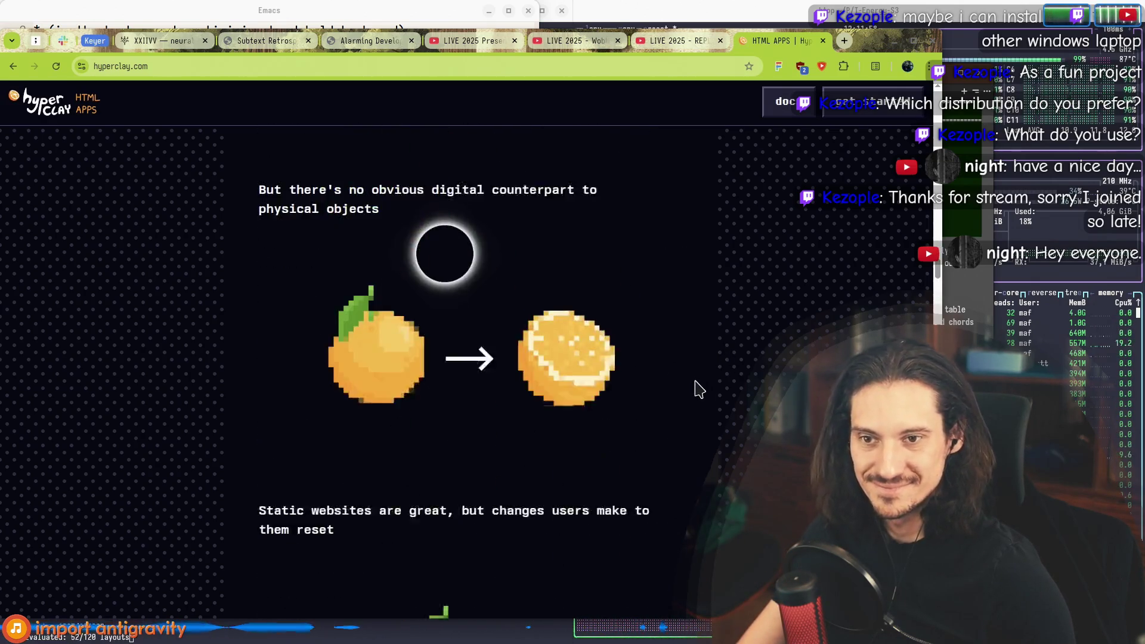
scroll(686, 397, "up", 3)
left_click_drag(369, 326, 309, 351)
scroll(265, 412, "down", 5)
scroll(159, 384, "down", 15)
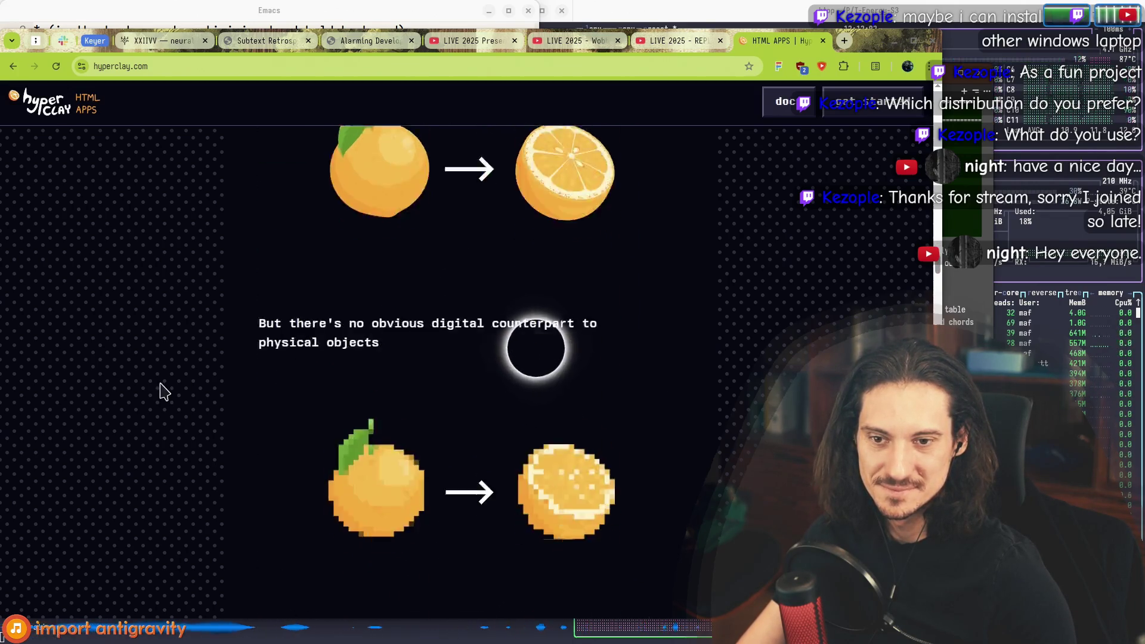
scroll(190, 353, "down", 7)
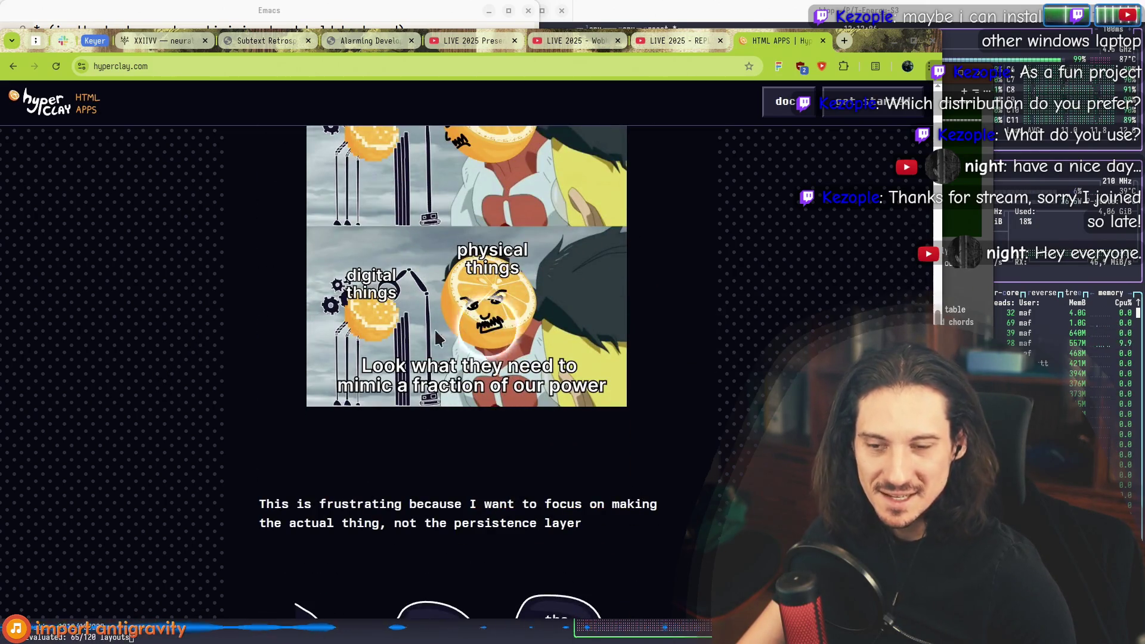
scroll(440, 289, "down", 2)
scroll(440, 289, "down", 17)
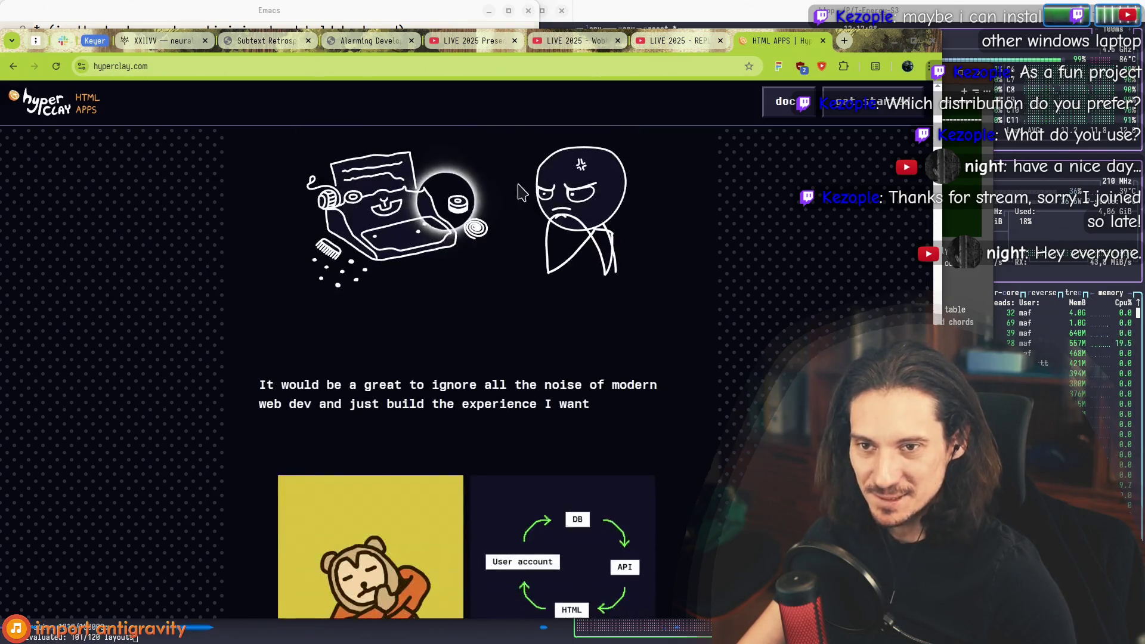
scroll(506, 217, "up", 8)
scroll(718, 359, "up", 15)
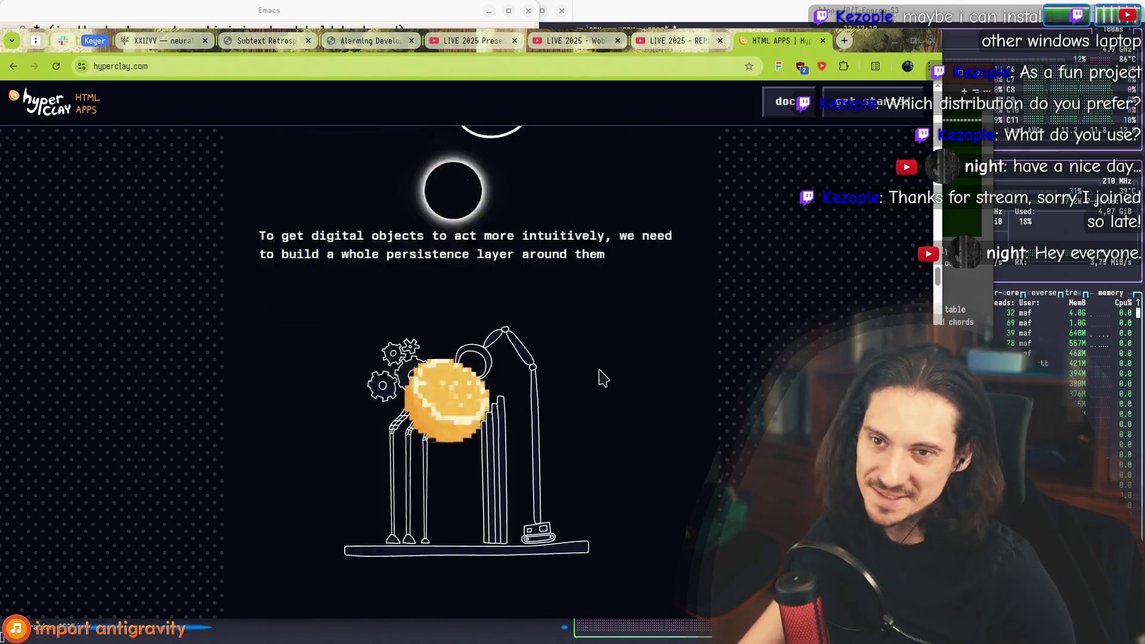
scroll(488, 371, "down", 15)
scroll(480, 383, "up", 10)
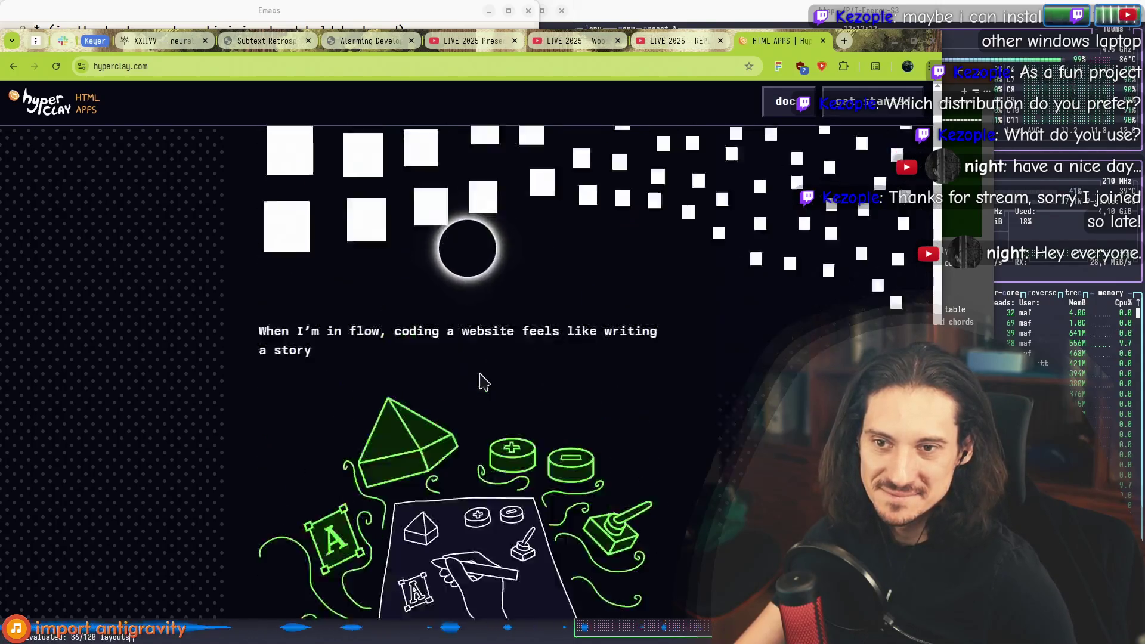
scroll(459, 374, "down", 12)
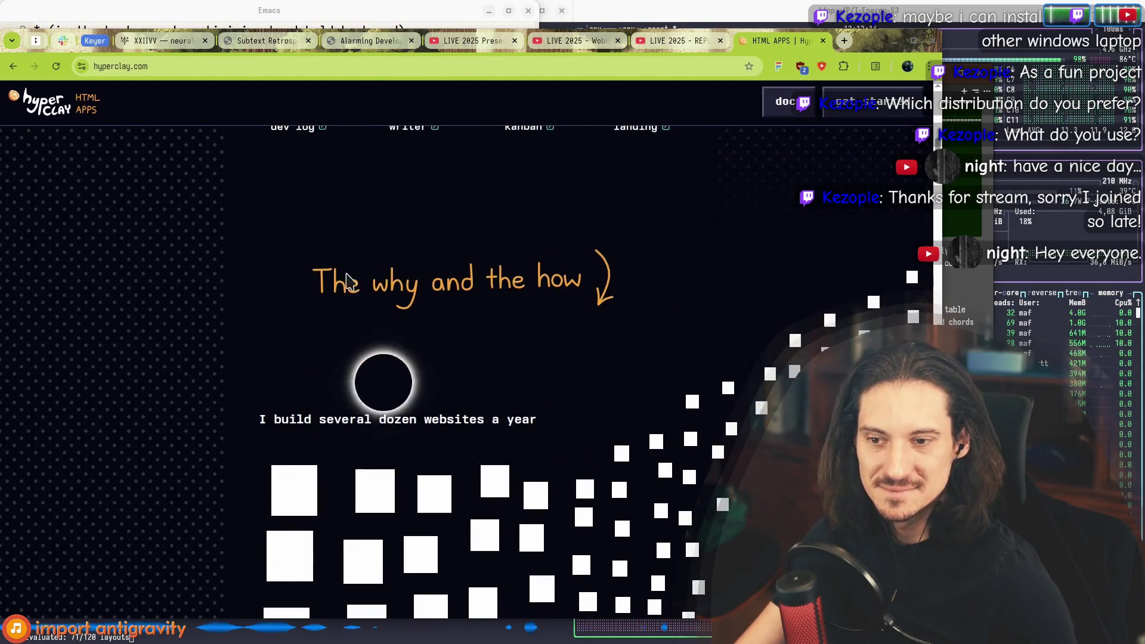
Step: Highlight the sentence about building dozens of websites and the story paragraph while reading
mouse_move(262, 208)
left_mouse_down()
mouse_move(540, 204)
mouse_move(272, 198)
left_mouse_up()
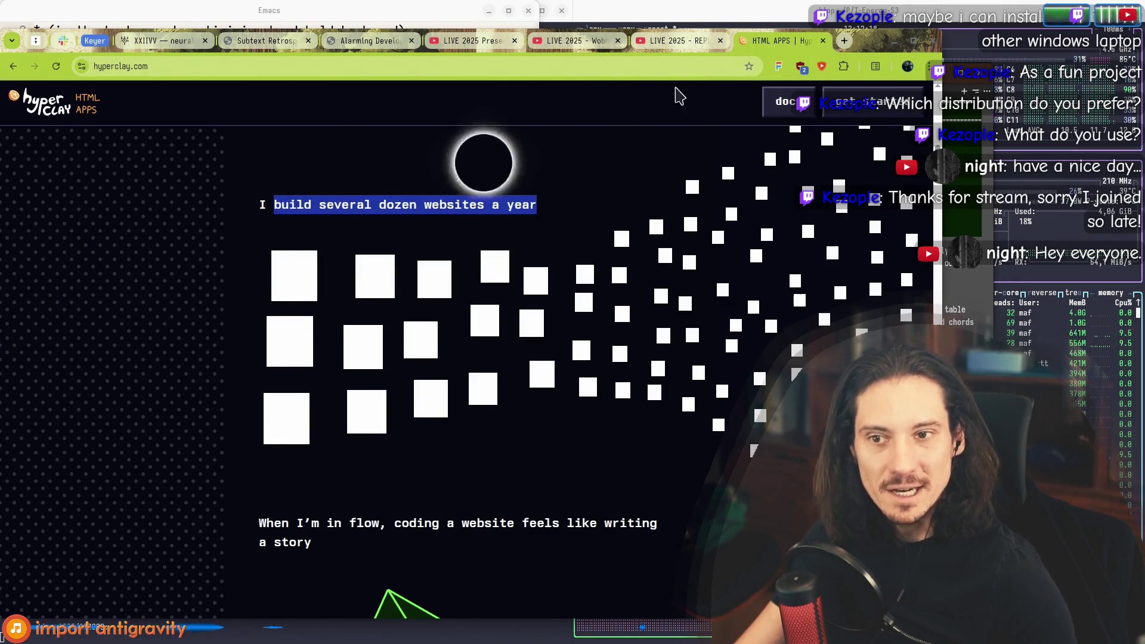
scroll(345, 413, "down", 2)
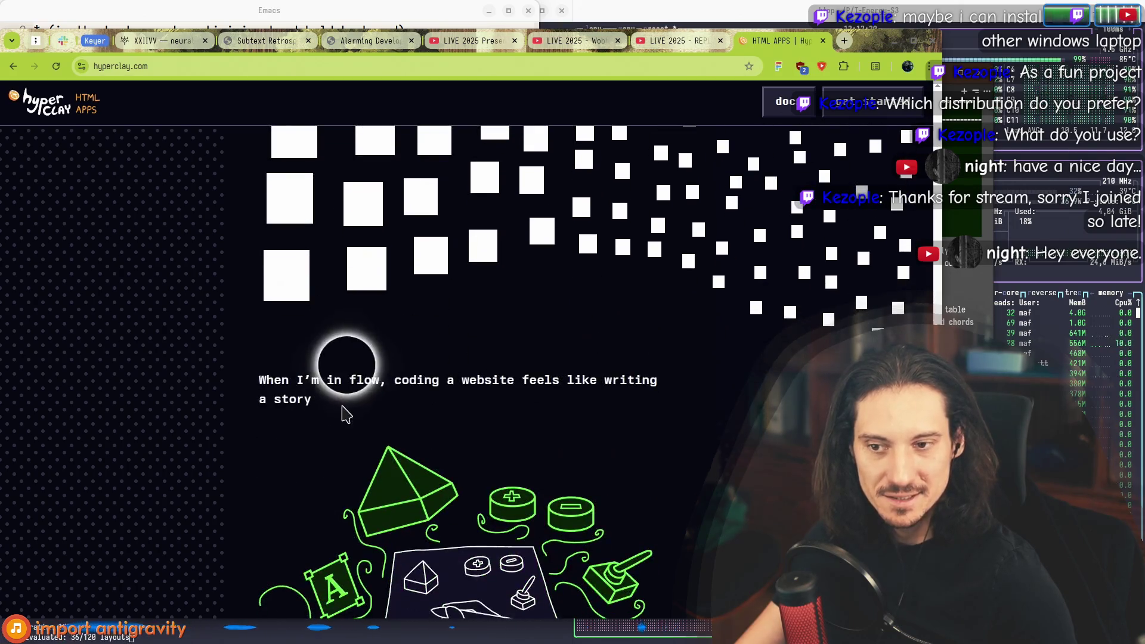
scroll(514, 393, "down", 2)
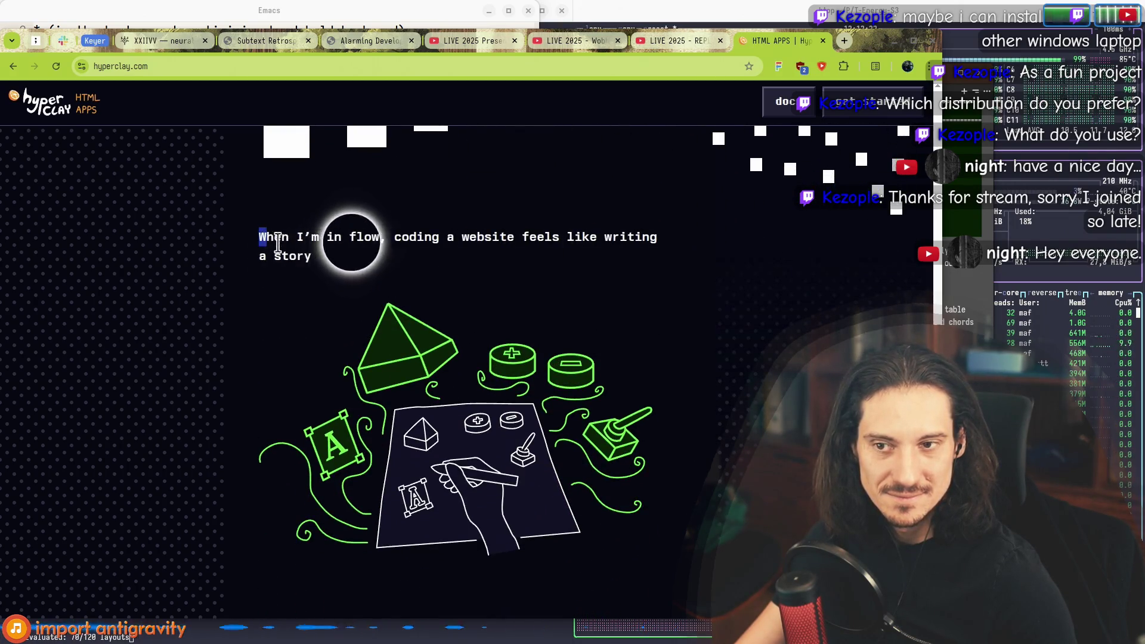
scroll(418, 286, "down", 2)
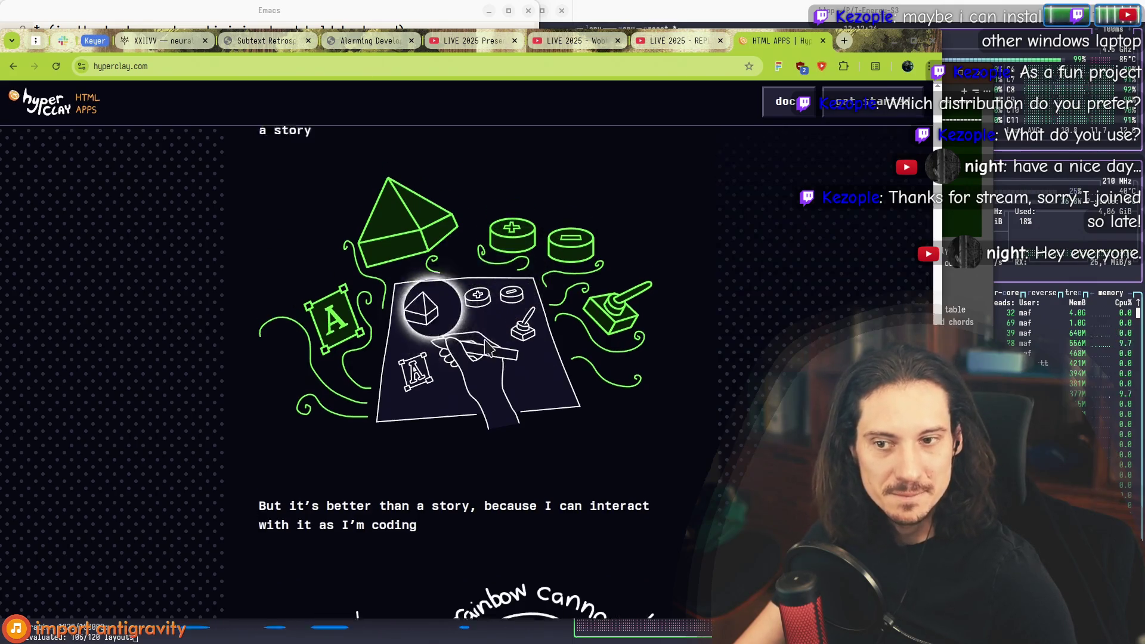
scroll(257, 305, "up", 3)
mouse_move(260, 308)
left_mouse_down()
mouse_move(514, 309)
mouse_move(317, 329)
mouse_move(460, 376)
left_mouse_up()
left_click(355, 339)
Step: Read on, highlighting the interacting-while-coding sentence, down to the website → result diagram
scroll(340, 334, "down", 5)
left_click(460, 375)
scroll(471, 358, "down", 1)
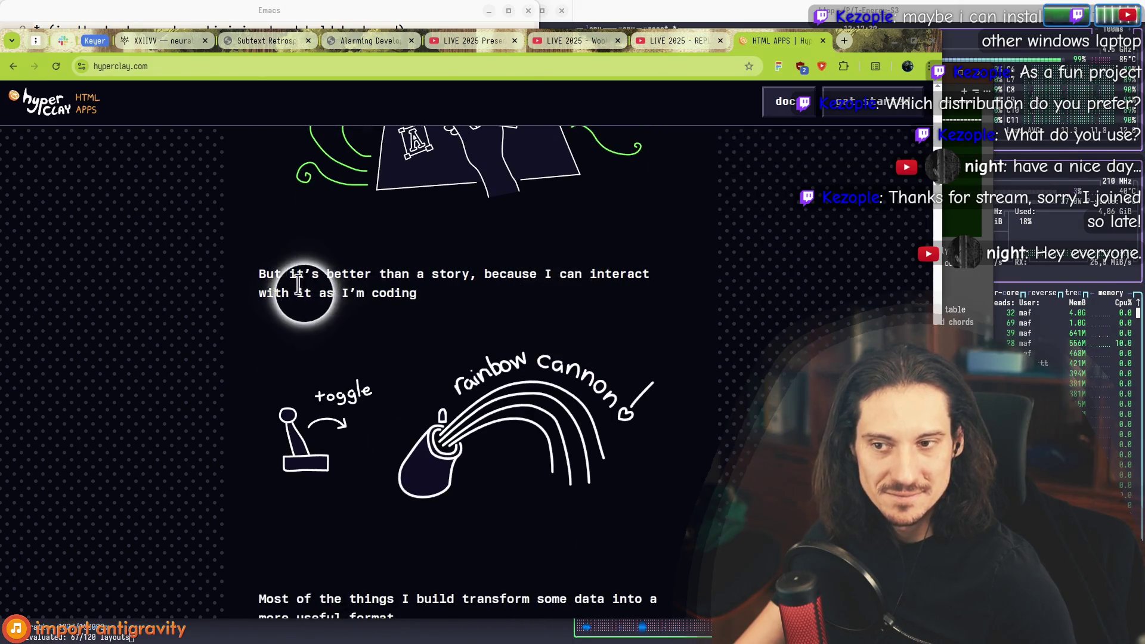
left_click_drag(261, 275, 456, 271)
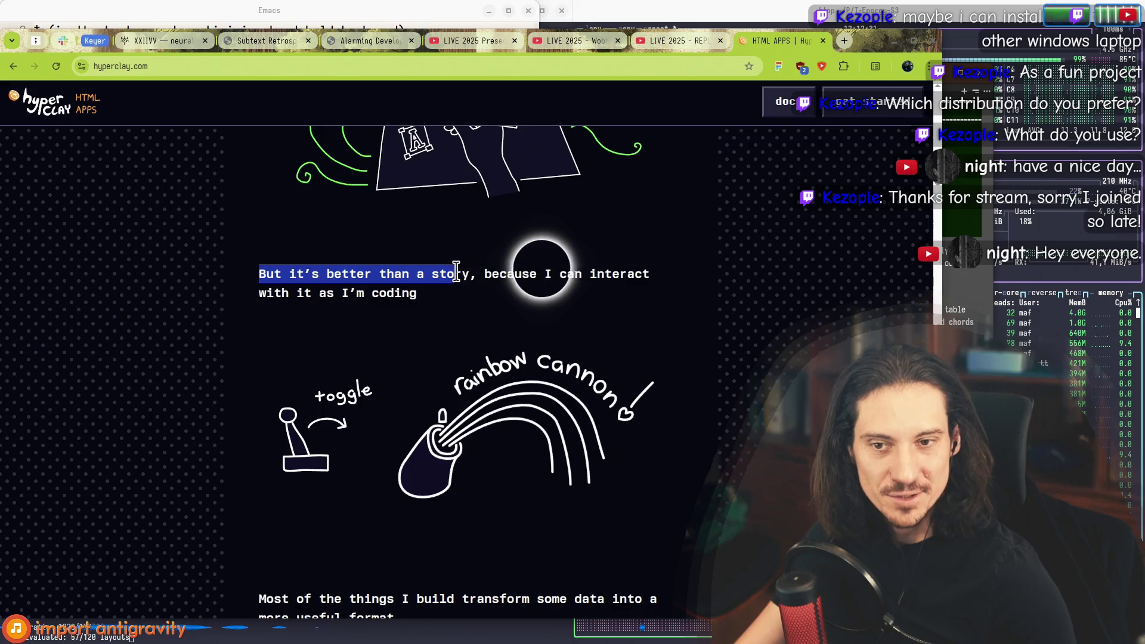
left_click(427, 293)
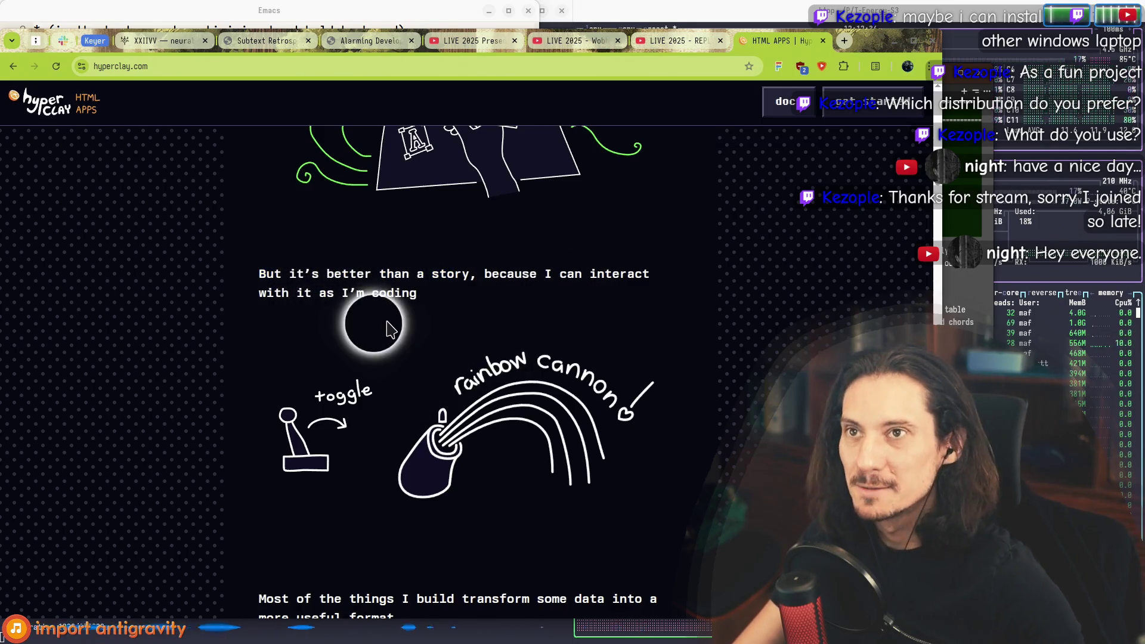
scroll(412, 337, "down", 3)
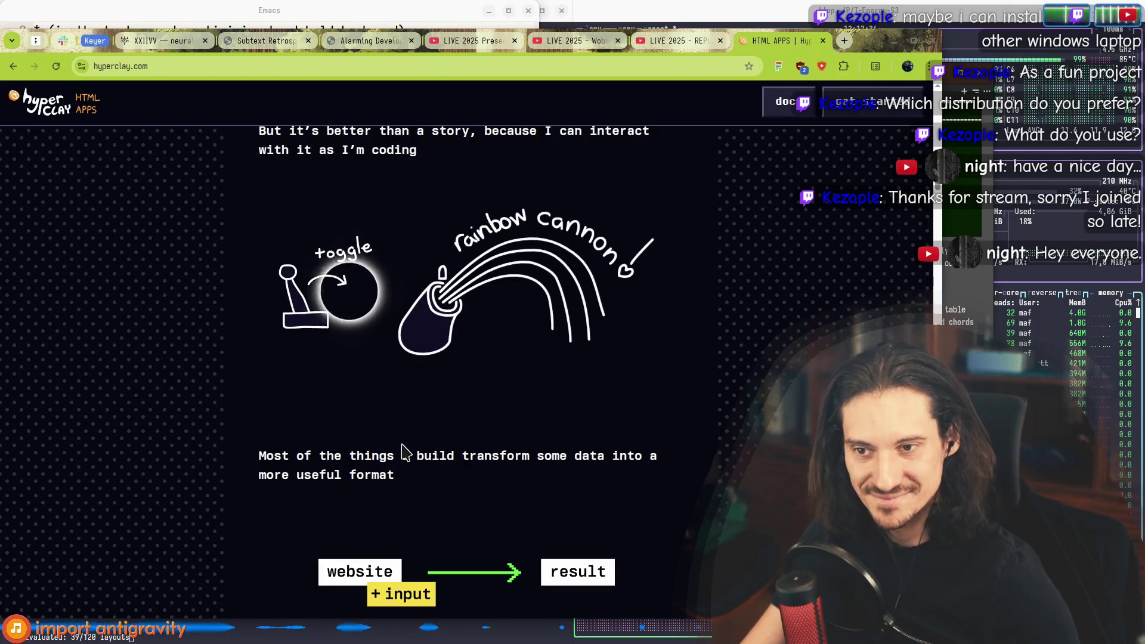
scroll(395, 500, "down", 3)
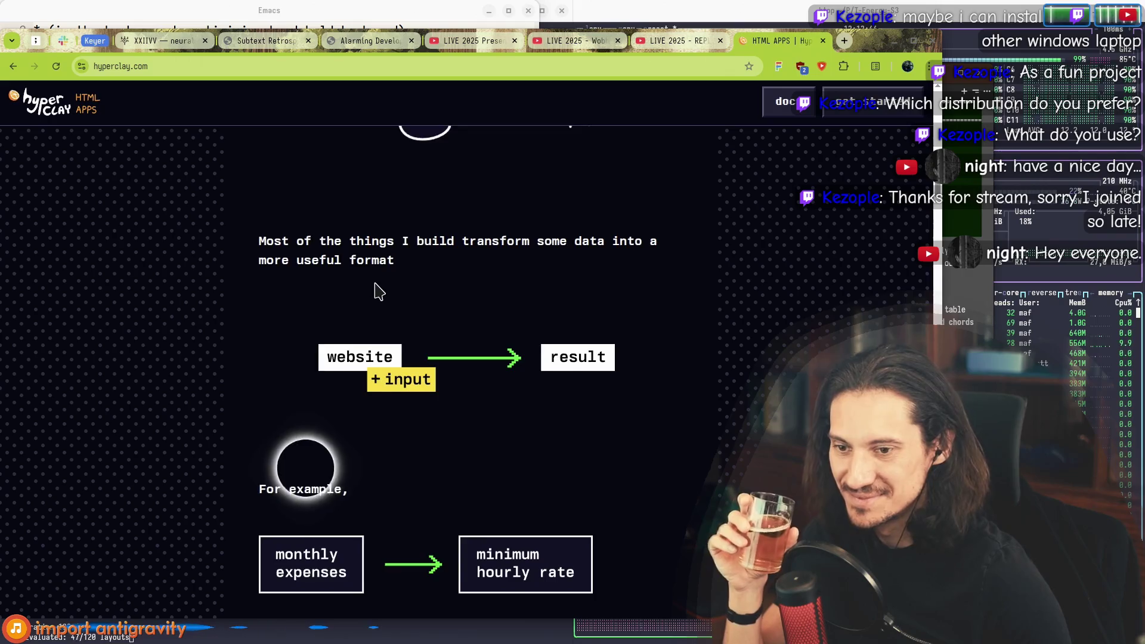
Step: Highlight the data-transform sentence and its website-plus-input-to-result diagram
scroll(375, 286, "down", 2)
scroll(334, 322, "down", 1)
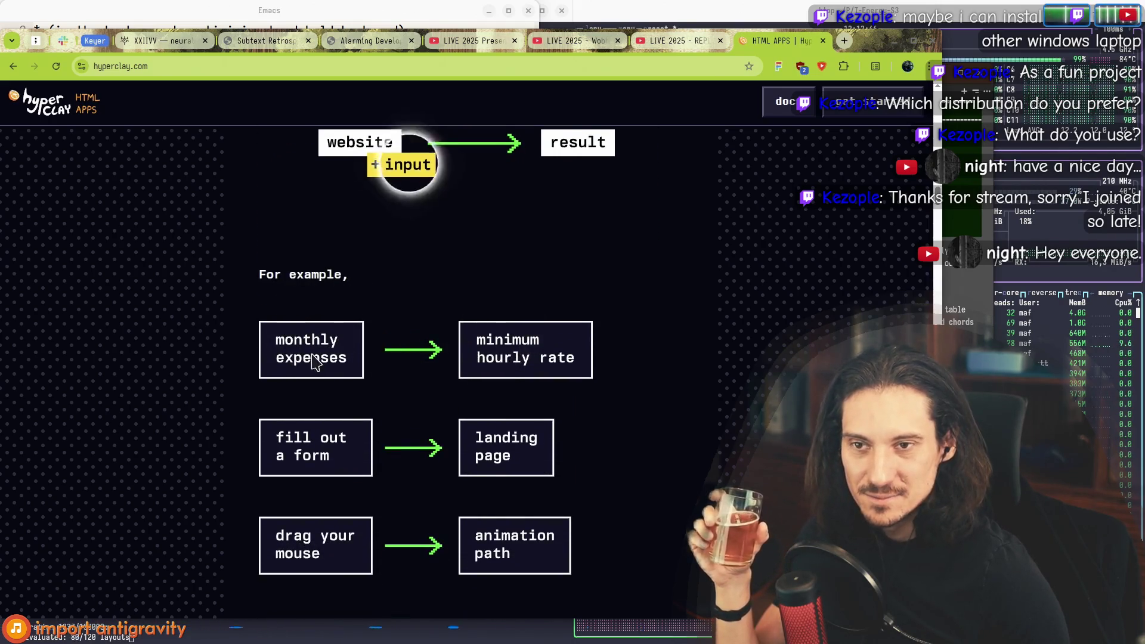
scroll(312, 361, "up", 3)
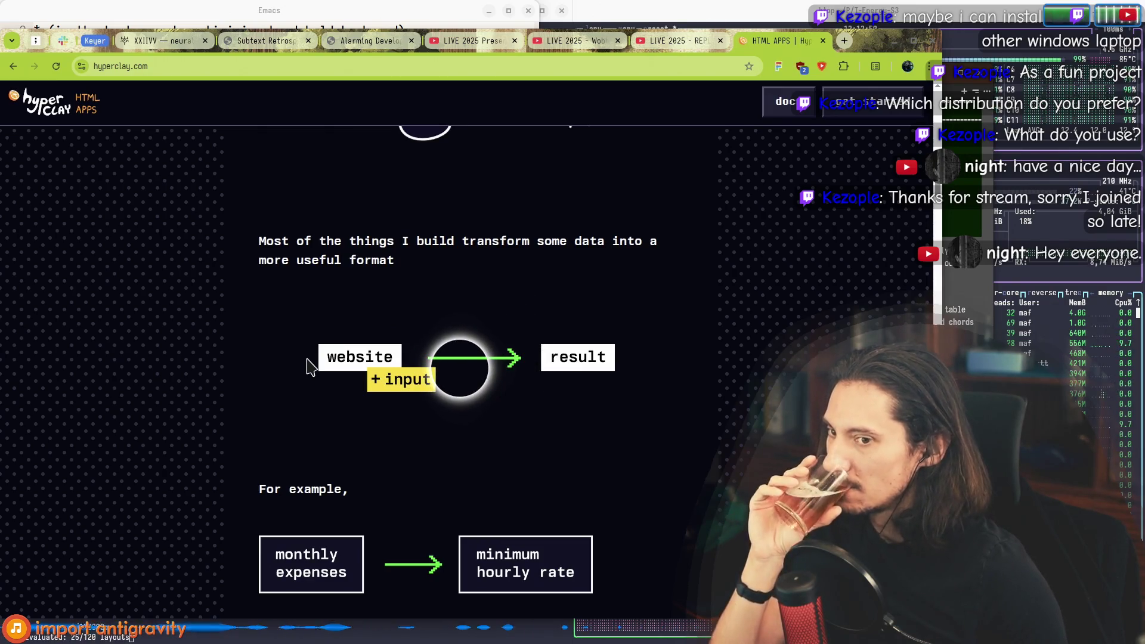
scroll(312, 363, "down", 2)
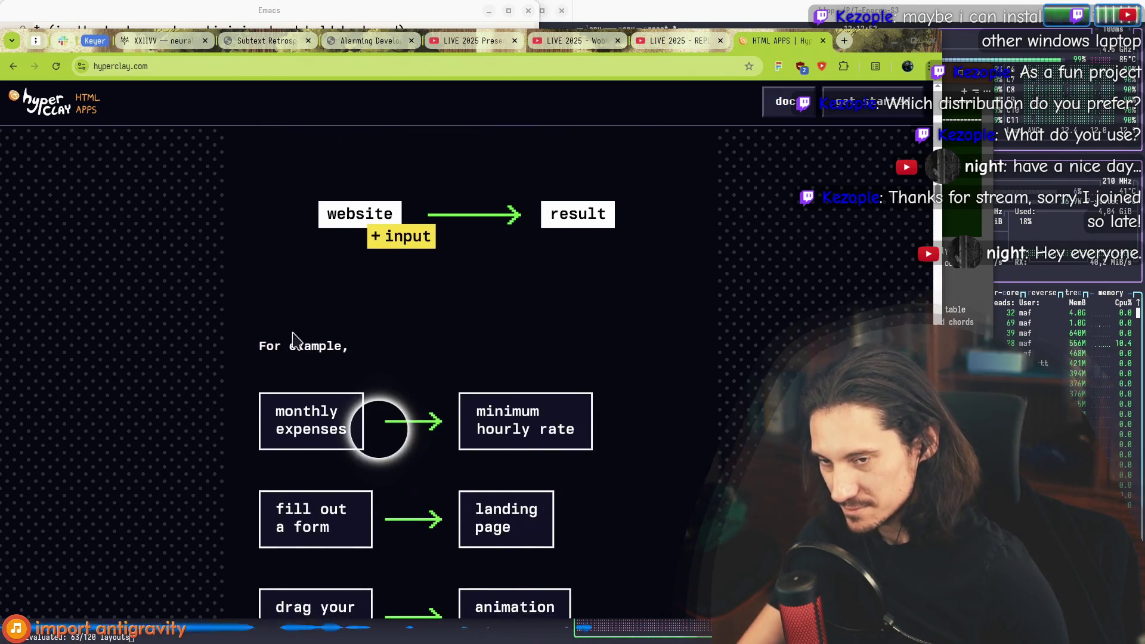
scroll(298, 250, "up", 2)
left_click_drag(258, 241, 541, 360)
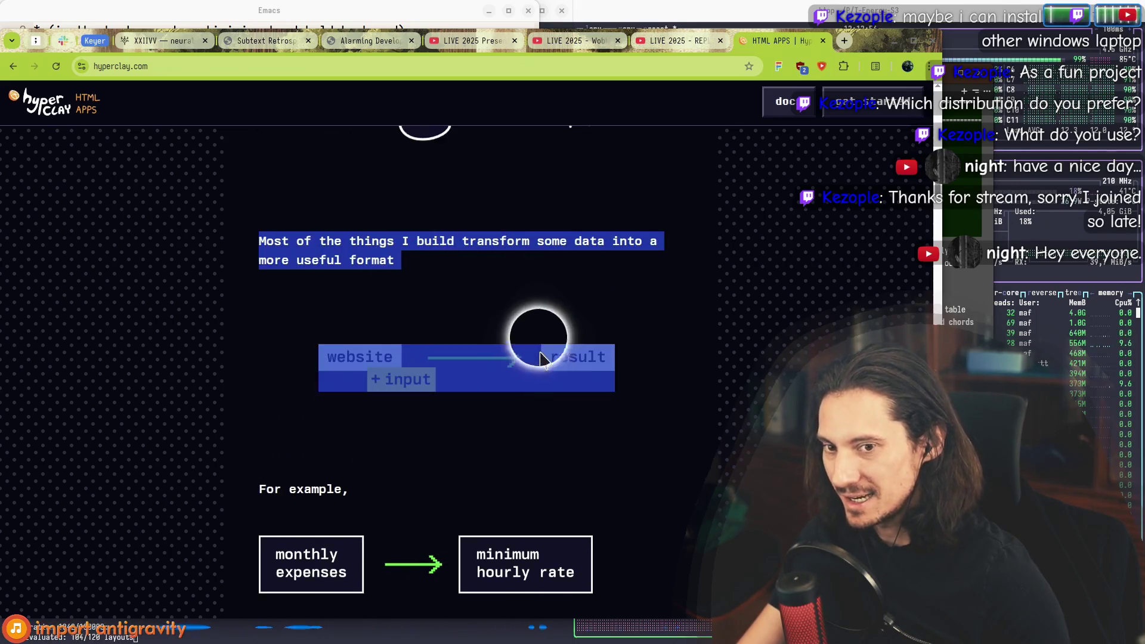
left_click(647, 388)
mouse_move(647, 389)
left_mouse_down()
mouse_move(276, 263)
mouse_move(256, 243)
mouse_move(559, 325)
mouse_move(637, 374)
mouse_move(270, 314)
mouse_move(260, 242)
mouse_move(599, 385)
mouse_move(269, 296)
mouse_move(260, 242)
left_mouse_up()
left_click(250, 247)
left_click(637, 374)
left_click(657, 374)
Step: Read through the example boxes (monthly expenses to minimum hourly rate), selecting the diagram
scroll(270, 276, "down", 3)
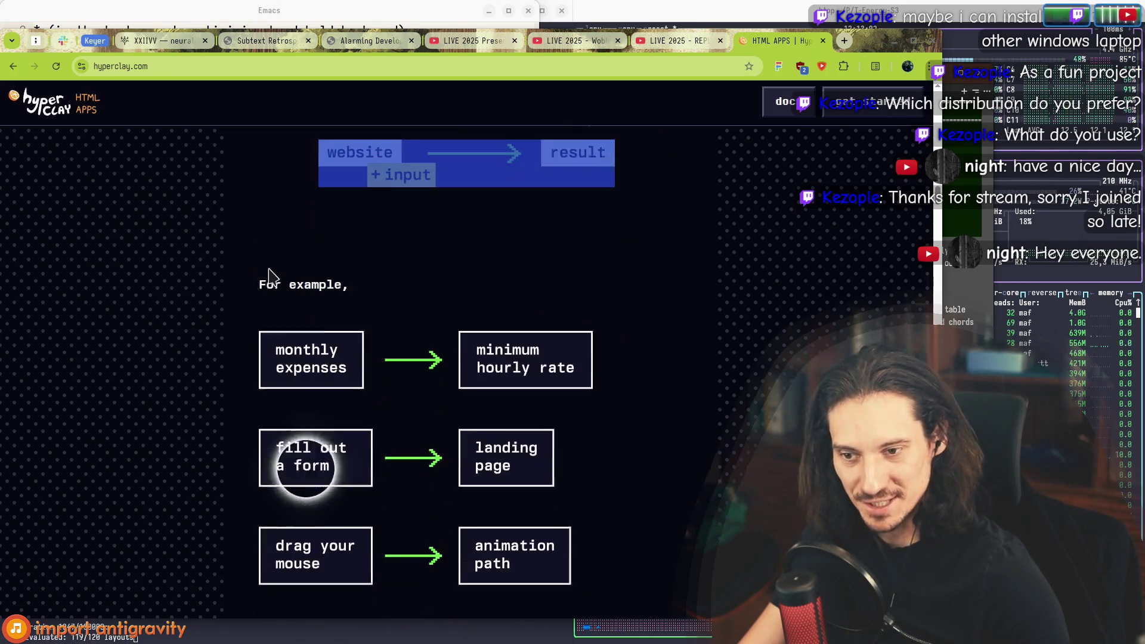
left_click_drag(255, 340, 529, 417)
scroll(562, 486, "down", 3)
left_click(637, 406)
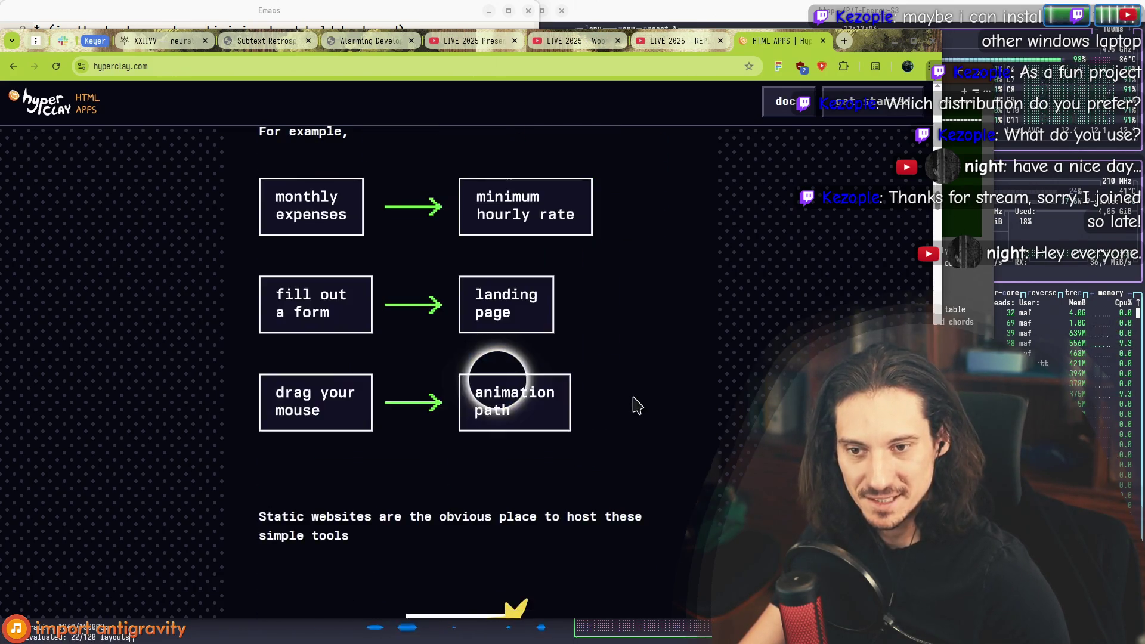
triple_click(369, 337)
scroll(422, 307, "up", 3)
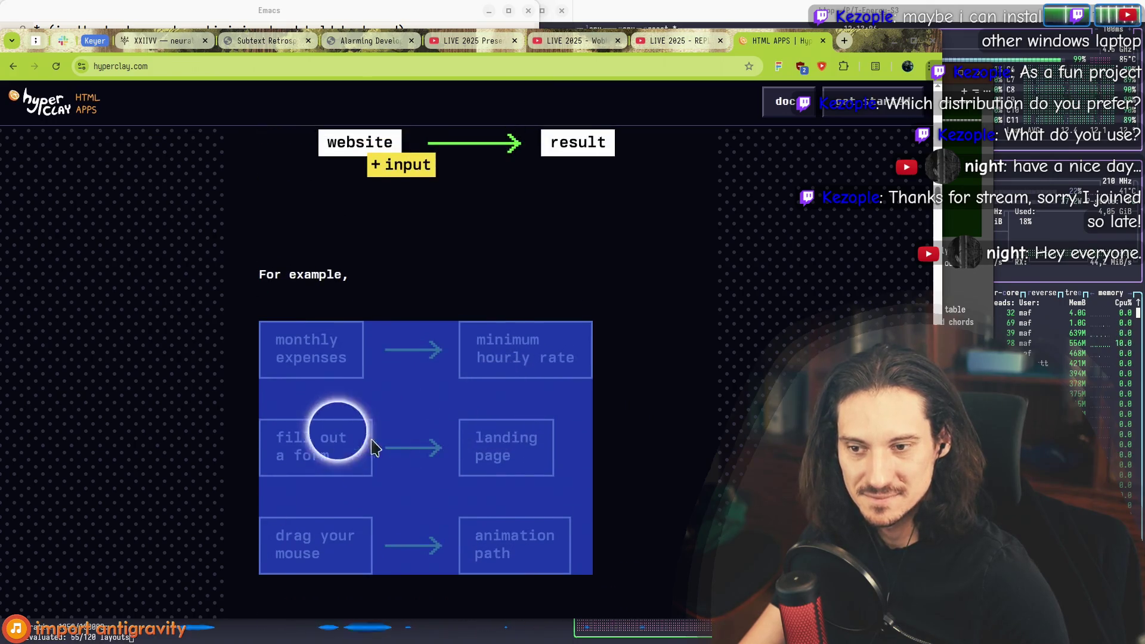
scroll(372, 447, "down", 3)
left_click(260, 376)
left_click_drag(260, 375, 409, 404)
left_click(411, 404)
Step: Highlight the paragraph saying static websites are the obvious place to host these tools
triple_click(346, 387)
mouse_move(328, 298)
left_mouse_down()
mouse_move(325, 288)
mouse_move(387, 409)
left_mouse_up()
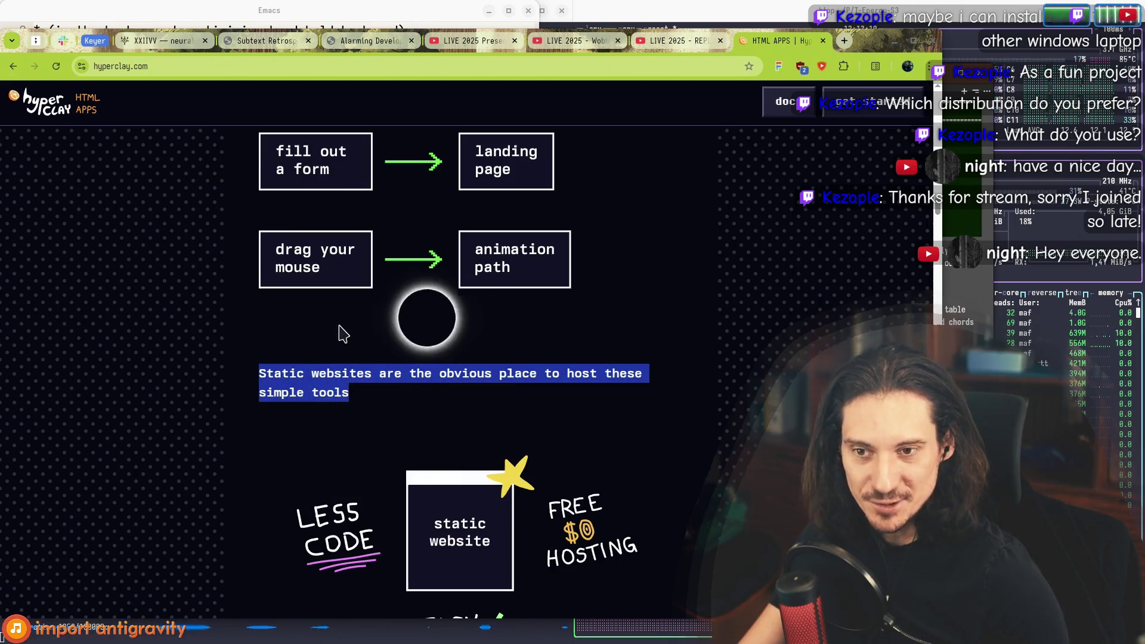
scroll(358, 335, "up", 10)
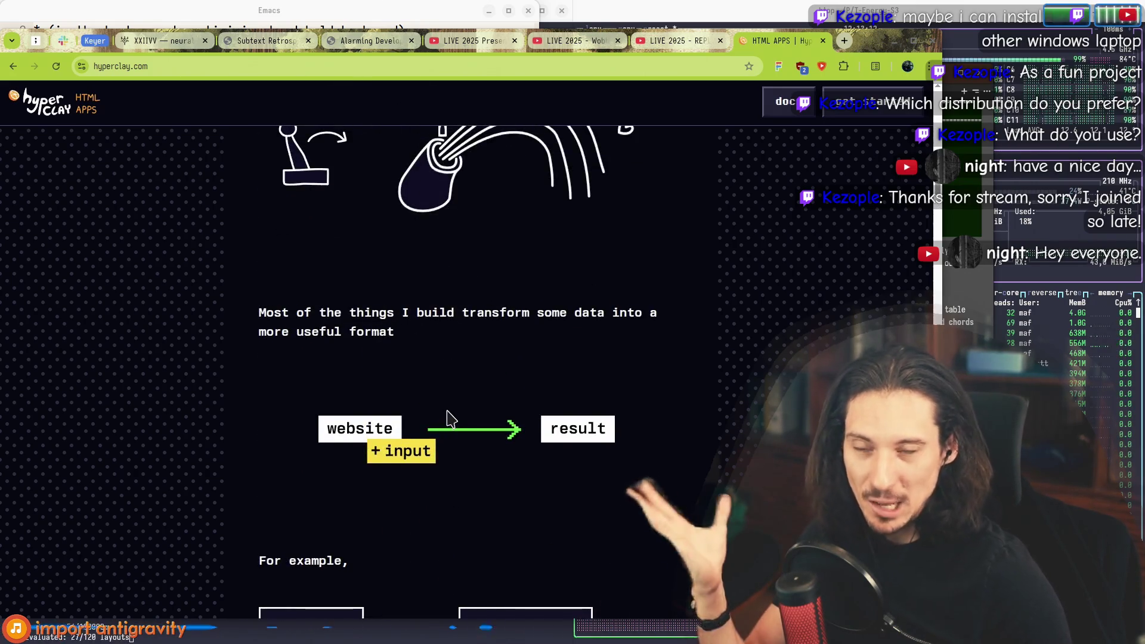
scroll(447, 422, "down", 5)
mouse_move(266, 291)
left_mouse_down()
mouse_move(544, 427)
mouse_move(637, 457)
mouse_move(330, 401)
left_mouse_up()
left_click(628, 470)
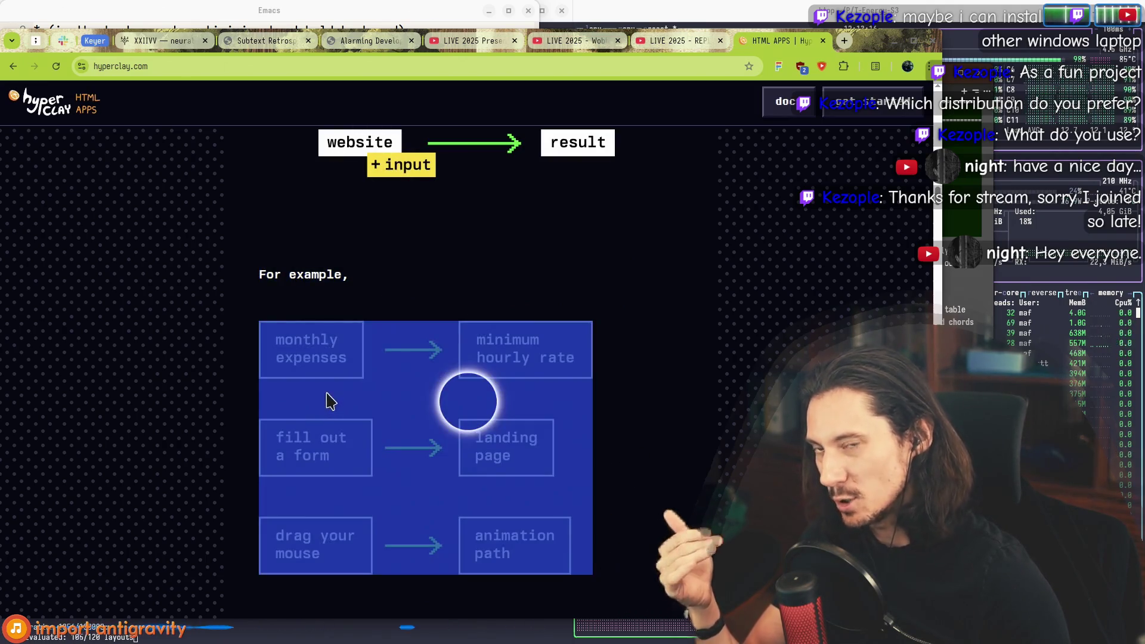
scroll(352, 358, "down", 2)
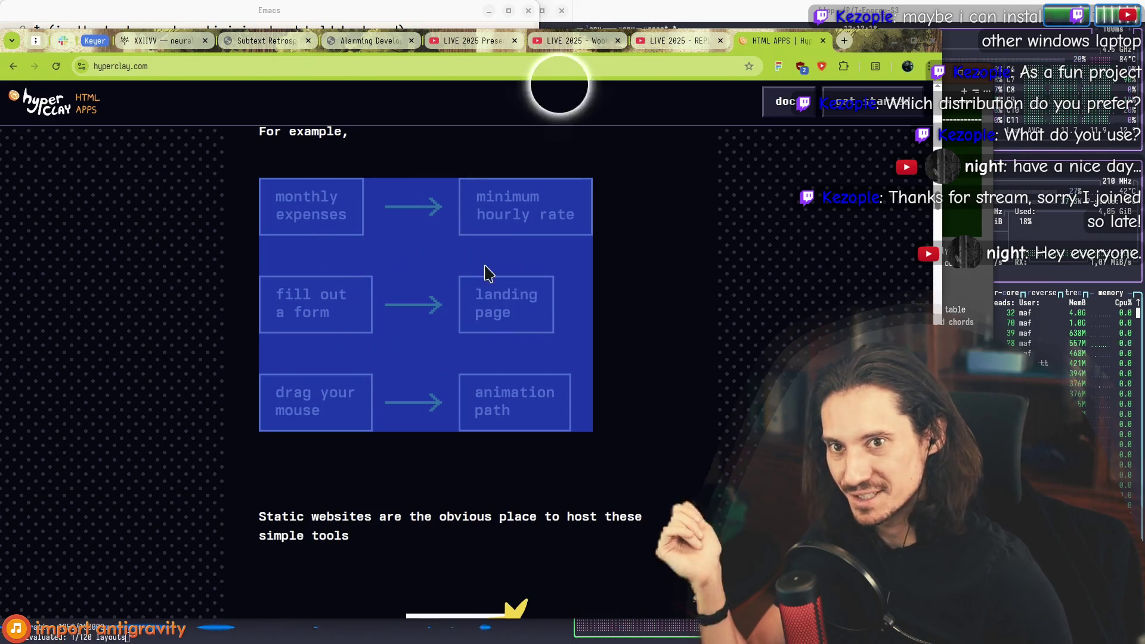
left_click(614, 276)
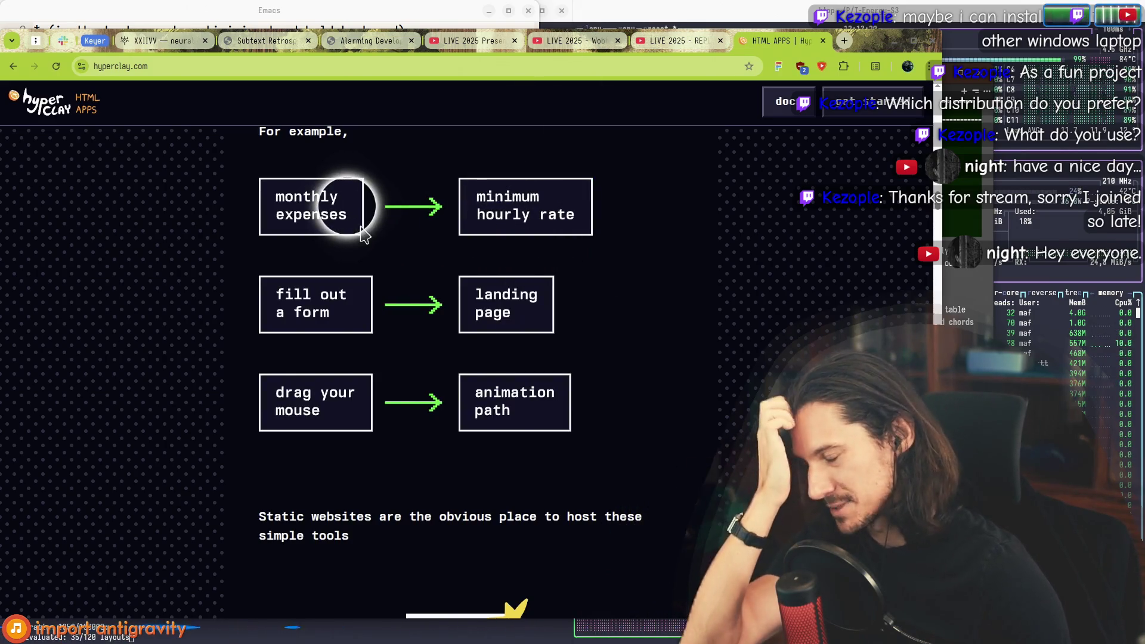
scroll(352, 417, "down", 1)
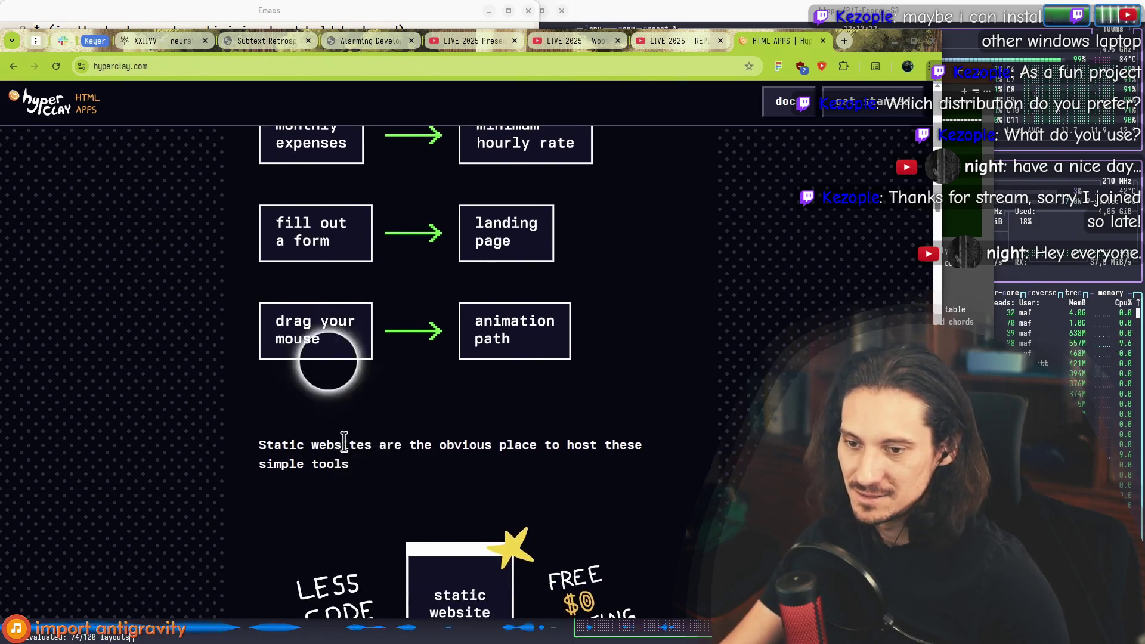
Step: Scroll past the static website illustration, selecting it and the text around it
left_click_drag(288, 447, 358, 466)
scroll(358, 467, "down", 4)
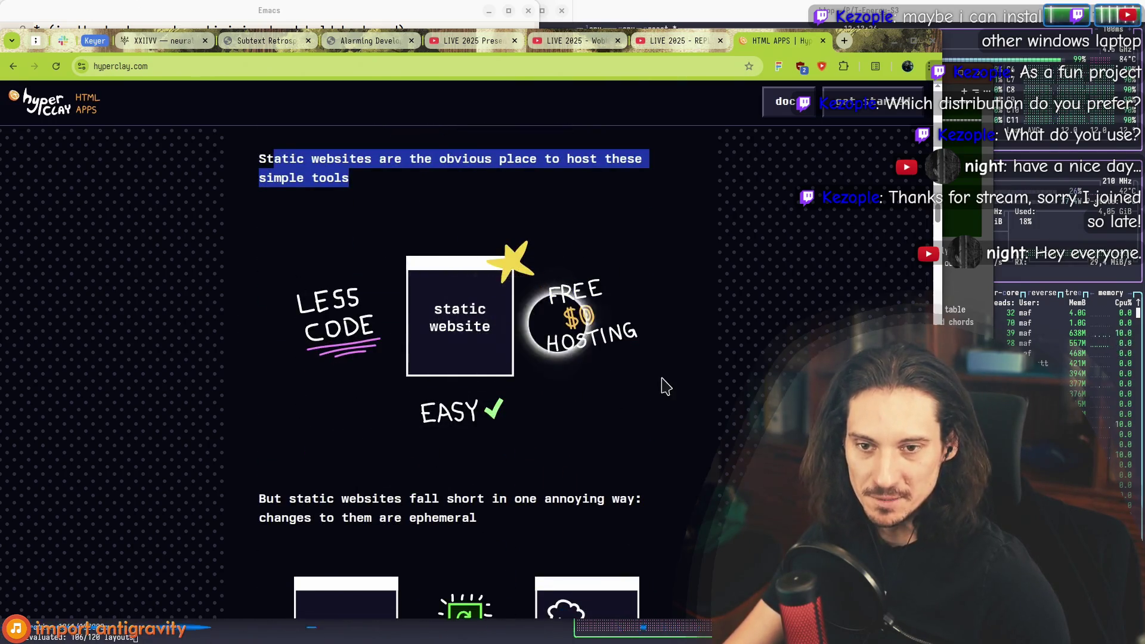
left_click_drag(666, 386, 360, 339)
scroll(424, 367, "down", 2)
left_click_drag(260, 355, 518, 377)
scroll(519, 379, "down", 2)
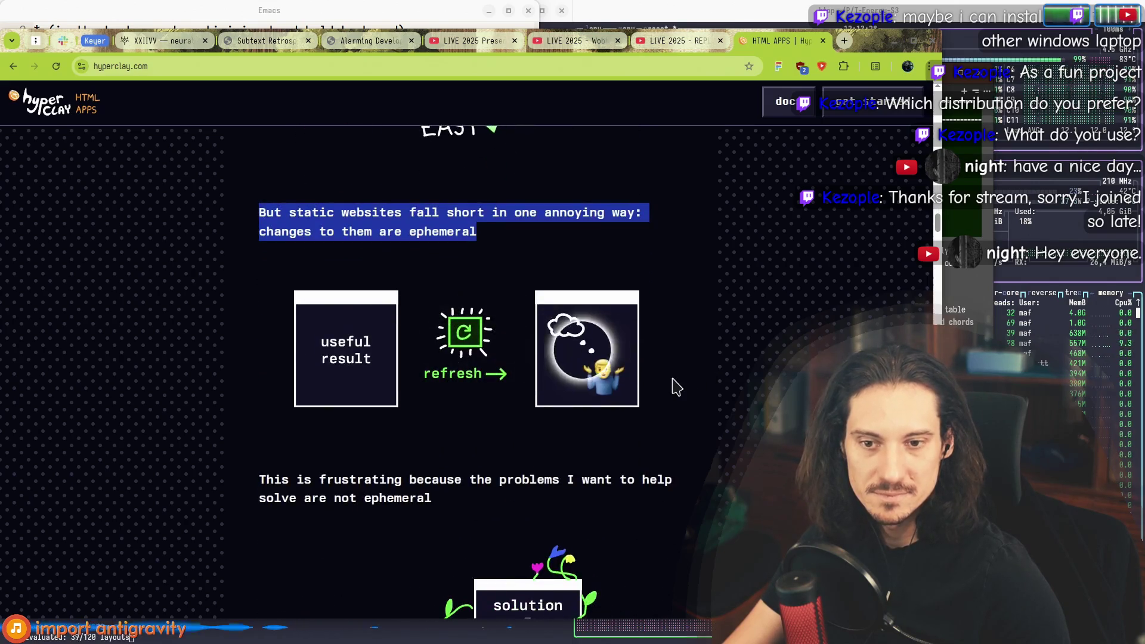
left_click_drag(675, 387, 297, 335)
Step: Highlight the ephemeral-changes paragraph and its useful result and refresh illustration
left_click_drag(261, 217, 578, 289)
mouse_move(576, 343)
left_mouse_down()
mouse_move(460, 339)
mouse_move(308, 358)
left_mouse_up()
mouse_move(553, 261)
left_mouse_down()
mouse_move(656, 362)
mouse_move(334, 328)
mouse_move(480, 352)
mouse_move(398, 321)
mouse_move(662, 373)
mouse_move(350, 335)
mouse_move(442, 343)
mouse_move(417, 351)
left_mouse_up()
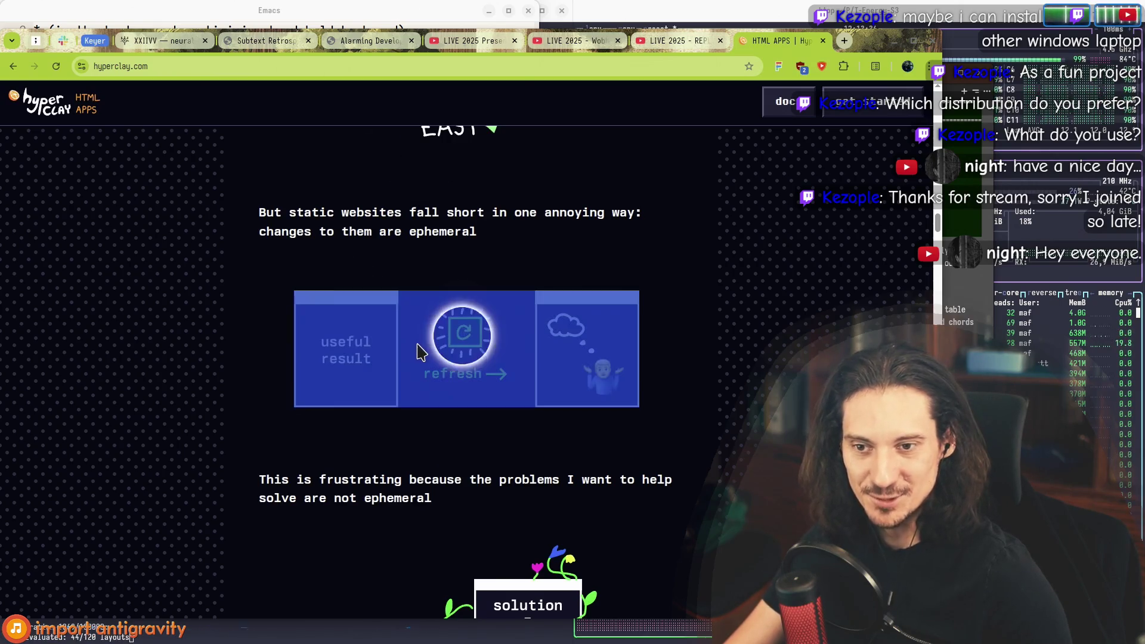
mouse_move(561, 245)
left_mouse_down()
mouse_move(288, 245)
mouse_move(518, 254)
left_mouse_up()
left_click(517, 240)
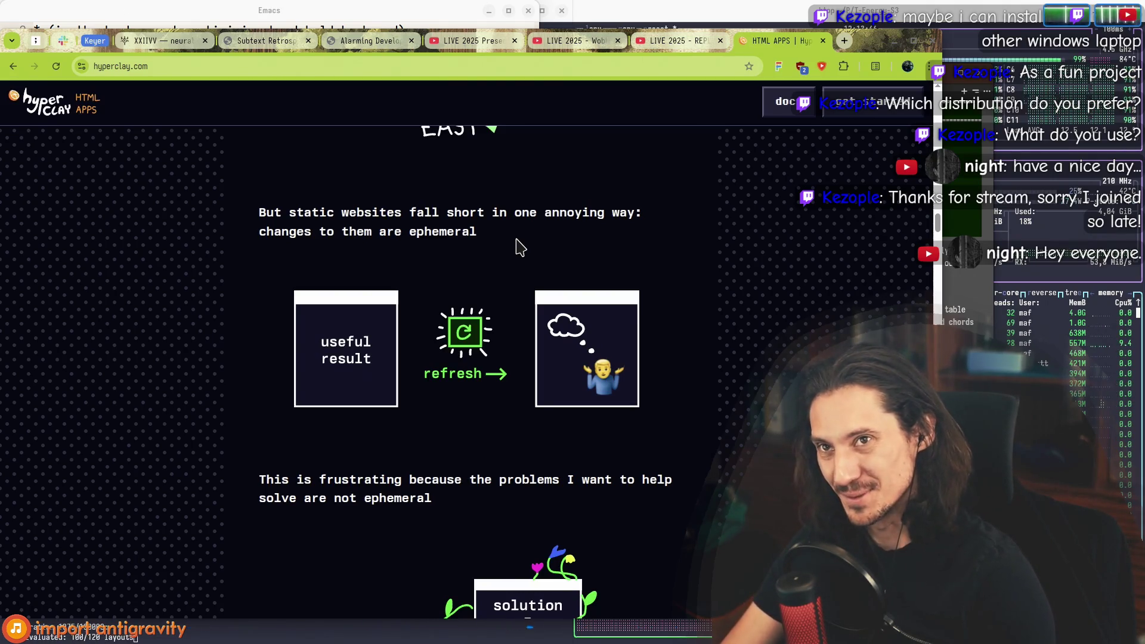
triple_click(456, 367)
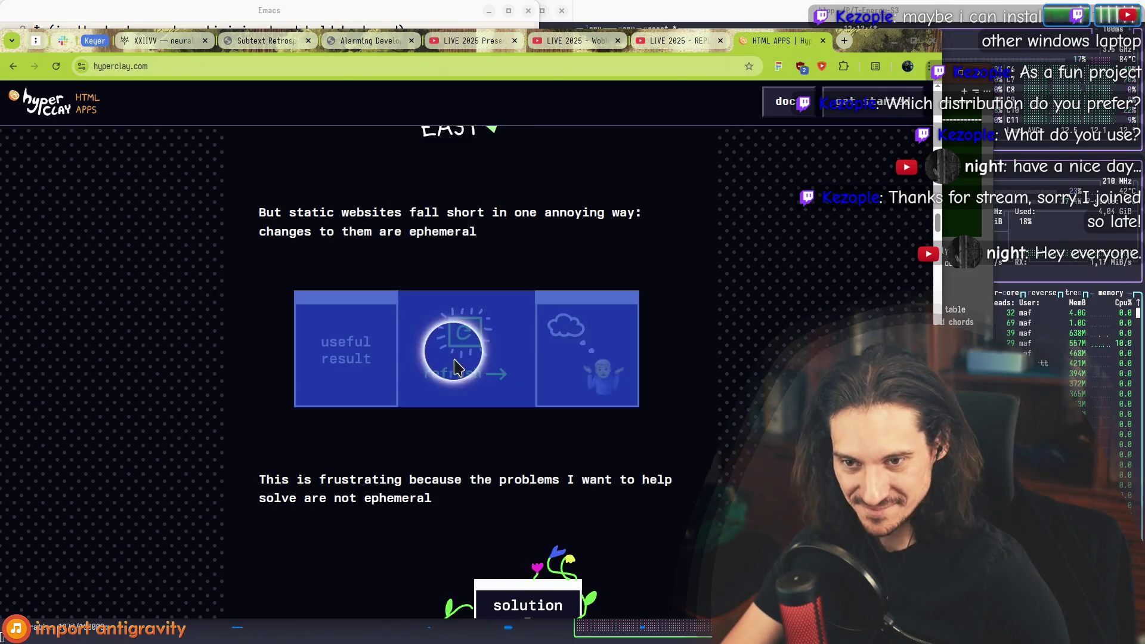
left_click_drag(261, 206, 534, 245)
left_click(520, 241)
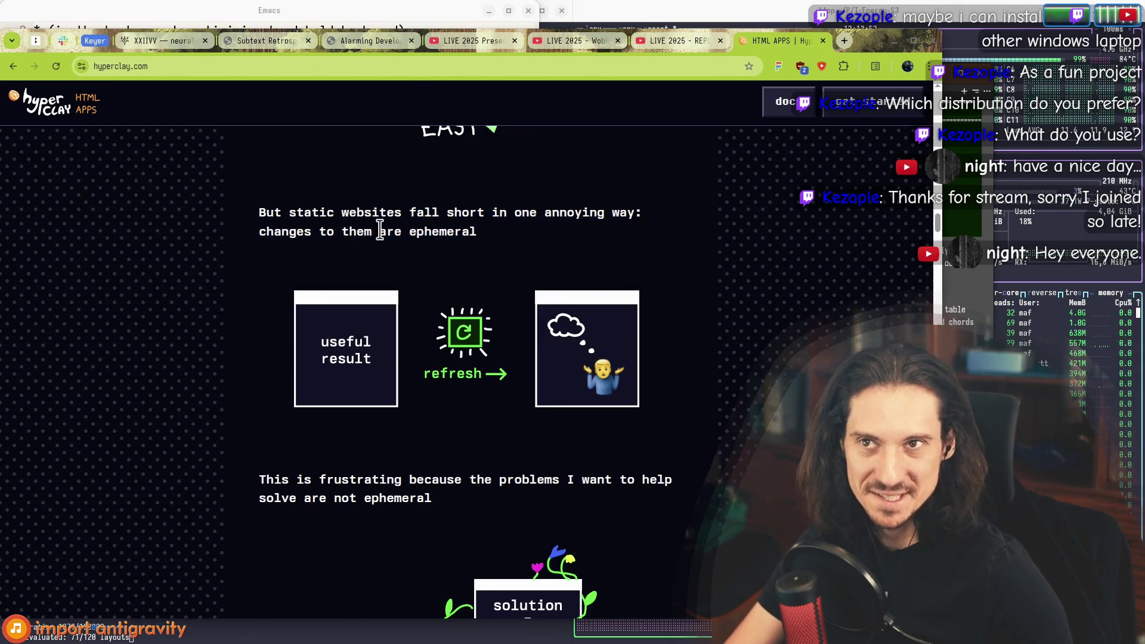
left_click_drag(250, 215, 698, 381)
Step: Read the 'This is frustrating' paragraph and select the solutions illustration
mouse_move(467, 517)
left_mouse_down()
mouse_move(261, 248)
mouse_move(468, 434)
mouse_move(465, 485)
mouse_move(356, 468)
left_mouse_up()
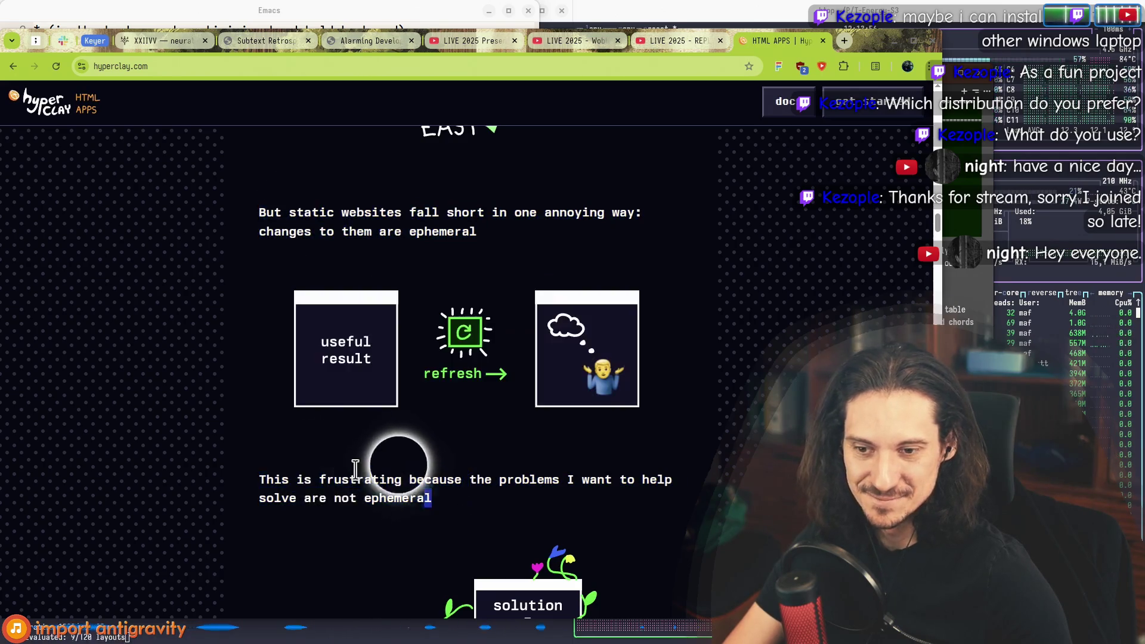
triple_click(356, 468)
scroll(382, 300, "down", 4)
left_click_drag(260, 265, 391, 265)
left_click(506, 294)
left_click_drag(638, 413, 345, 423)
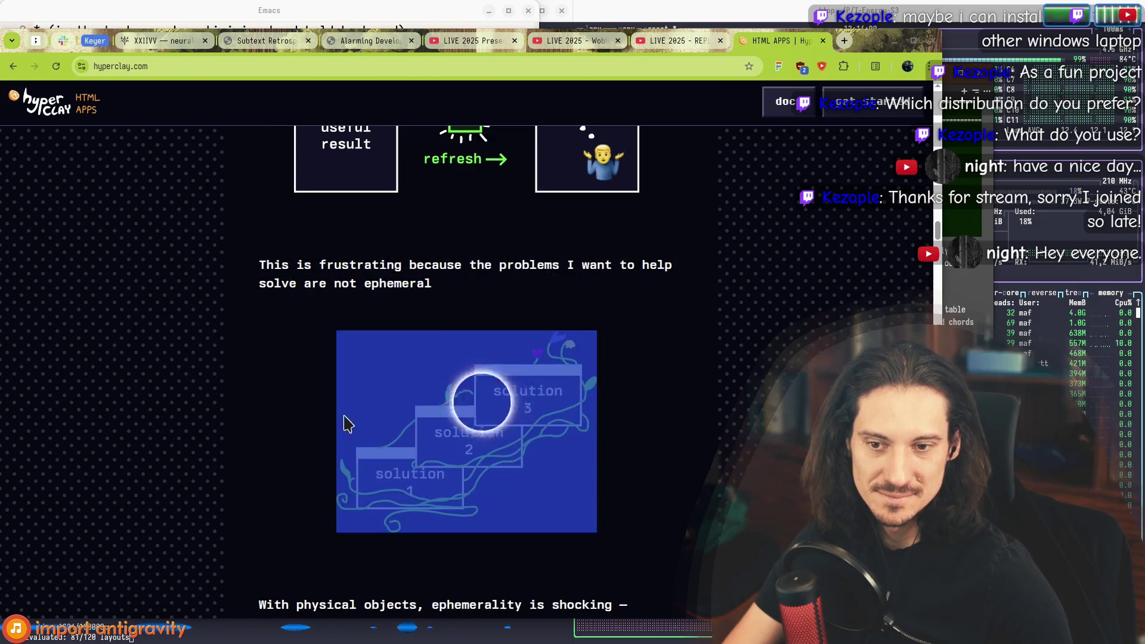
scroll(283, 288, "down", 2)
scroll(322, 245, "up", 2)
mouse_move(259, 265)
left_mouse_down()
mouse_move(307, 263)
mouse_move(638, 465)
left_mouse_up()
scroll(415, 274, "up", 3)
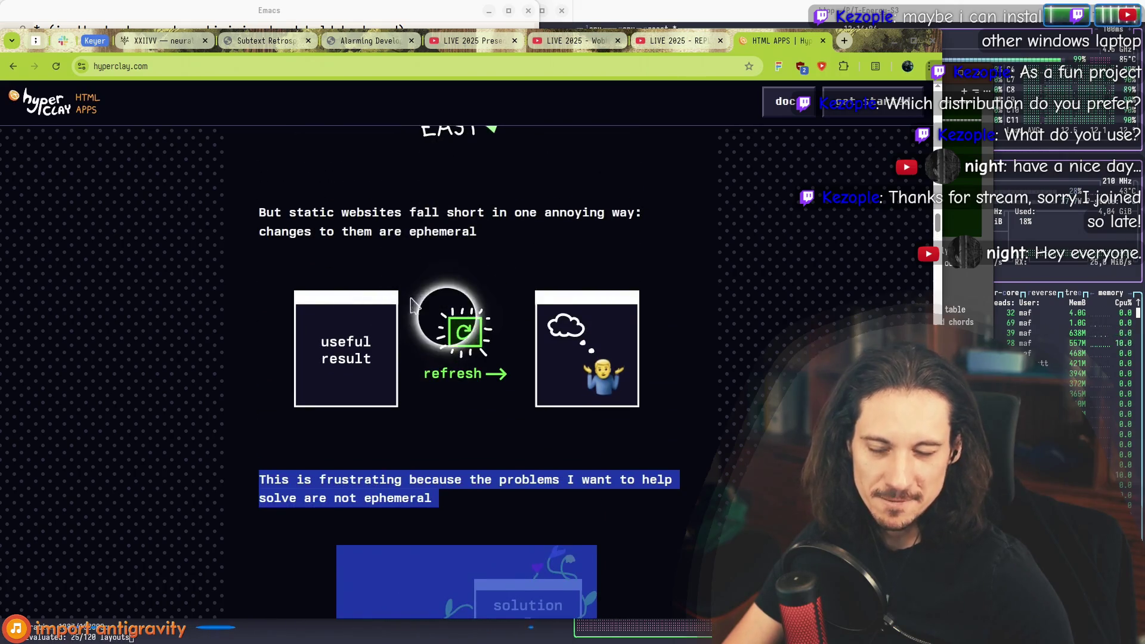
scroll(459, 361, "down", 2)
mouse_move(620, 504)
left_mouse_down()
mouse_move(327, 439)
mouse_move(268, 197)
left_mouse_up()
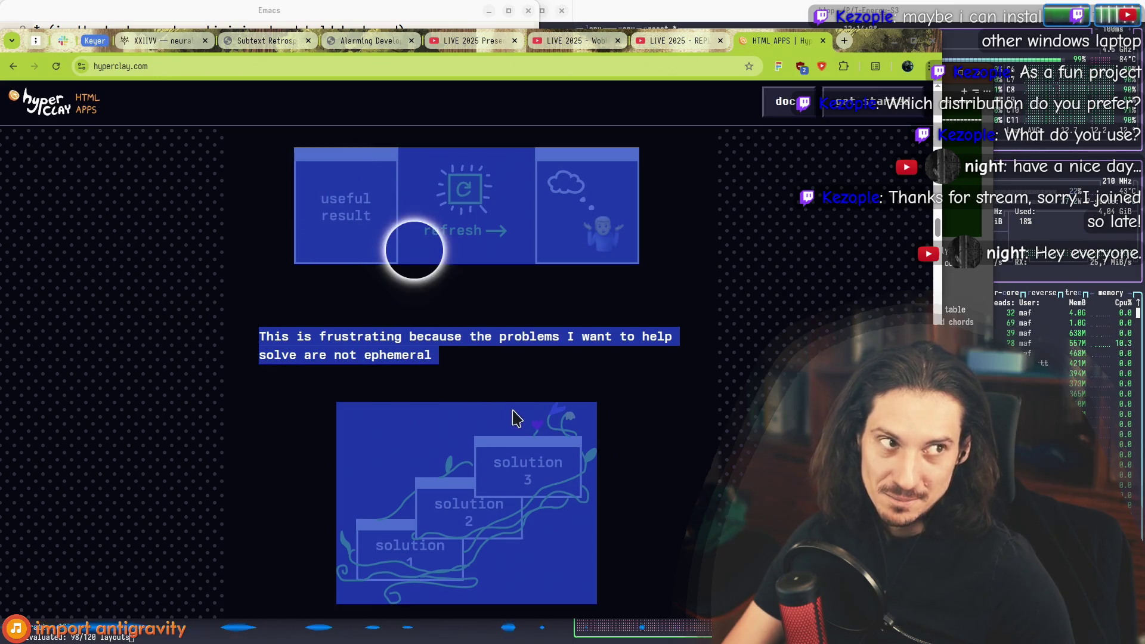
Step: Reread the solutions image with its paragraph, then reach the physical-objects paragraph
scroll(497, 395, "down", 2)
scroll(468, 349, "up", 4)
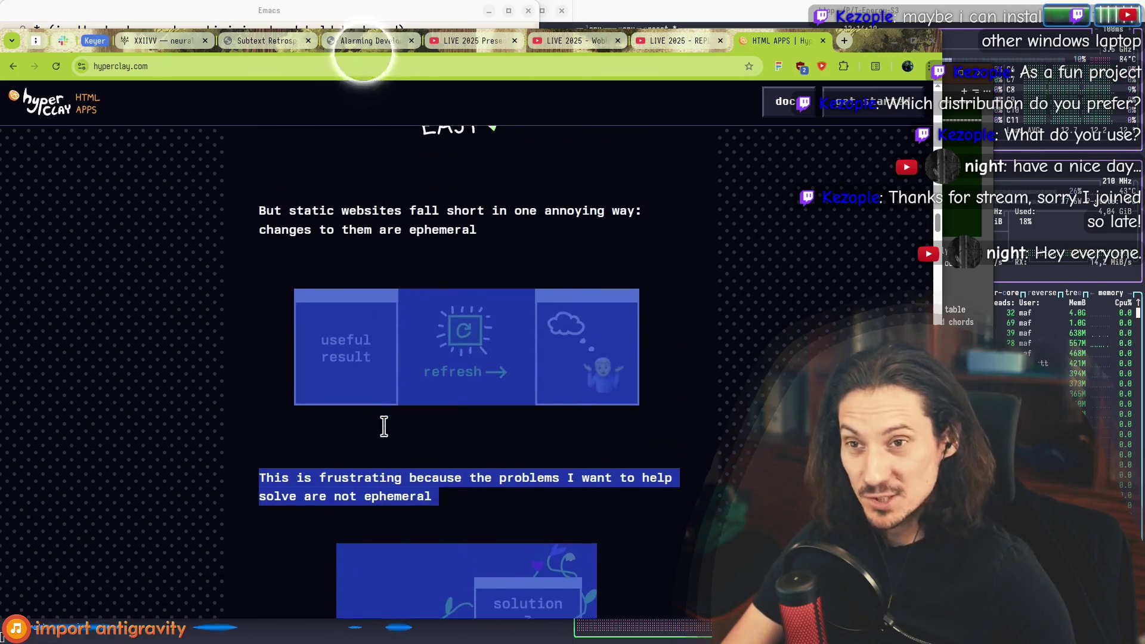
scroll(409, 405, "down", 2)
scroll(409, 334, "down", 1)
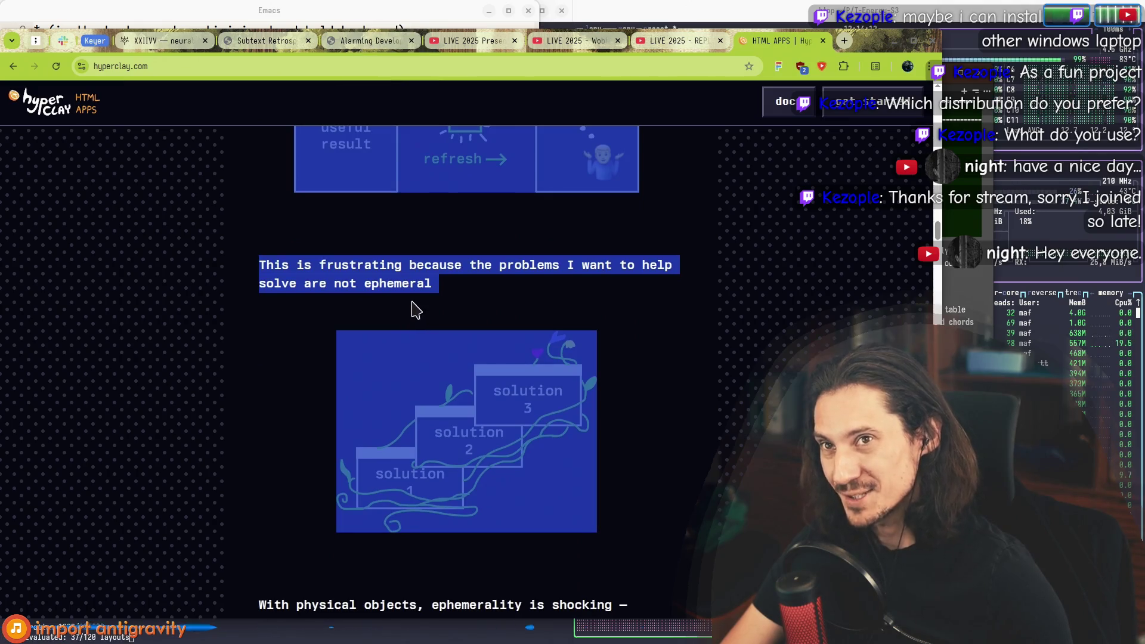
scroll(465, 316, "down", 3)
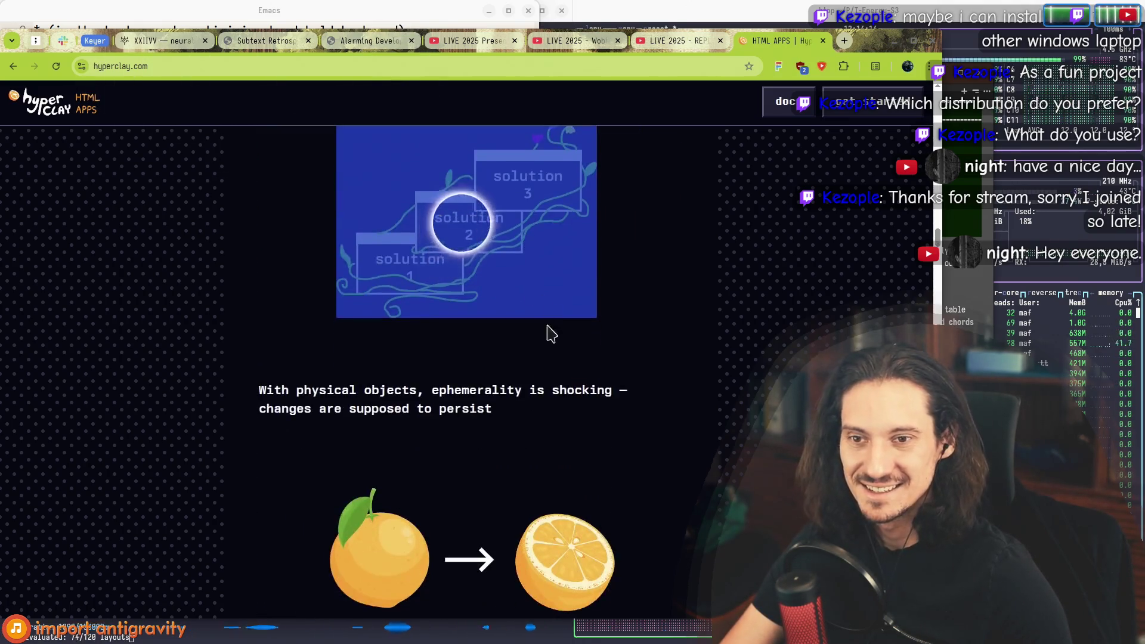
scroll(547, 327, "up", 3)
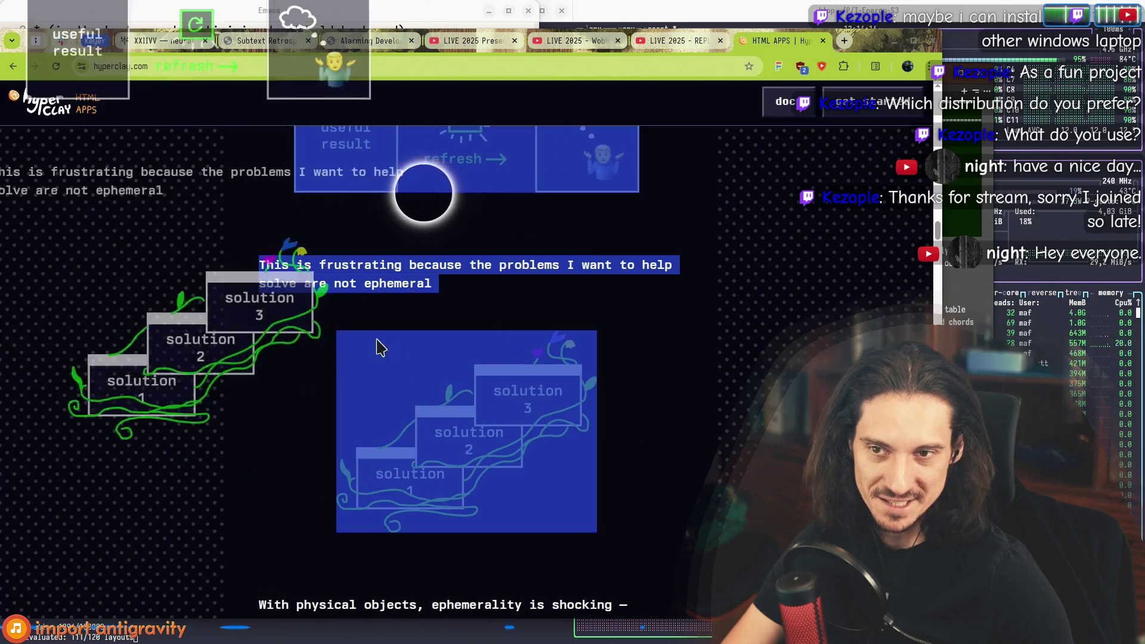
left_click(276, 337)
mouse_move(617, 452)
left_mouse_down()
mouse_move(253, 301)
mouse_move(254, 170)
left_mouse_up()
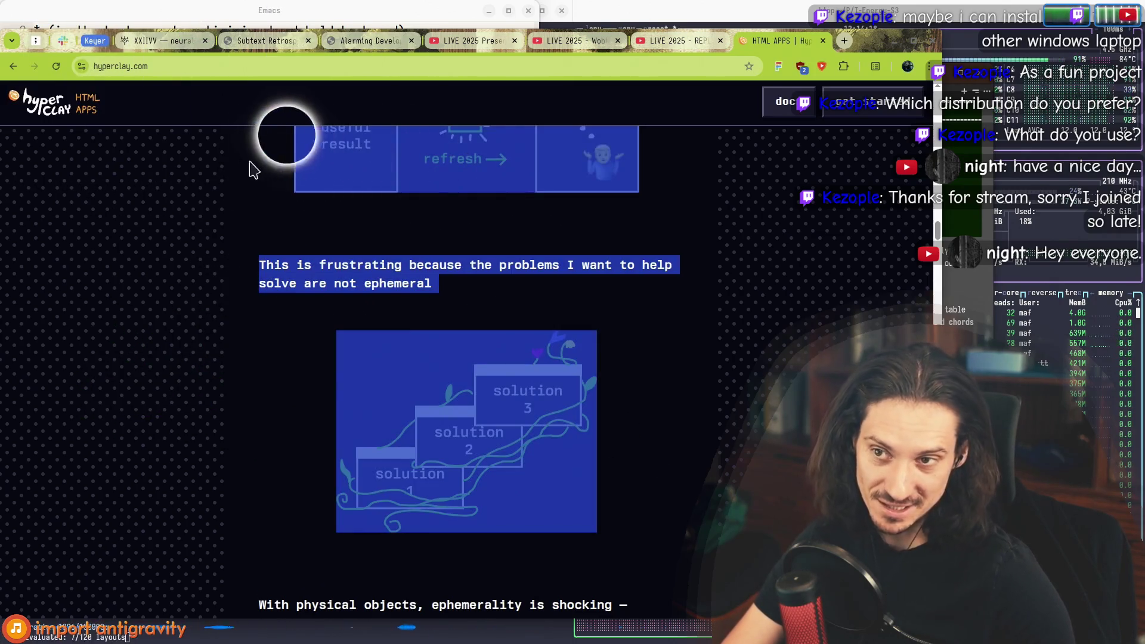
scroll(306, 206, "down", 1)
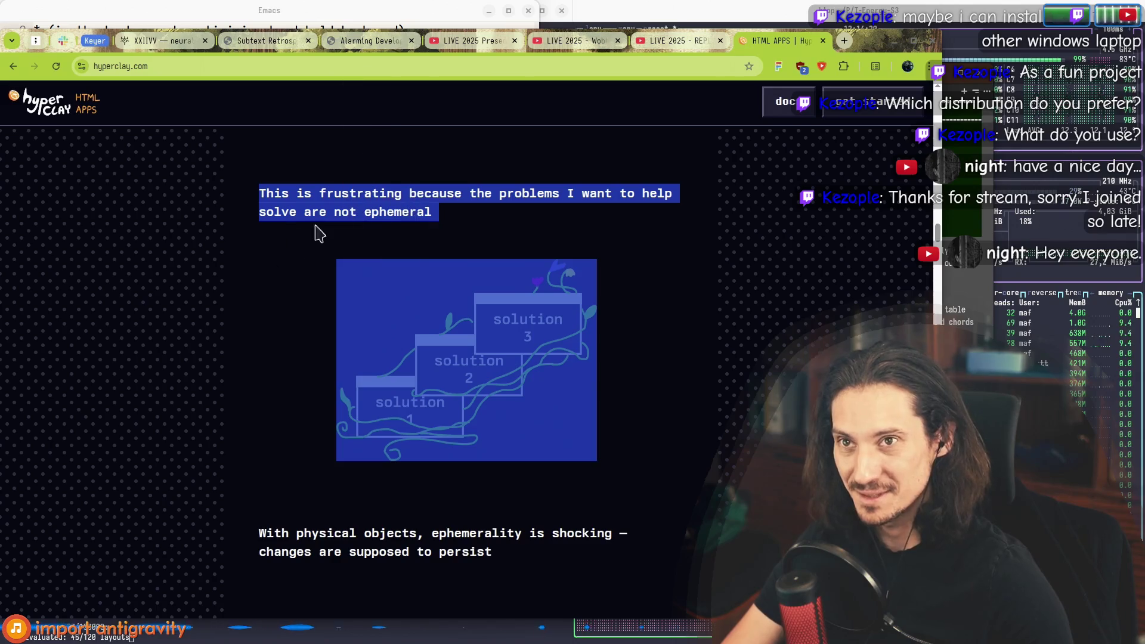
scroll(252, 330, "down", 3)
left_click_drag(262, 317, 529, 344)
left_click(530, 344)
scroll(600, 392, "down", 3)
Step: Scroll down to the persistence layer paragraph, highlighting it while reading
triple_click(271, 426)
left_click(270, 426)
scroll(268, 411, "down", 5)
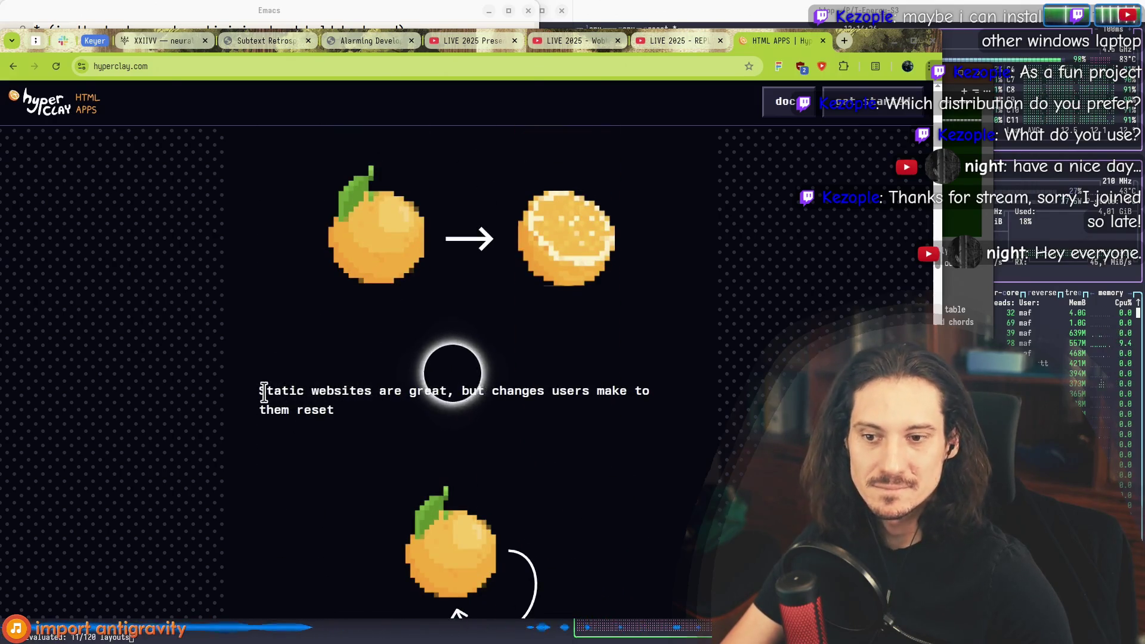
scroll(264, 392, "down", 5)
mouse_move(262, 374)
left_mouse_down()
mouse_move(468, 372)
mouse_move(334, 387)
mouse_move(267, 337)
left_mouse_up()
left_click(468, 373)
scroll(334, 387, "down", 1)
left_click(267, 337)
scroll(238, 352, "down", 2)
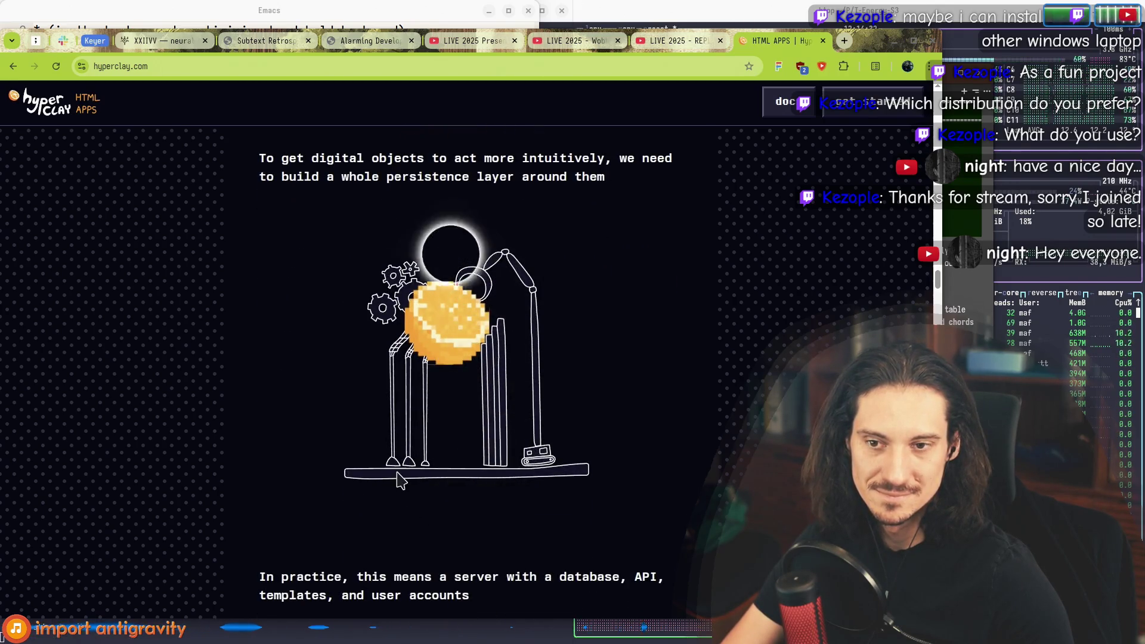
Step: Select the robot illustration, then narrow the browser window by dragging its right edge
mouse_move(608, 178)
left_mouse_down()
mouse_move(340, 197)
mouse_move(320, 167)
mouse_move(409, 158)
left_mouse_up()
mouse_move(516, 177)
left_mouse_down()
mouse_move(656, 192)
mouse_move(647, 424)
mouse_move(316, 182)
mouse_move(311, 197)
mouse_move(263, 159)
mouse_move(567, 253)
mouse_move(603, 391)
mouse_move(250, 173)
left_mouse_up()
left_click(613, 390)
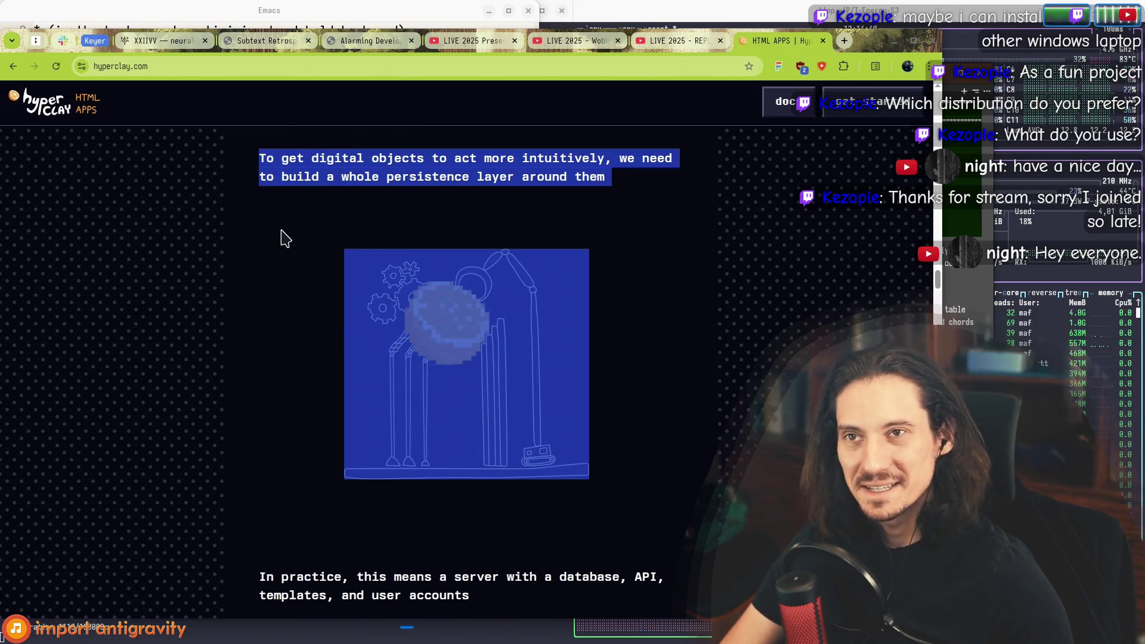
left_click(231, 185)
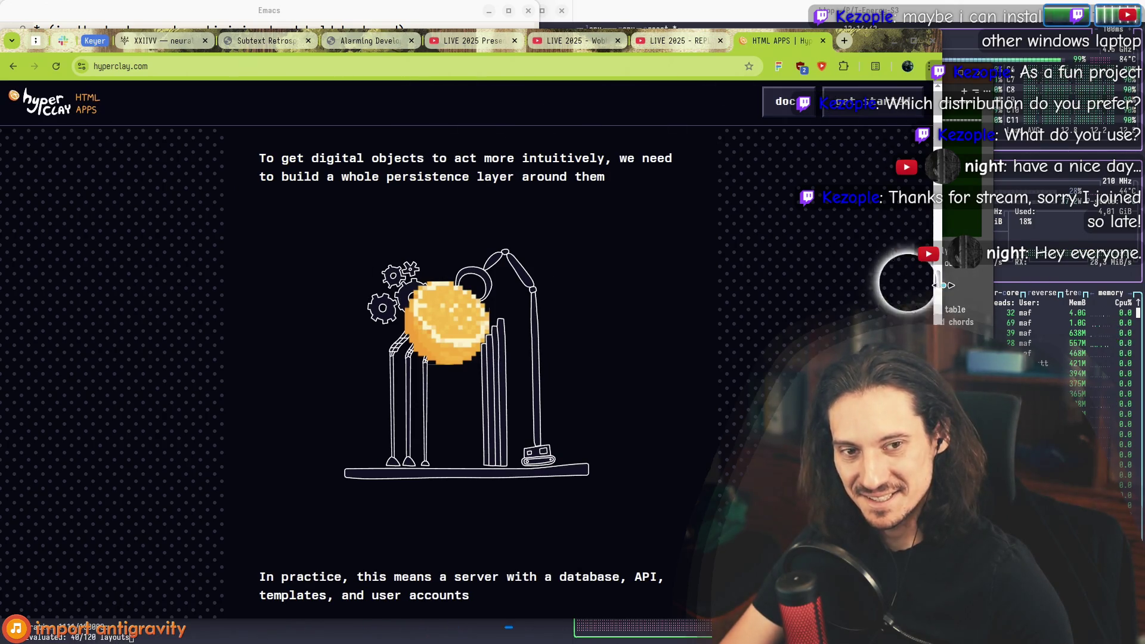
left_click_drag(943, 285, 729, 280)
left_click_drag(146, 158, 511, 359)
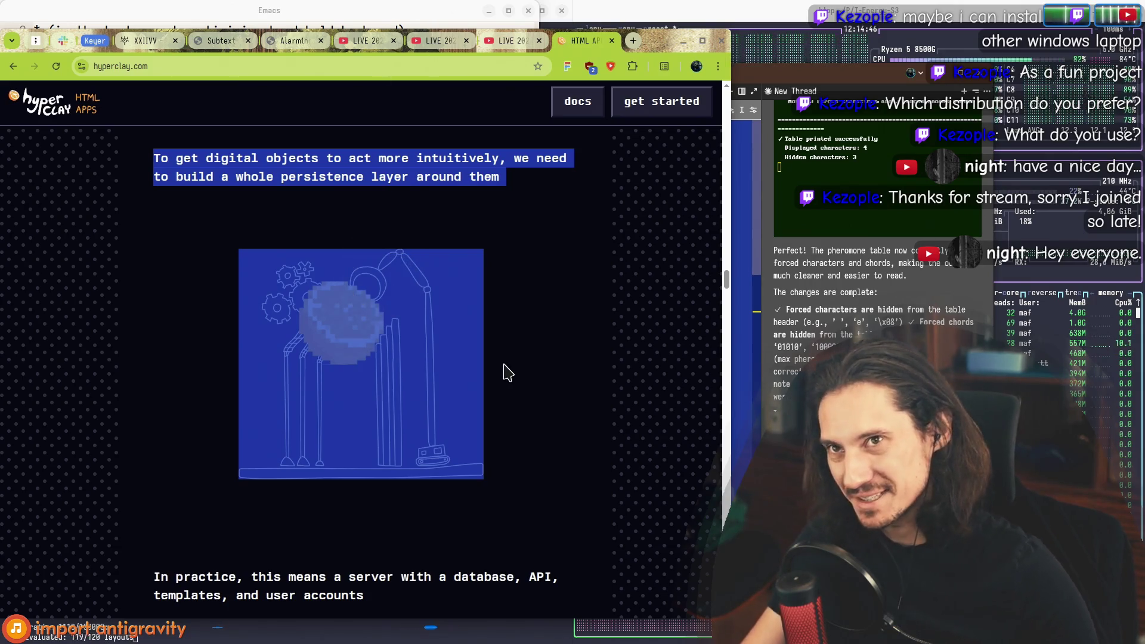
Step: Repeatedly select and deselect the persistence-layer heading and robot illustration
left_click(504, 365)
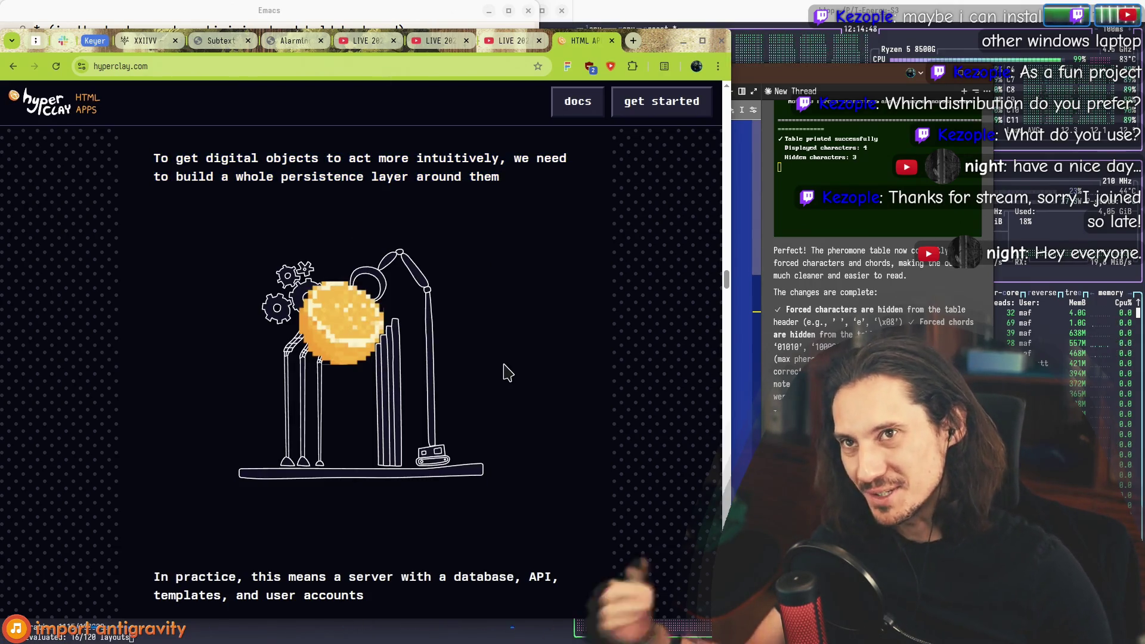
mouse_move(553, 330)
left_mouse_down()
mouse_move(251, 257)
mouse_move(154, 157)
left_mouse_up()
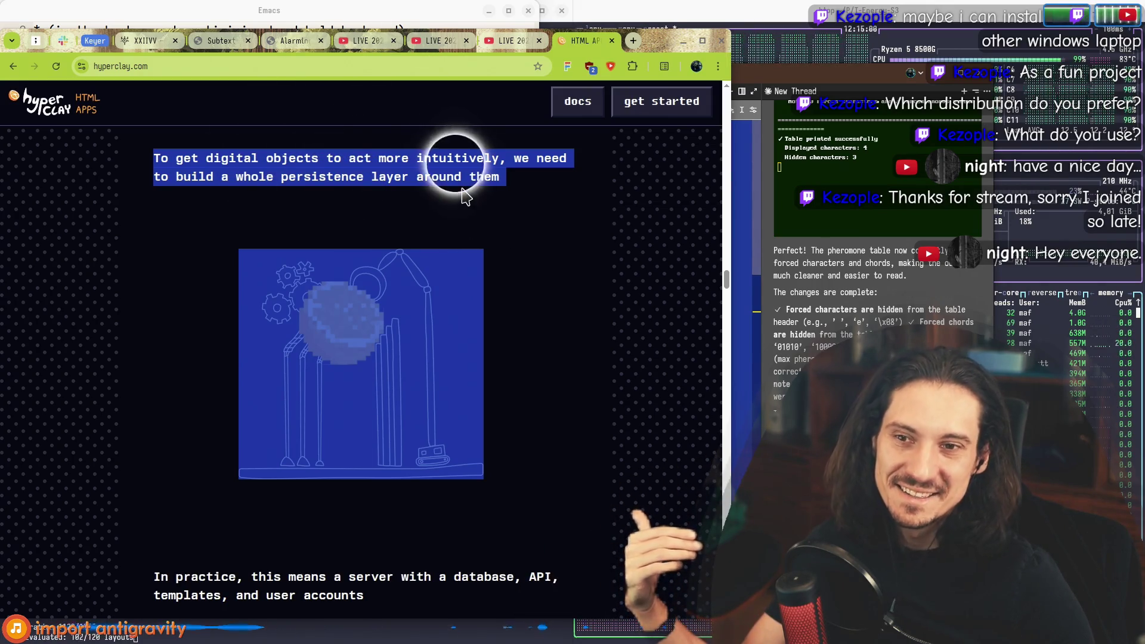
left_click(161, 160)
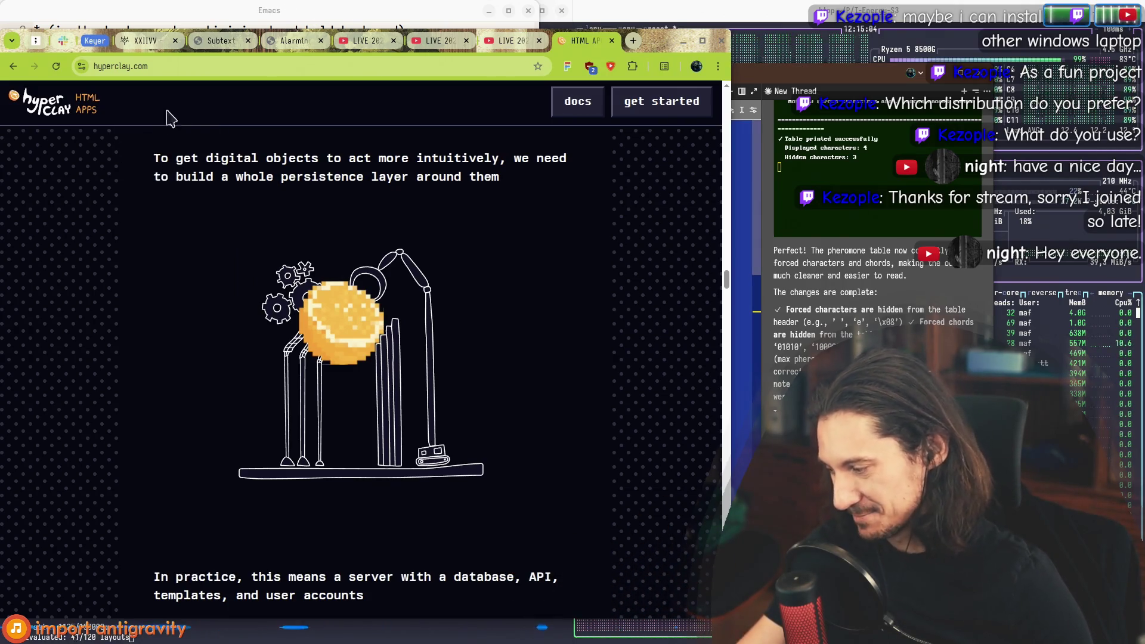
mouse_move(154, 149)
left_mouse_down()
mouse_move(427, 158)
mouse_move(499, 320)
left_mouse_up()
left_click(503, 337)
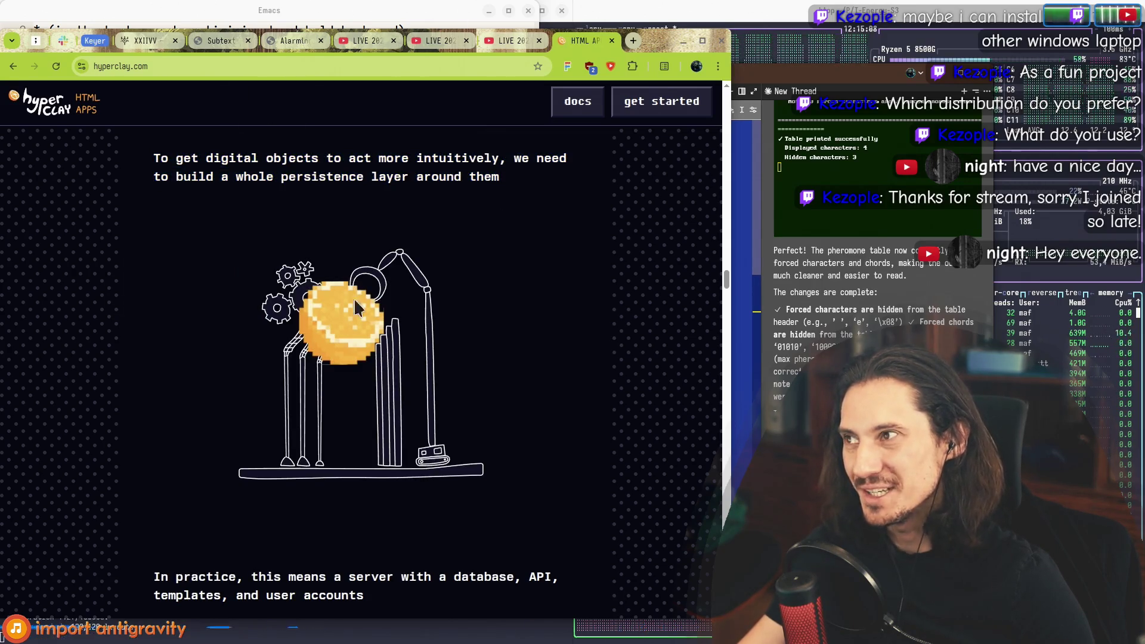
left_click_drag(154, 161, 578, 336)
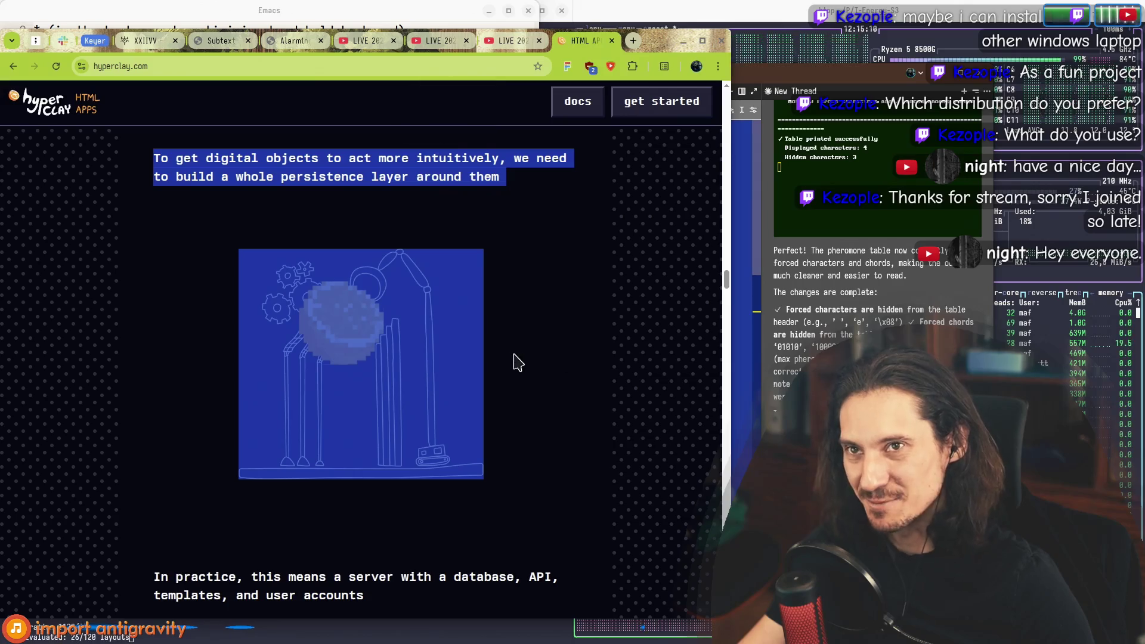
left_click(534, 345)
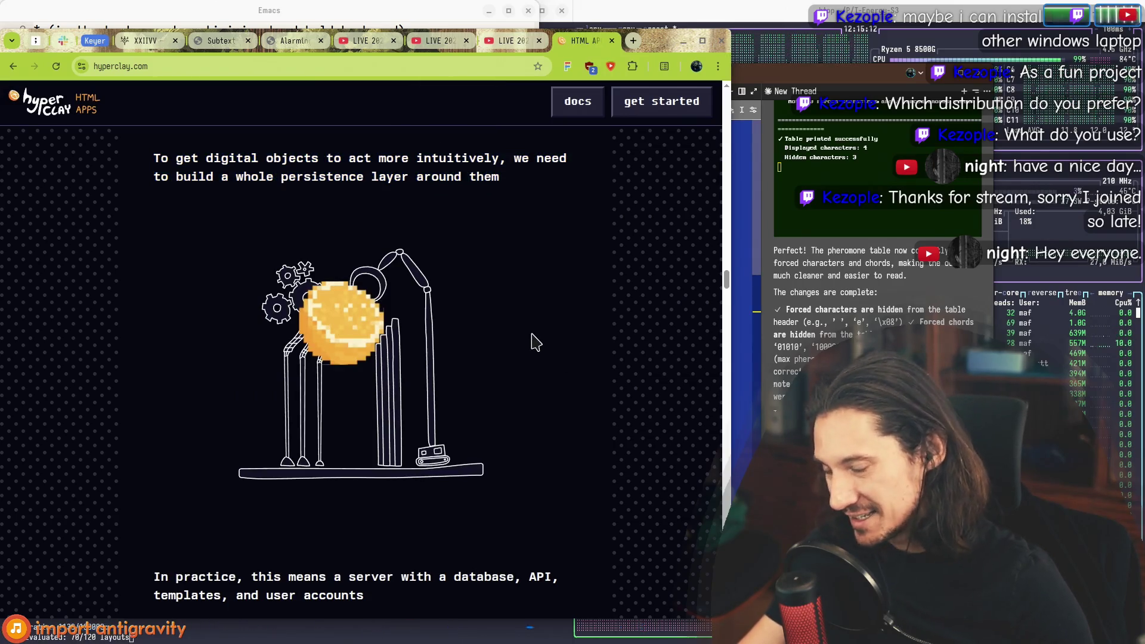
Step: Drag the selected heading and illustration, then scroll to the server and database diagram
mouse_move(275, 257)
left_mouse_down()
mouse_move(224, 133)
mouse_move(191, 196)
mouse_move(524, 396)
left_mouse_up()
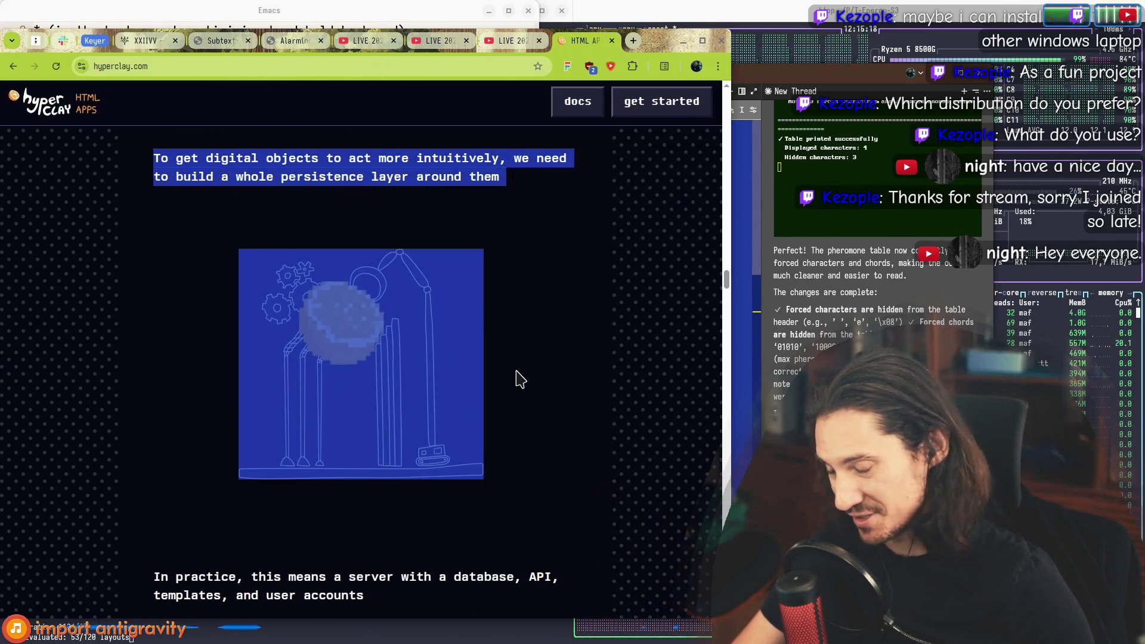
mouse_move(506, 369)
left_mouse_down()
mouse_move(156, 161)
mouse_move(297, 258)
mouse_move(178, 294)
left_mouse_up()
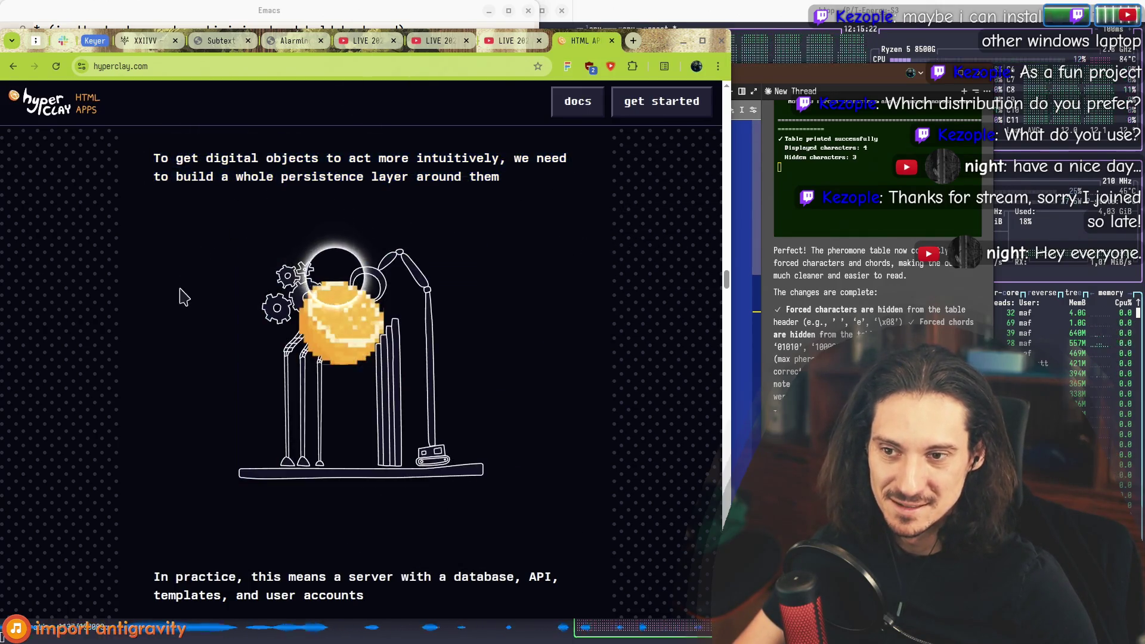
scroll(153, 410, "down", 3)
left_click_drag(154, 434, 243, 429)
left_click(434, 466)
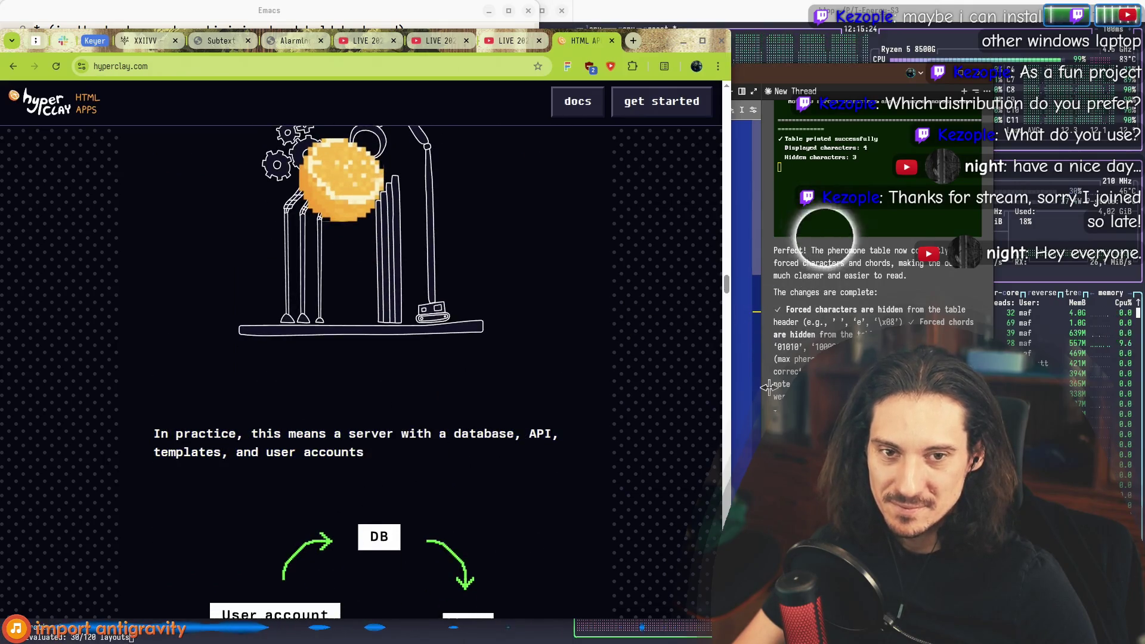
Step: Bring the keyboard layout file and scratch notes forward in Emacs, then return to Hyperclay
left_click(745, 251)
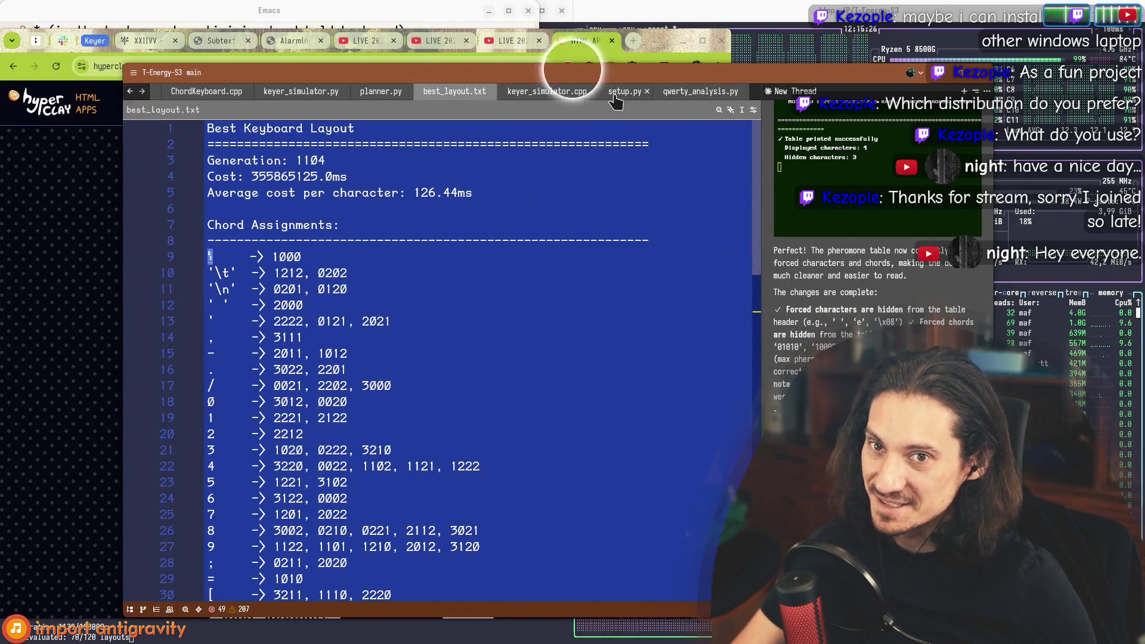
left_click_drag(616, 101, 639, 90)
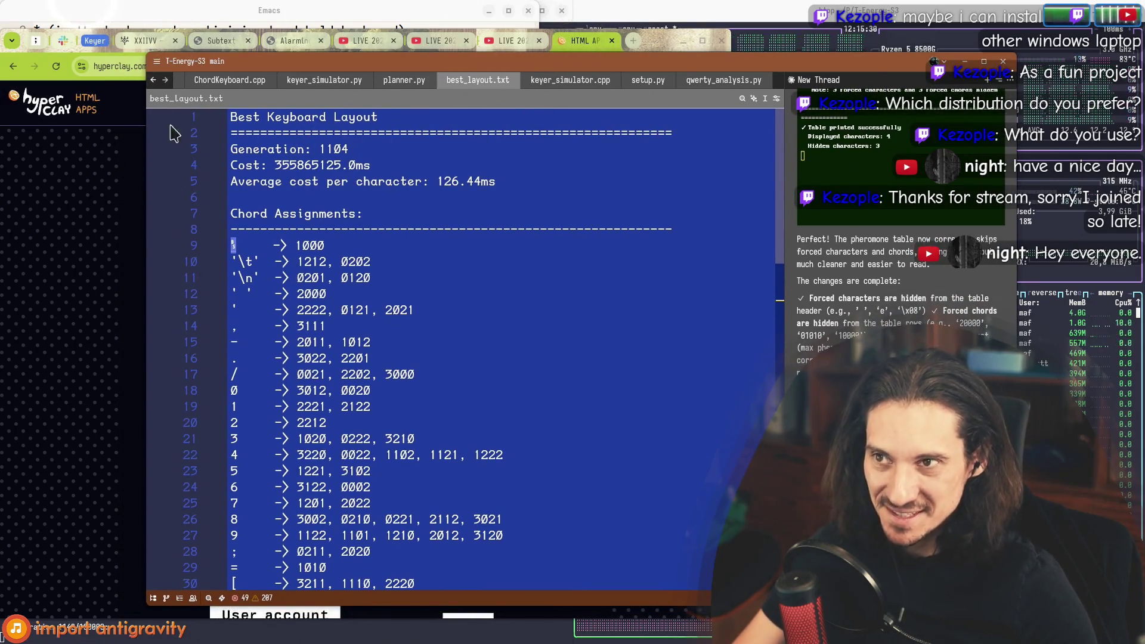
left_click_drag(241, 16, 250, 80)
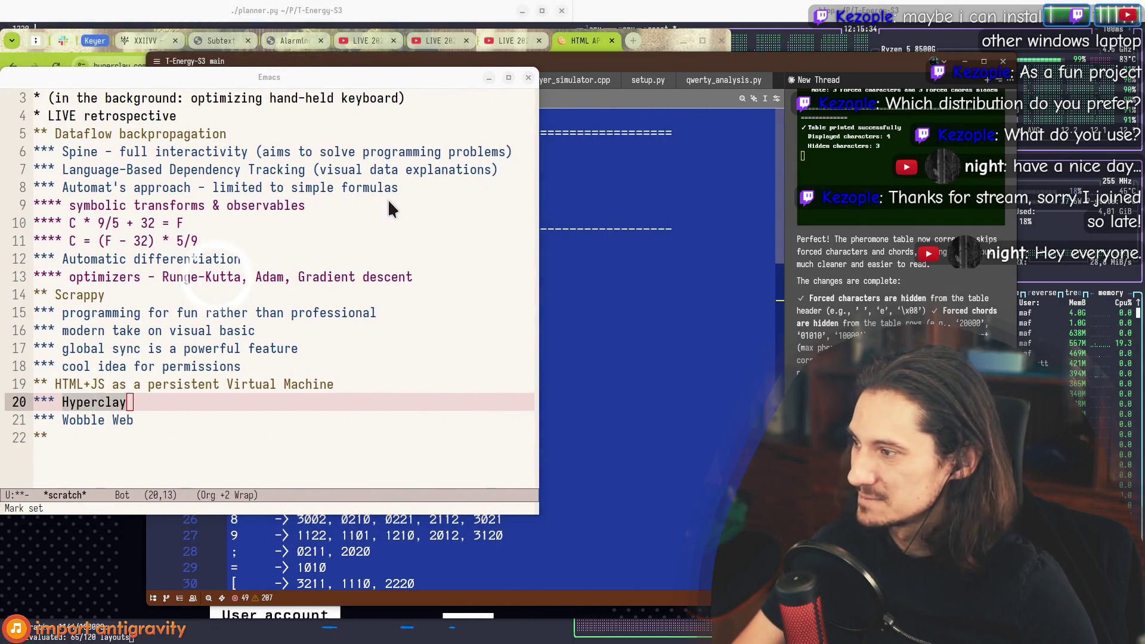
key("alt+Tab")
Step: Read past the cycle diagram and select the 'That's a lot of effort…' paragraph about physical objects
left_click_drag(155, 434, 253, 434)
left_click(327, 451)
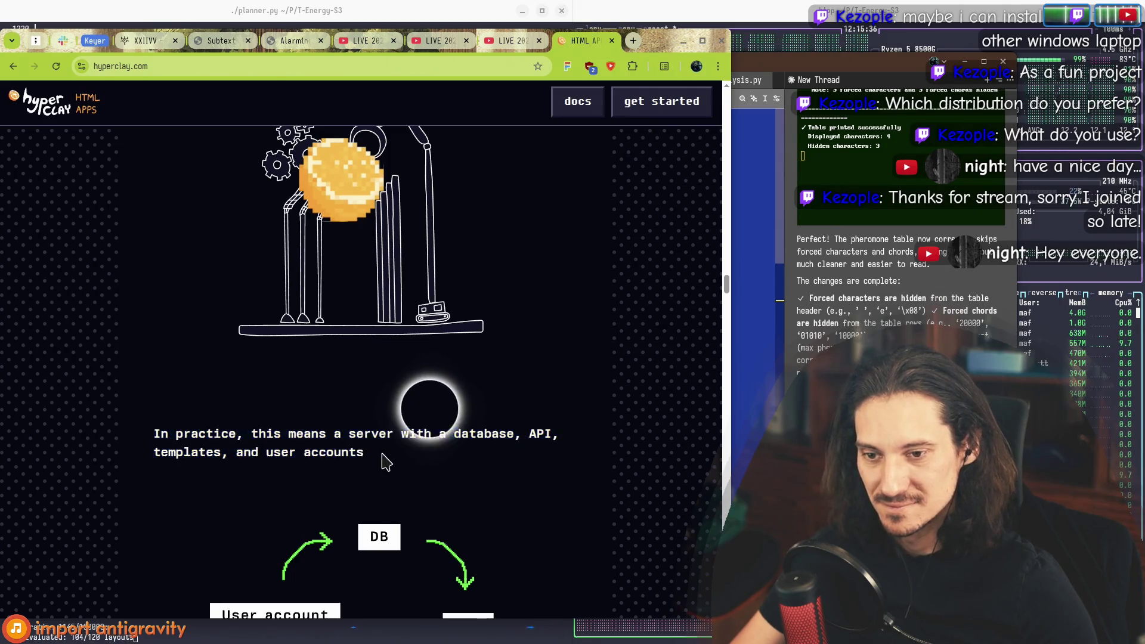
scroll(269, 429, "down", 2)
scroll(245, 345, "down", 3)
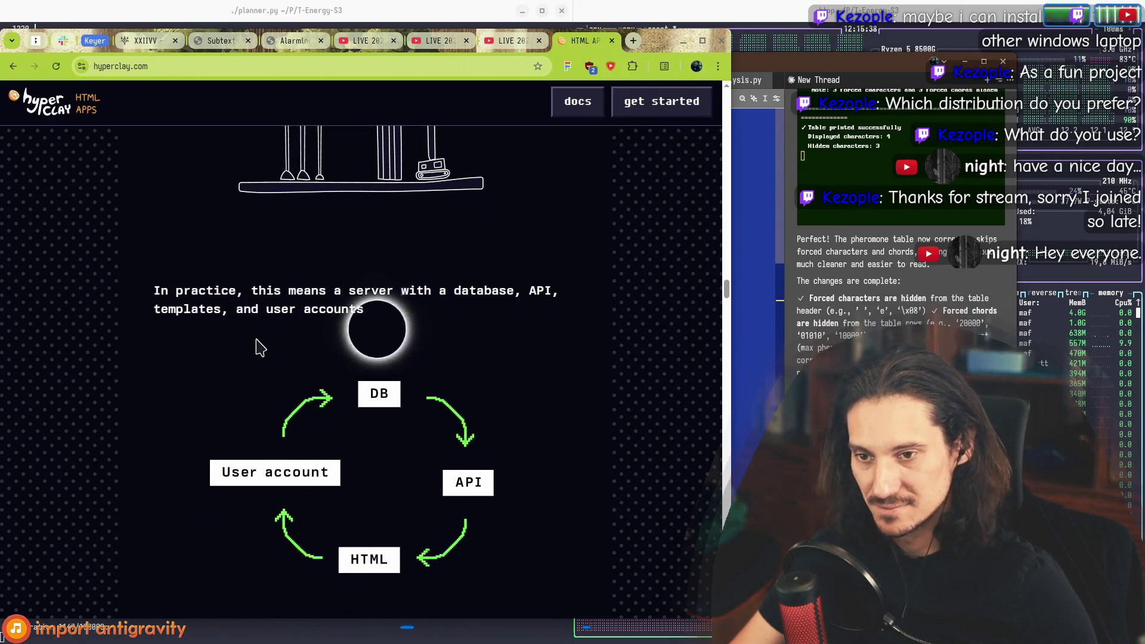
left_click_drag(184, 394, 389, 407)
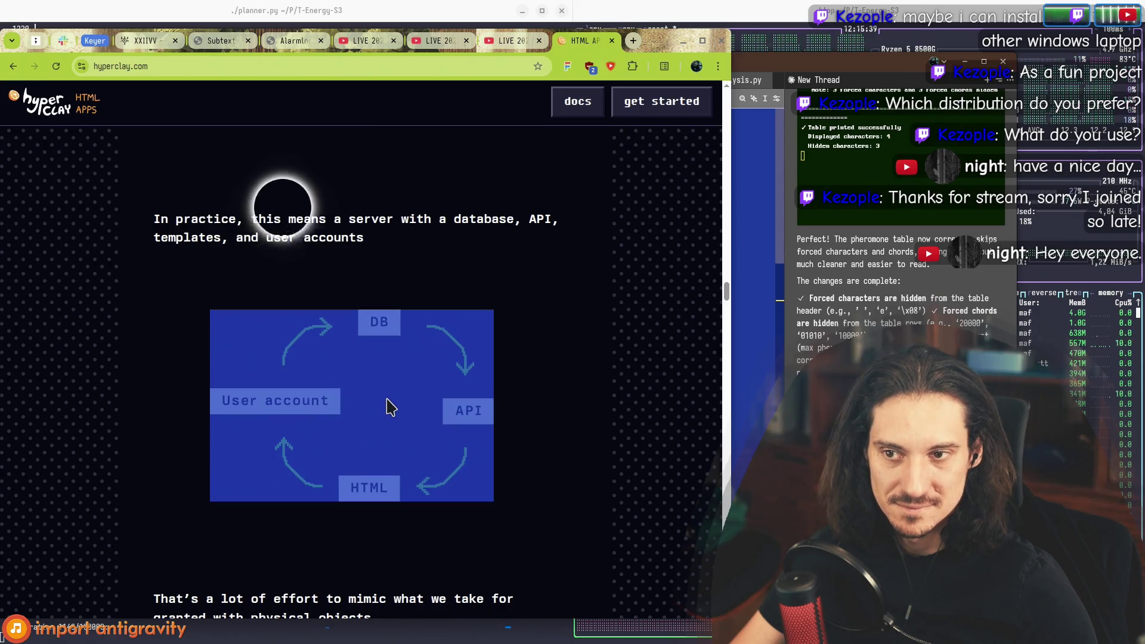
left_click(519, 394)
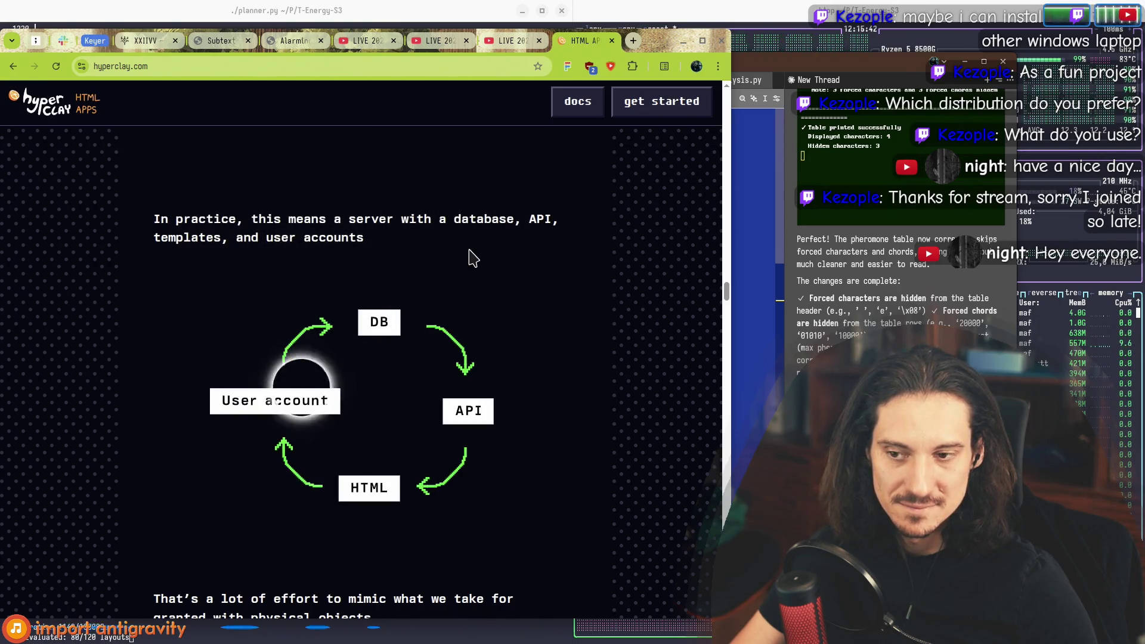
scroll(471, 256, "down", 5)
mouse_move(154, 319)
left_mouse_down()
mouse_move(411, 335)
mouse_move(153, 313)
left_mouse_up()
left_click(402, 338)
scroll(148, 324, "down", 4)
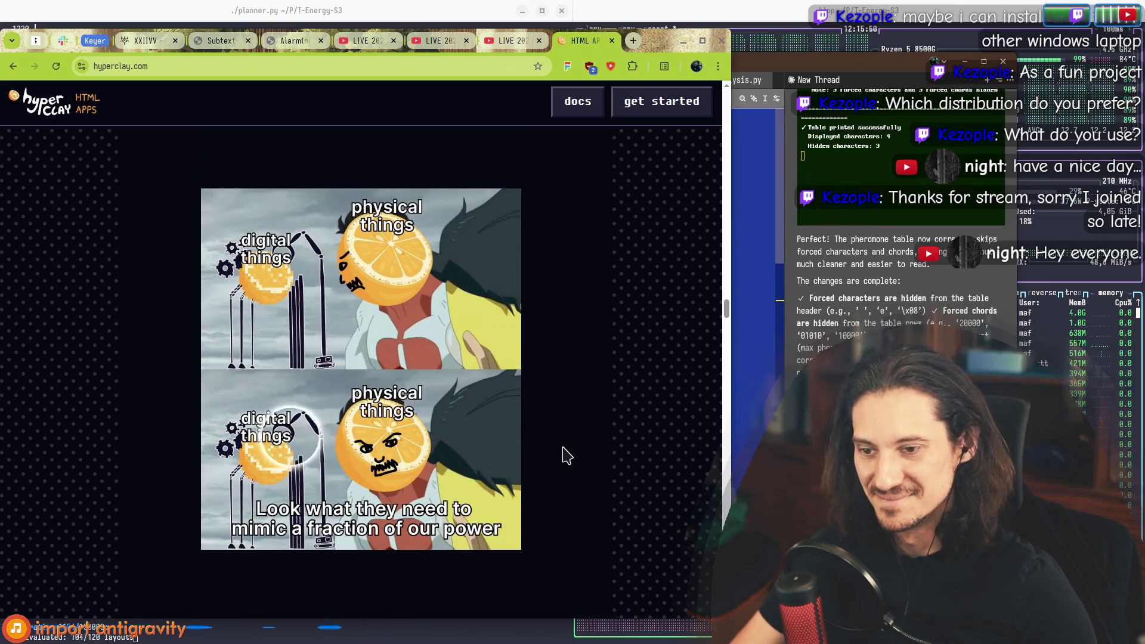
Step: Read through the digital-versus-physical meme, highlighting the phrase about focusing on the actual thing
scroll(564, 453, "down", 6)
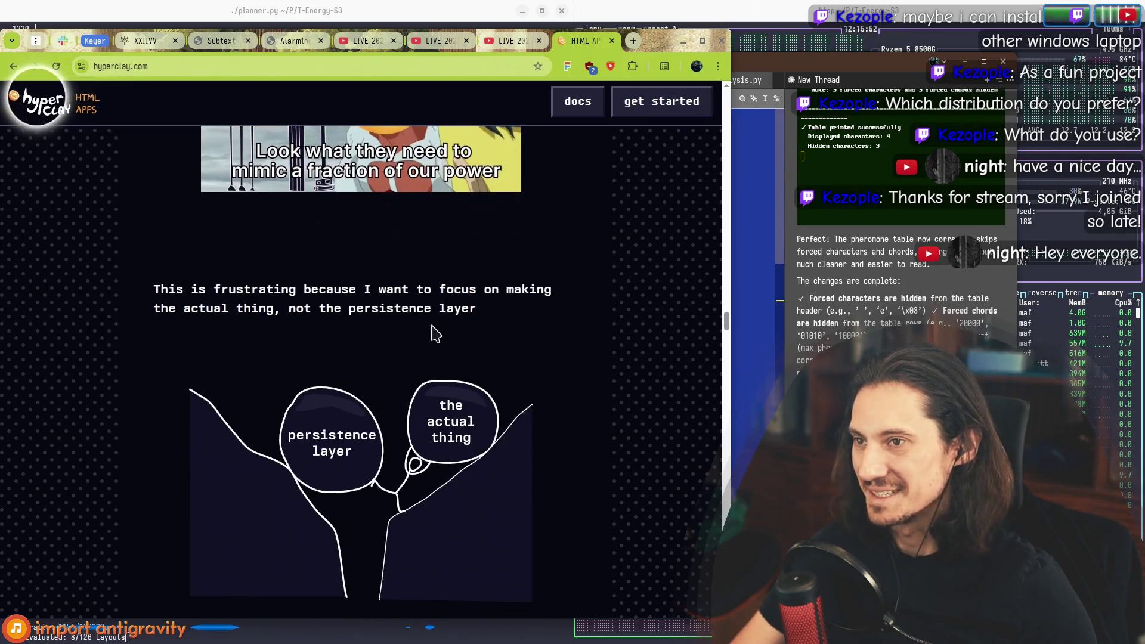
scroll(428, 313, "up", 1)
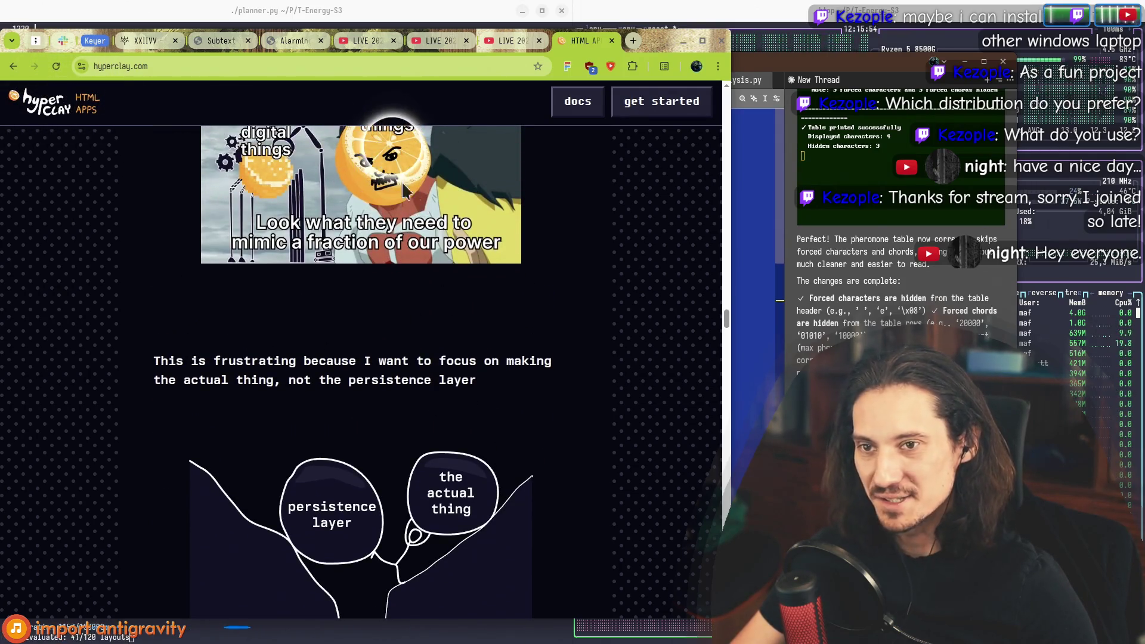
scroll(403, 184, "up", 2)
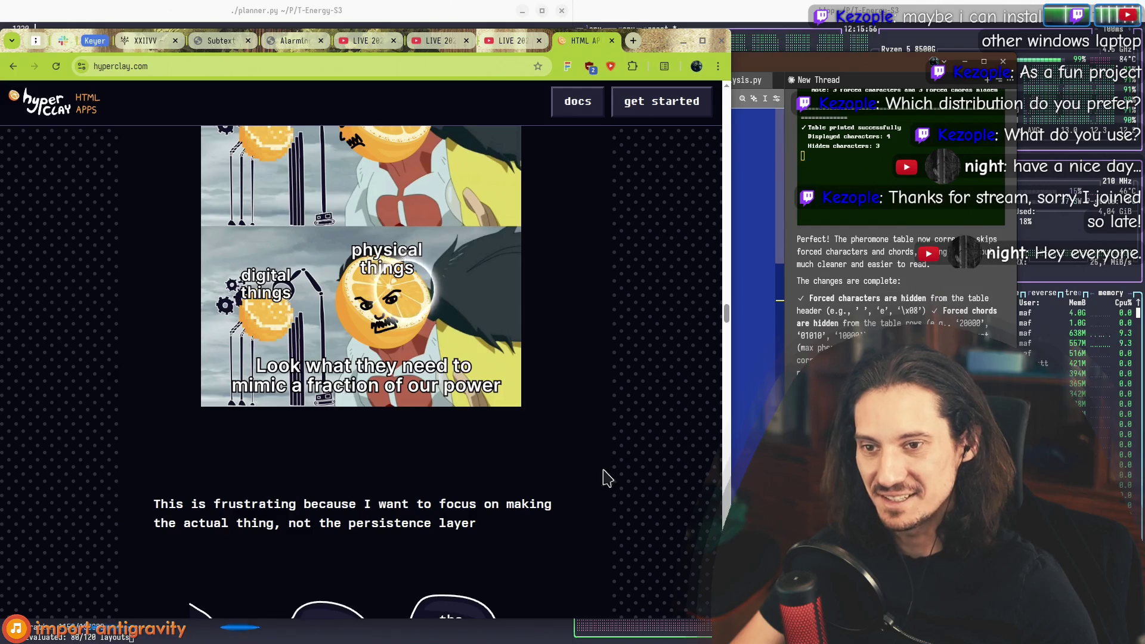
scroll(469, 322, "down", 3)
left_click_drag(154, 289, 228, 290)
left_click_drag(476, 308, 442, 283)
left_click(433, 280)
scroll(367, 307, "up", 3)
scroll(421, 340, "up", 6)
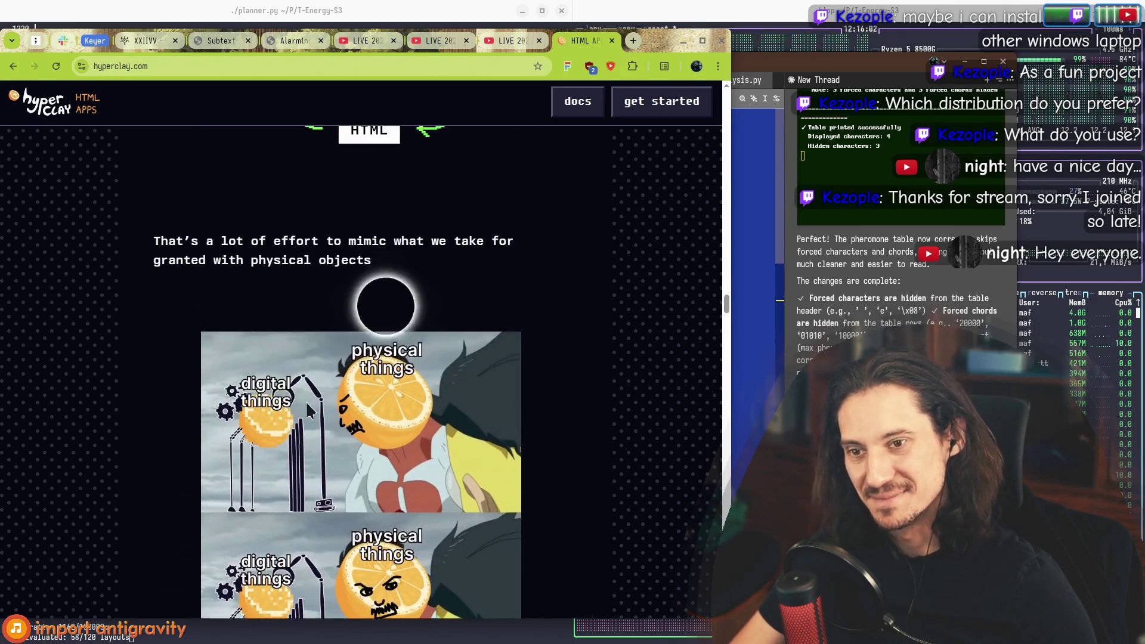
scroll(365, 263, "down", 5)
scroll(435, 279, "down", 4)
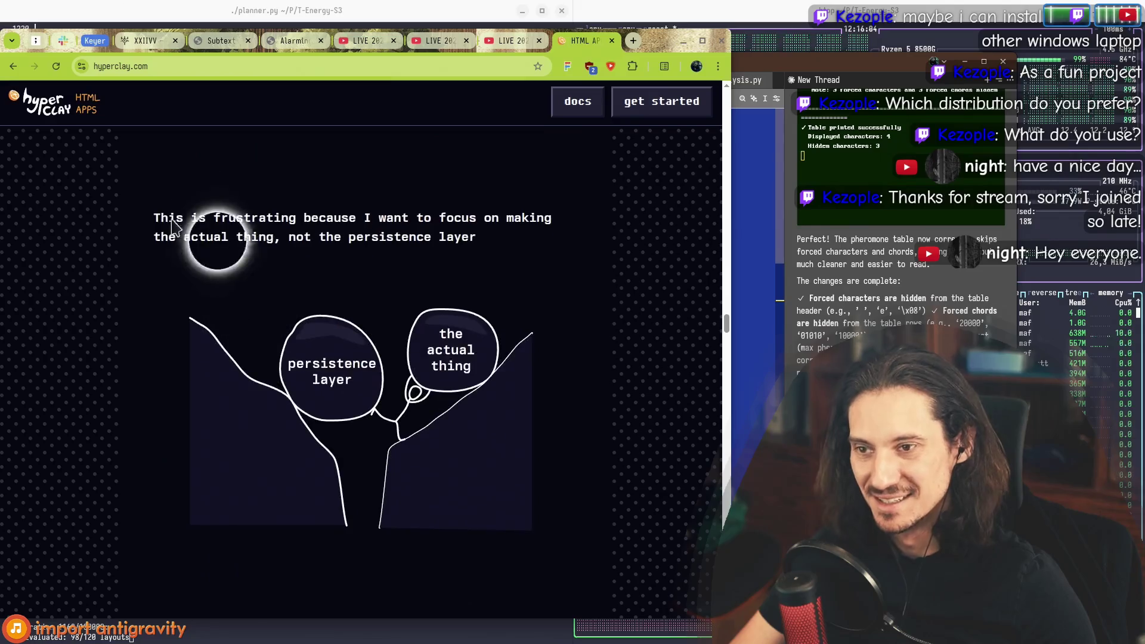
mouse_move(149, 218)
left_mouse_down()
mouse_move(477, 237)
mouse_move(303, 218)
left_mouse_up()
left_click(303, 218)
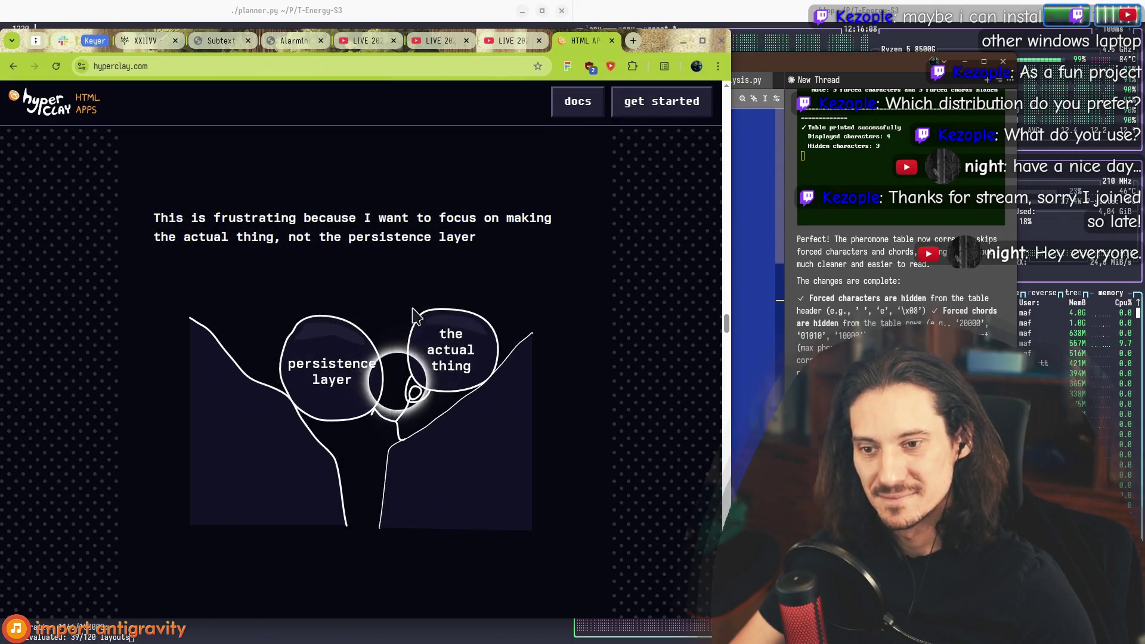
Step: Highlight the 'This is frustrating…' paragraph and its persistence-layer versus actual-thing sketch
scroll(540, 328, "down", 3)
scroll(555, 369, "up", 3)
mouse_move(562, 397)
left_mouse_down()
mouse_move(235, 222)
mouse_move(154, 216)
mouse_move(551, 356)
left_mouse_up()
left_click(154, 216)
mouse_move(235, 263)
left_mouse_down()
mouse_move(156, 217)
mouse_move(477, 375)
left_mouse_up()
left_click(156, 217)
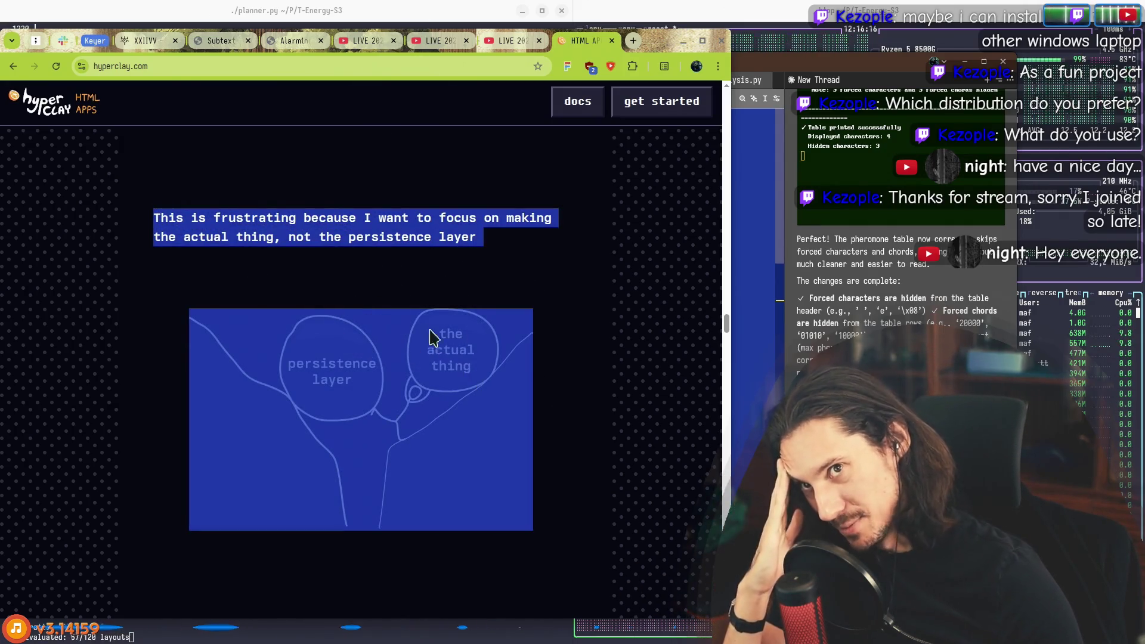
Step: In a new tab, type the search 'opera browser built-in hosting' into the address bar
left_click(408, 273)
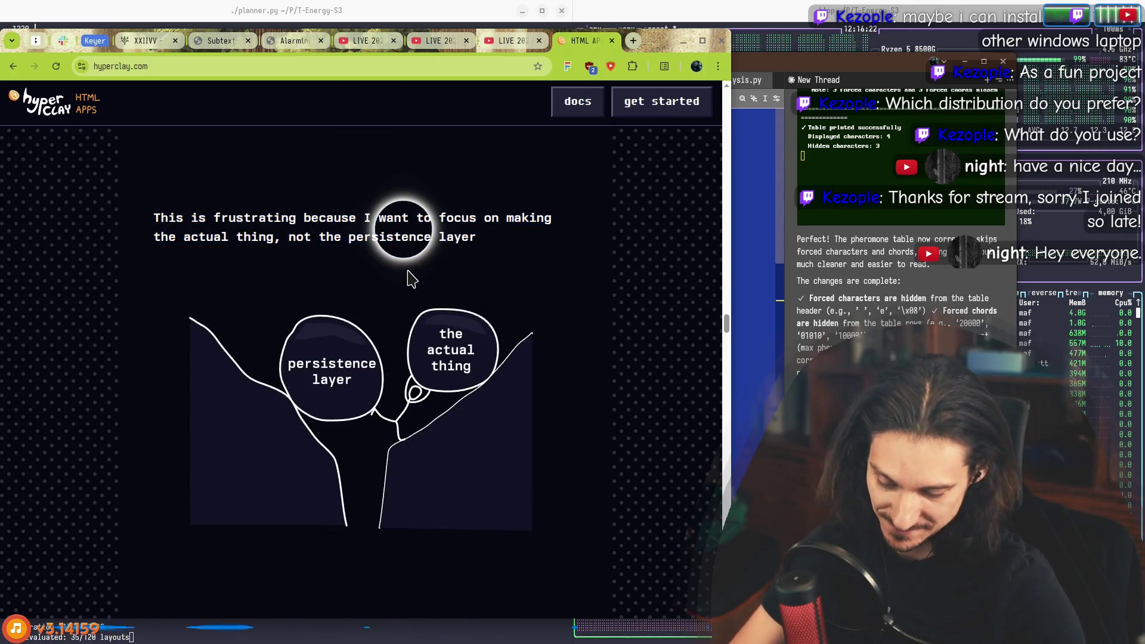
key("ctrl+t")
type("opera ")
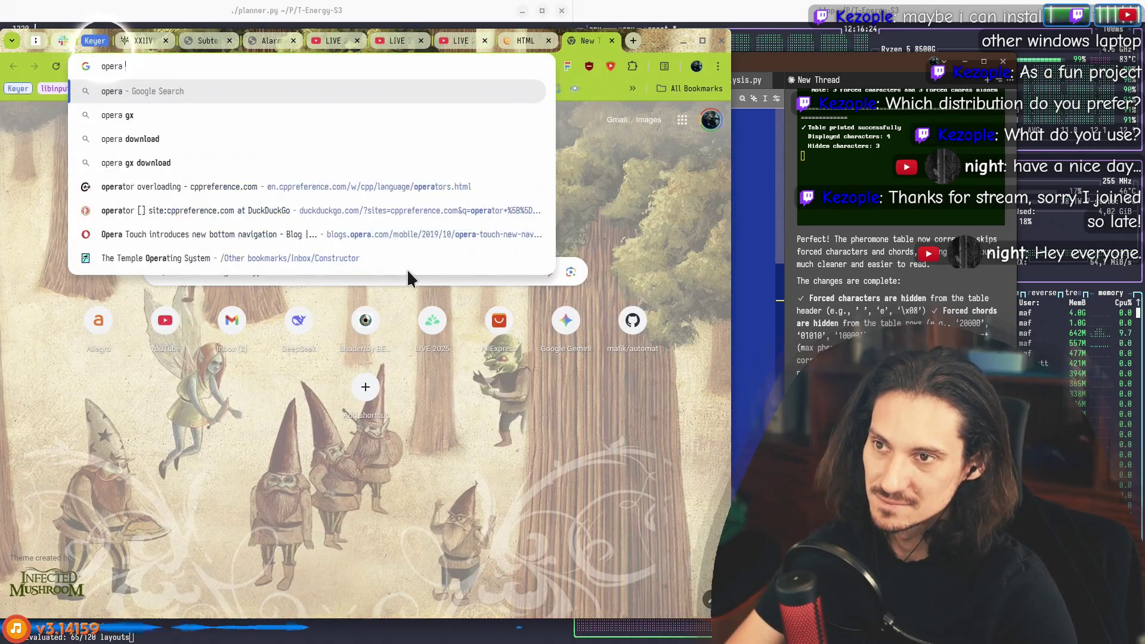
type("browser hosting")
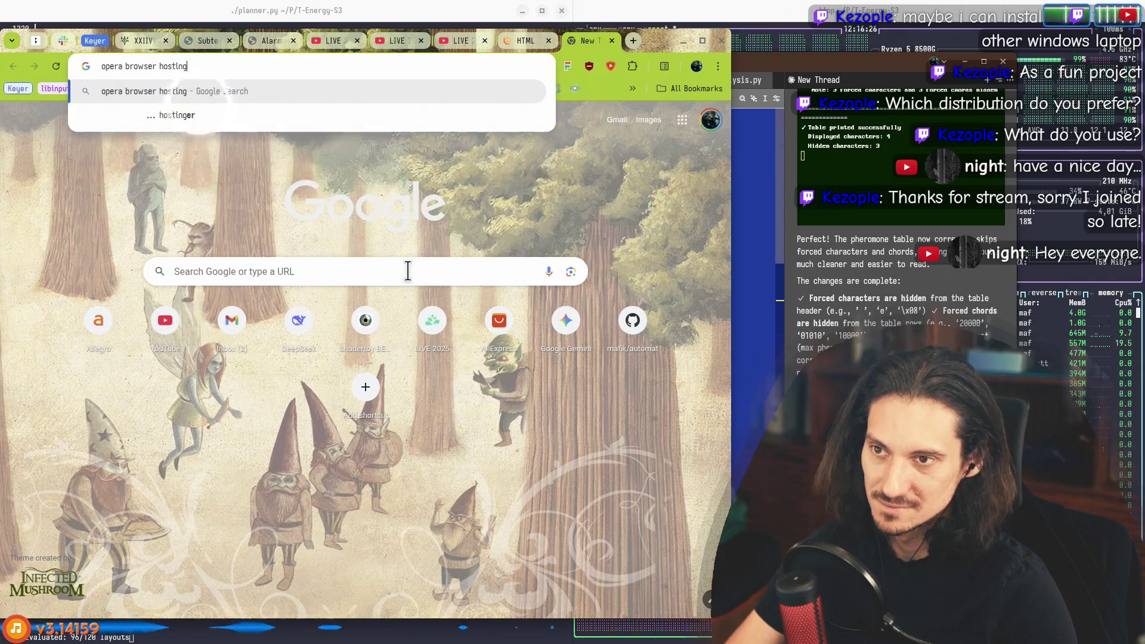
type("built-in")
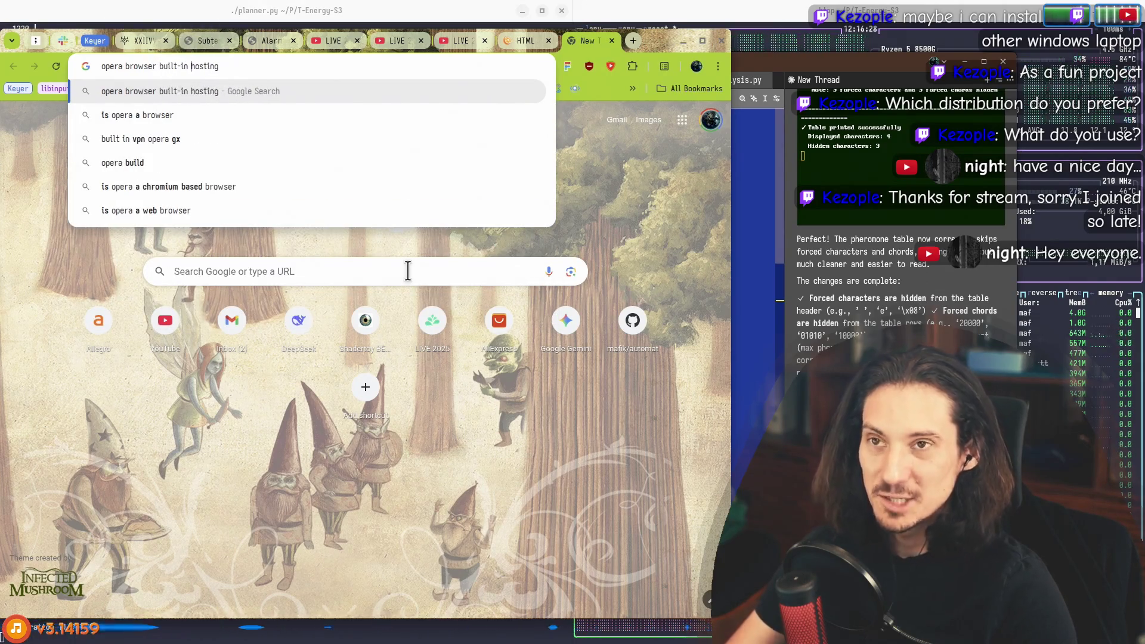
Step: Run the Google search and read the AI Overview's opening paragraph about Opera's hosting
key("Return")
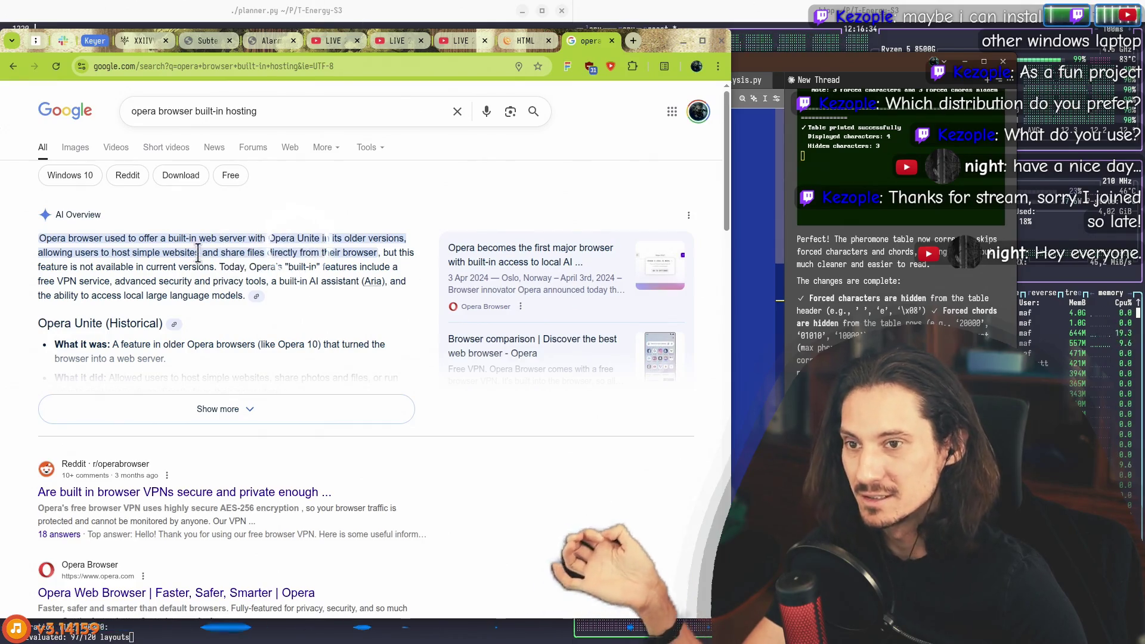
mouse_move(182, 236)
left_mouse_down()
mouse_move(358, 251)
mouse_move(370, 236)
mouse_move(65, 252)
mouse_move(245, 251)
left_mouse_up()
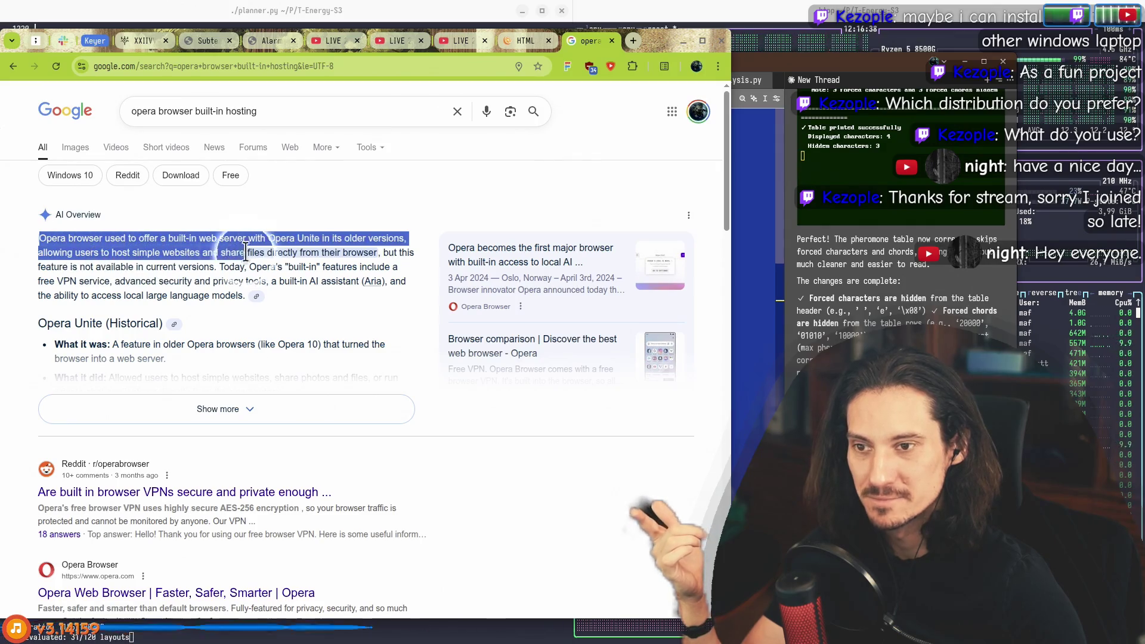
mouse_move(398, 251)
left_mouse_down()
mouse_move(411, 252)
mouse_move(111, 251)
mouse_move(53, 237)
left_mouse_up()
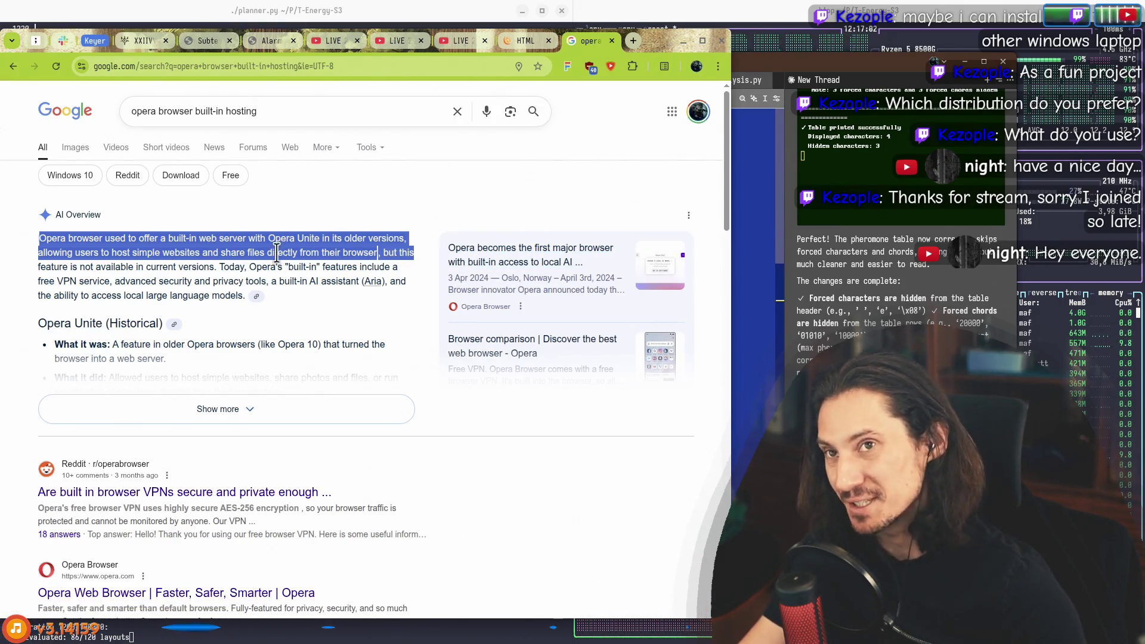
left_click_drag(309, 280, 94, 251)
triple_click(141, 241)
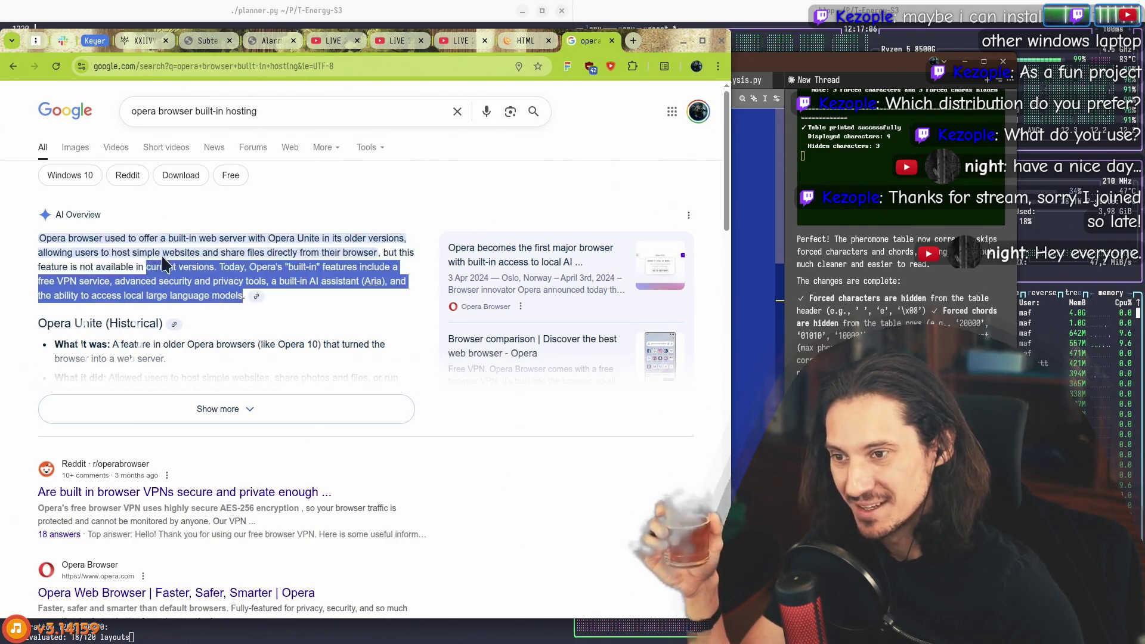
left_click(126, 241)
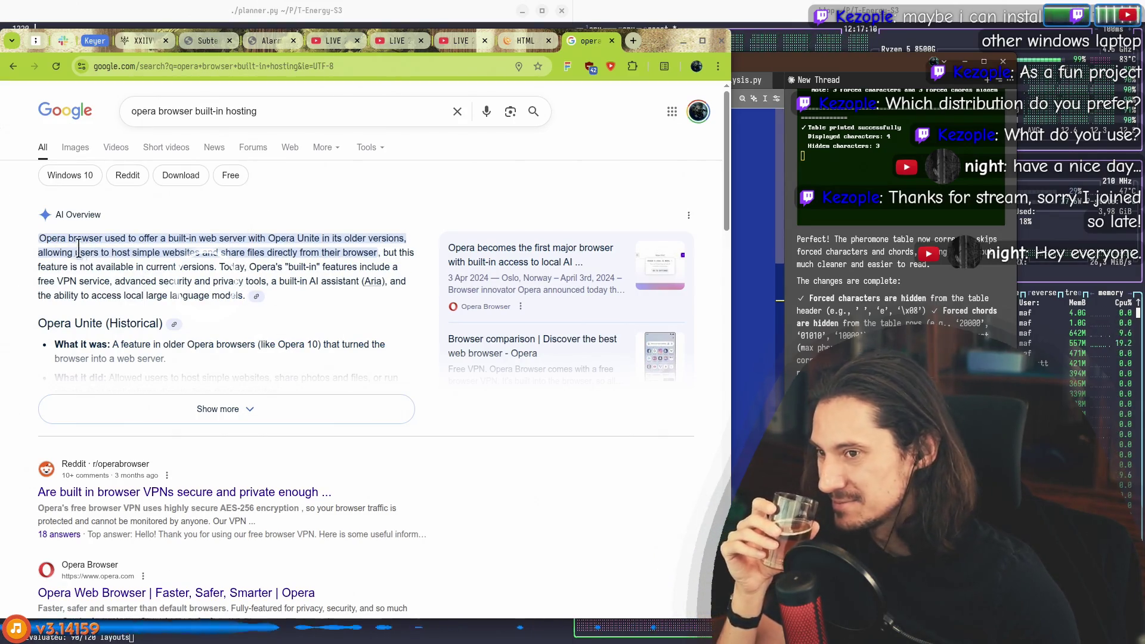
left_click_drag(43, 236, 241, 293)
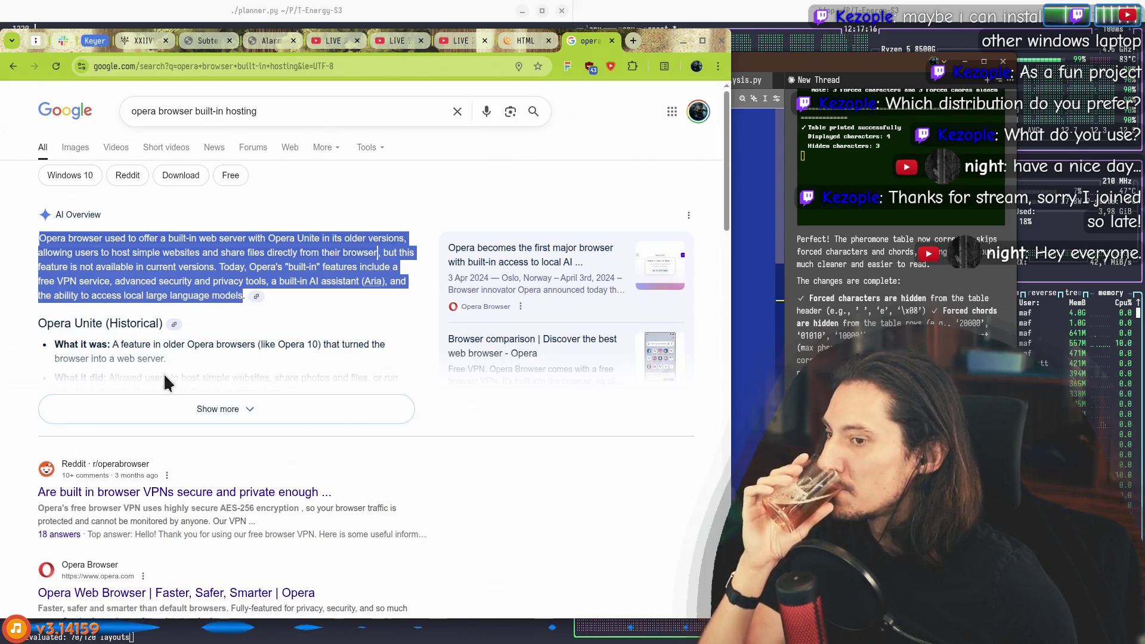
Step: Expand the full AI Overview, read down the results, then close the Google tab
left_click(186, 411)
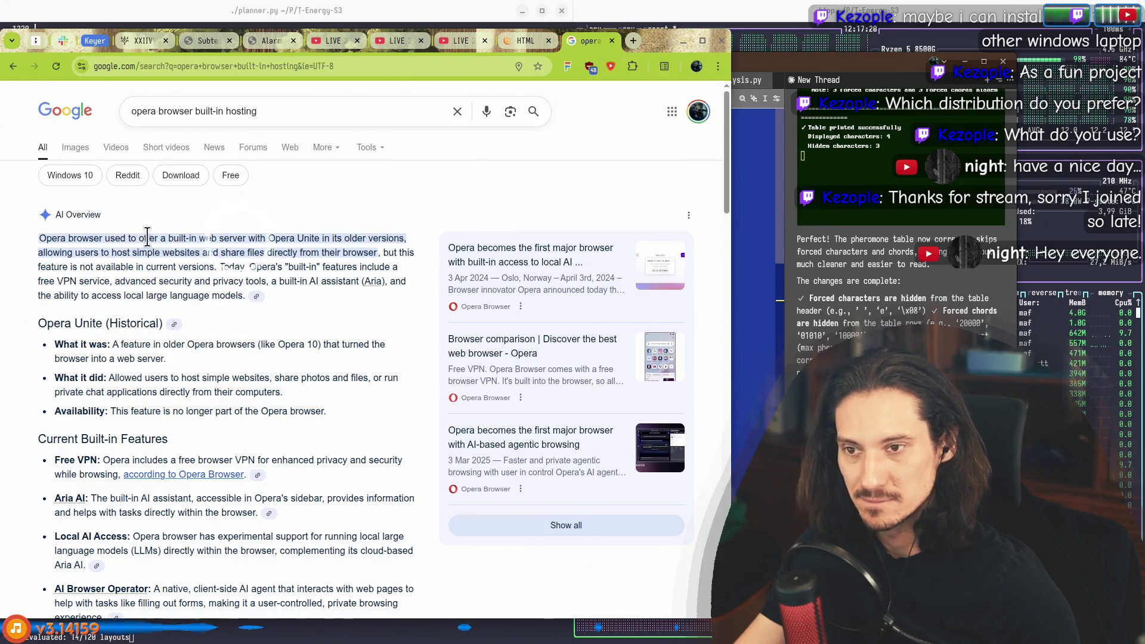
scroll(310, 238, "down", 5)
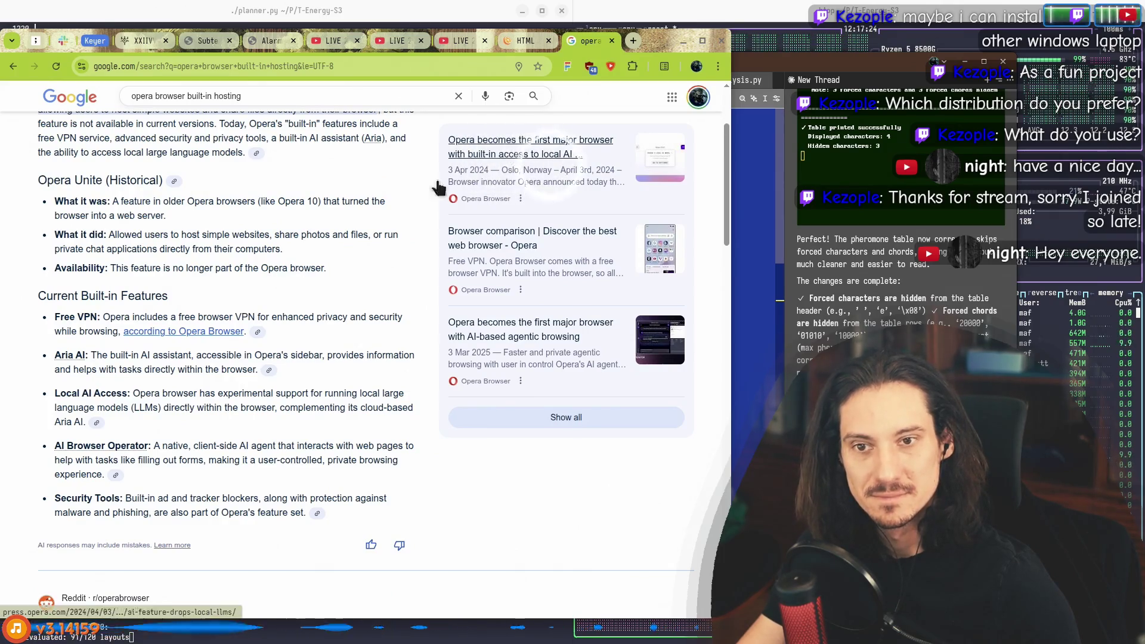
scroll(289, 272, "down", 2)
scroll(288, 268, "down", 5)
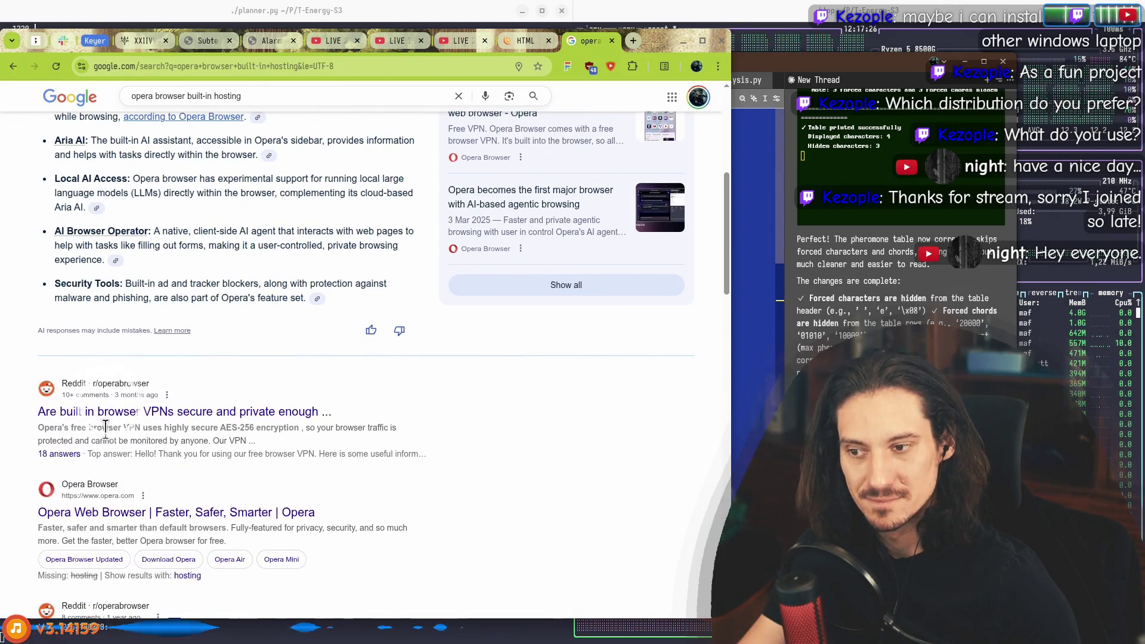
left_click(259, 441)
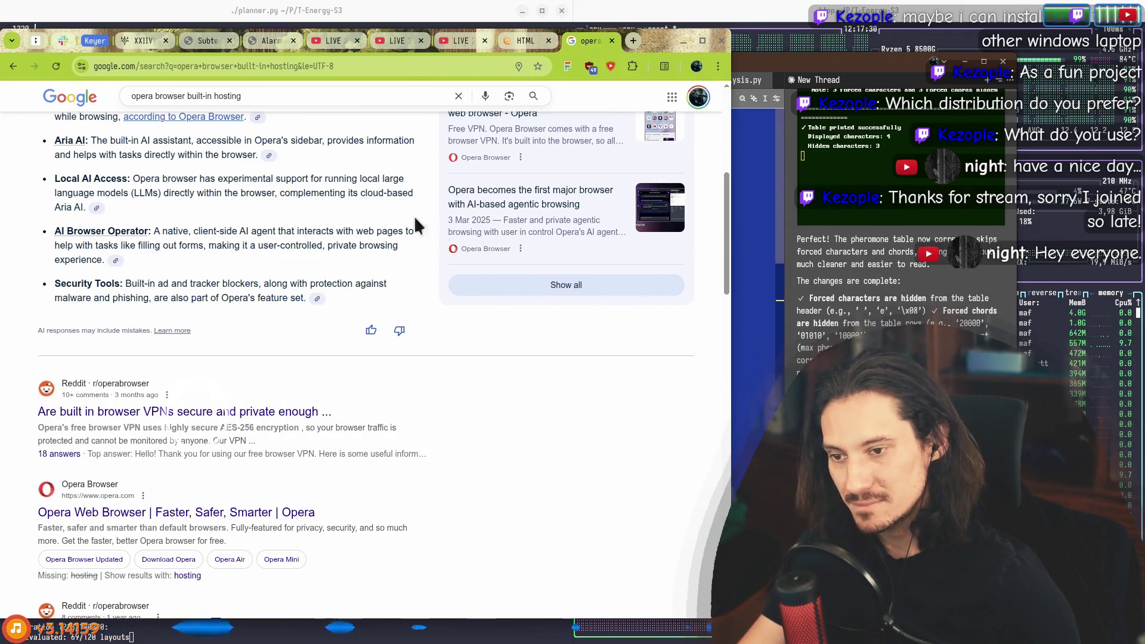
middle_click(576, 46)
left_click_drag(154, 220, 486, 236)
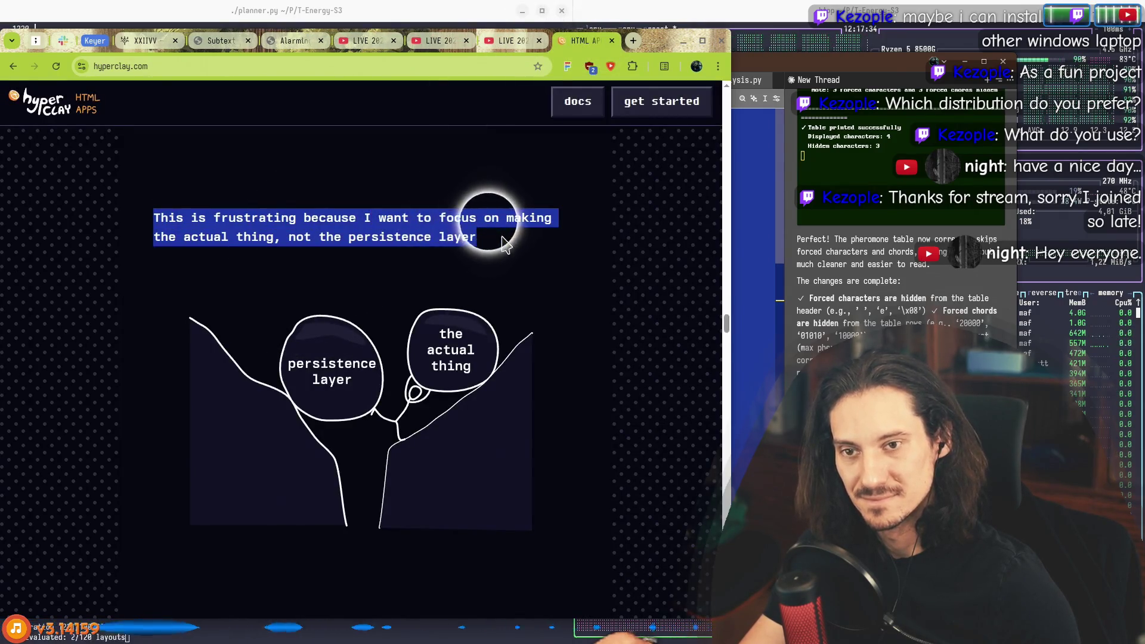
Step: Highlight the frustrating persistence-layer sentence and its caption drawing
left_click(165, 231)
scroll(179, 255, "down", 7)
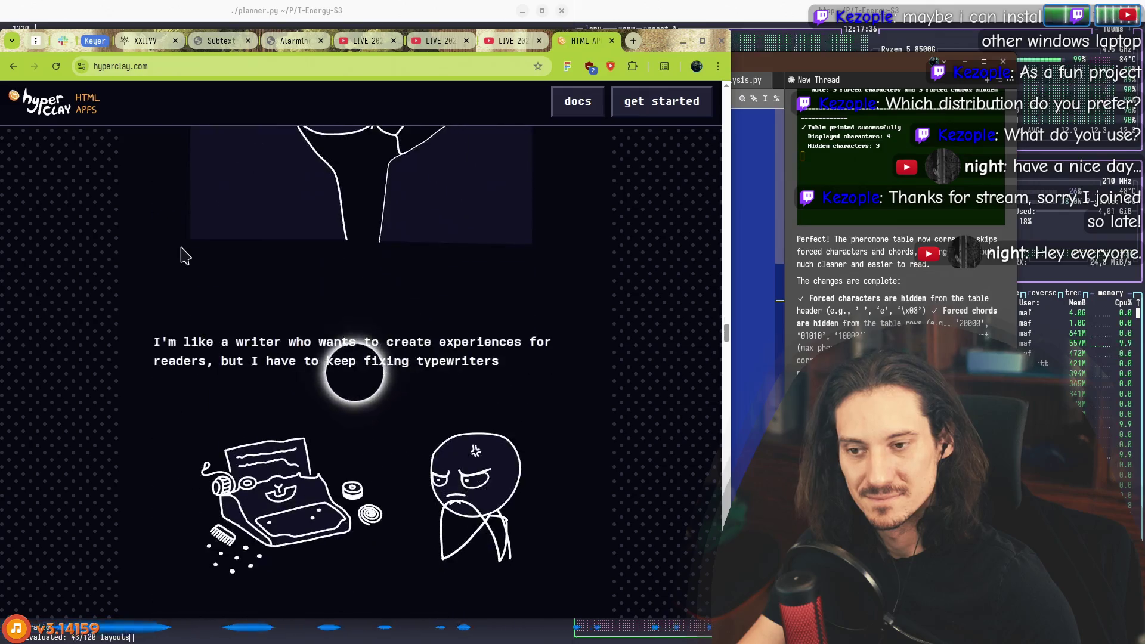
scroll(184, 261, "up", 7)
mouse_move(536, 383)
left_mouse_down()
mouse_move(141, 276)
mouse_move(156, 215)
mouse_move(298, 271)
left_mouse_up()
double_click(170, 216)
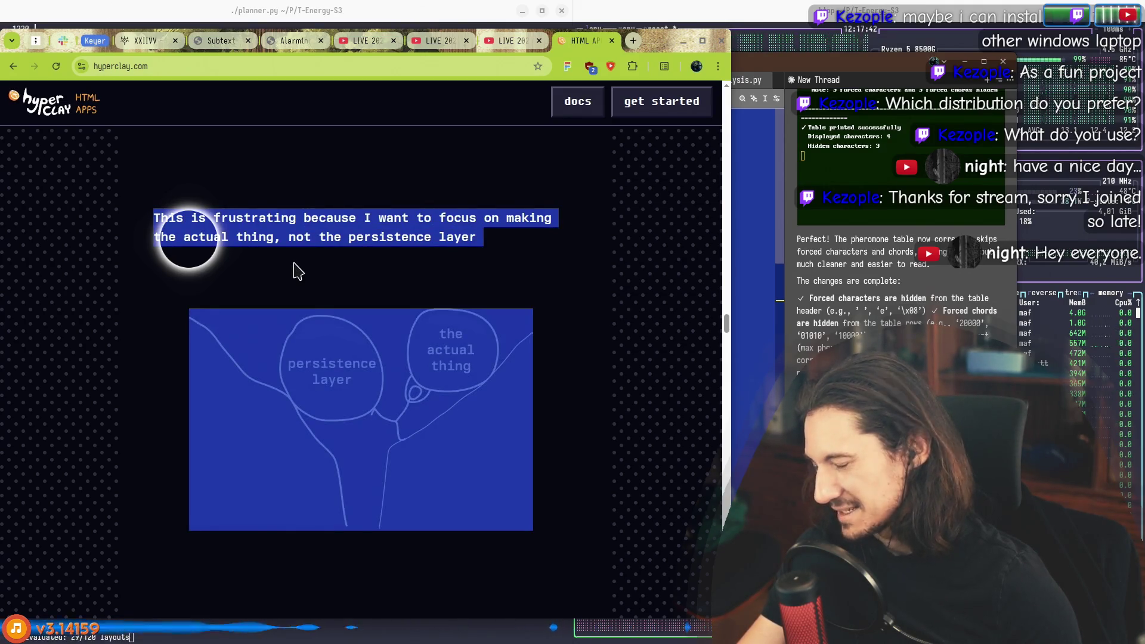
mouse_move(297, 271)
left_mouse_down()
mouse_move(468, 240)
mouse_move(218, 218)
left_mouse_up()
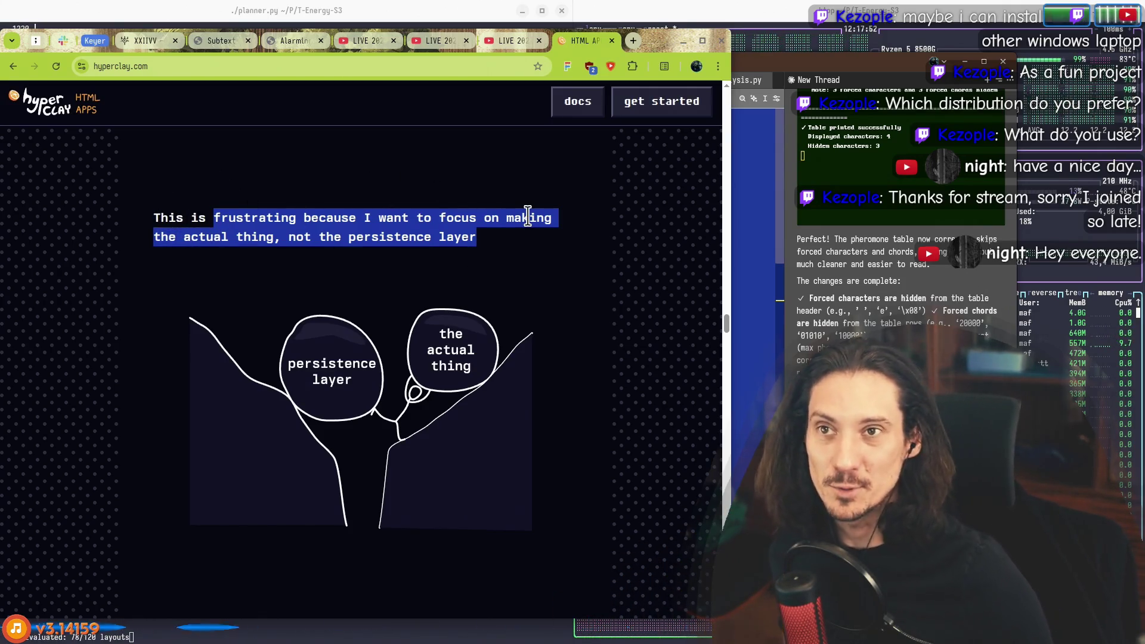
Step: Read on to the writer-and-typewriters paragraph and highlight it with its drawing
scroll(525, 215, "down", 4)
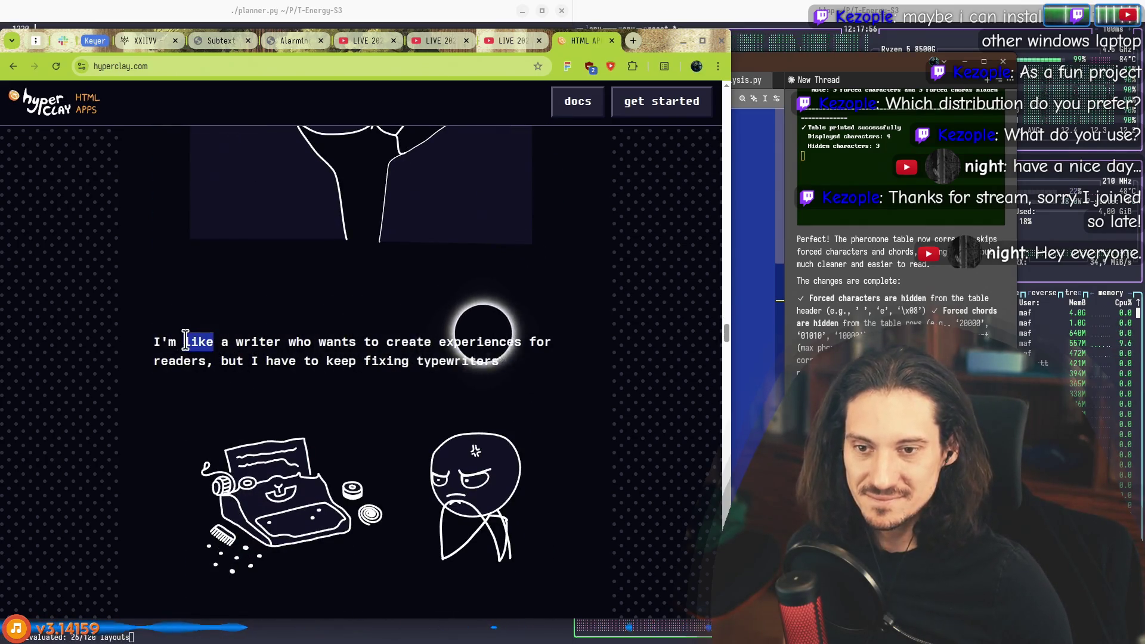
left_click_drag(364, 341, 500, 361)
scroll(537, 382, "down", 2)
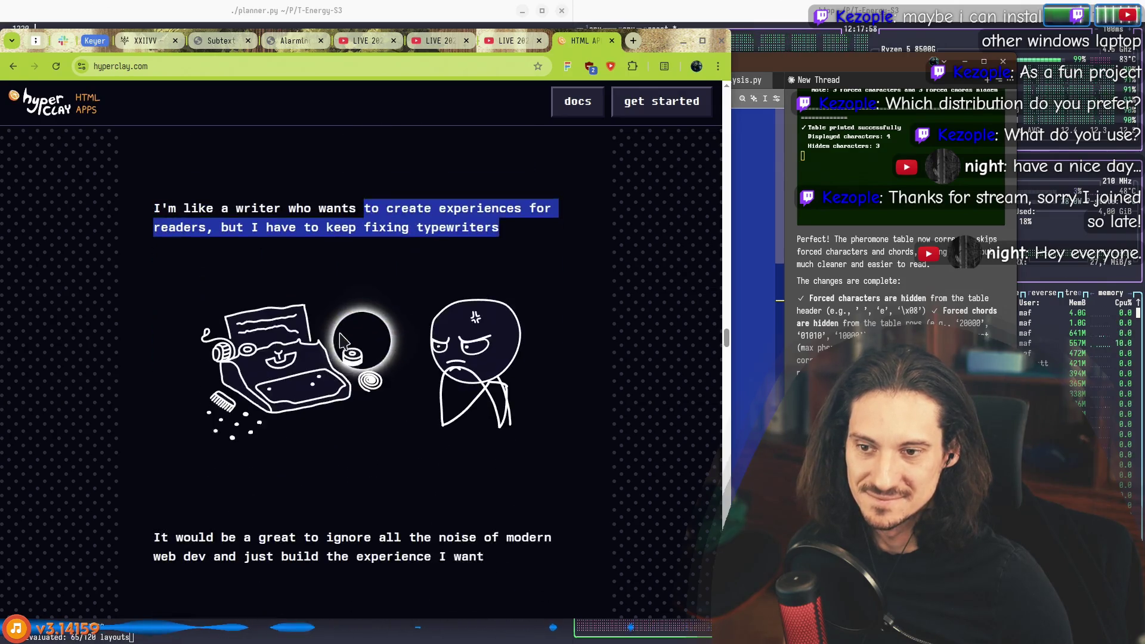
left_click_drag(573, 398, 186, 304)
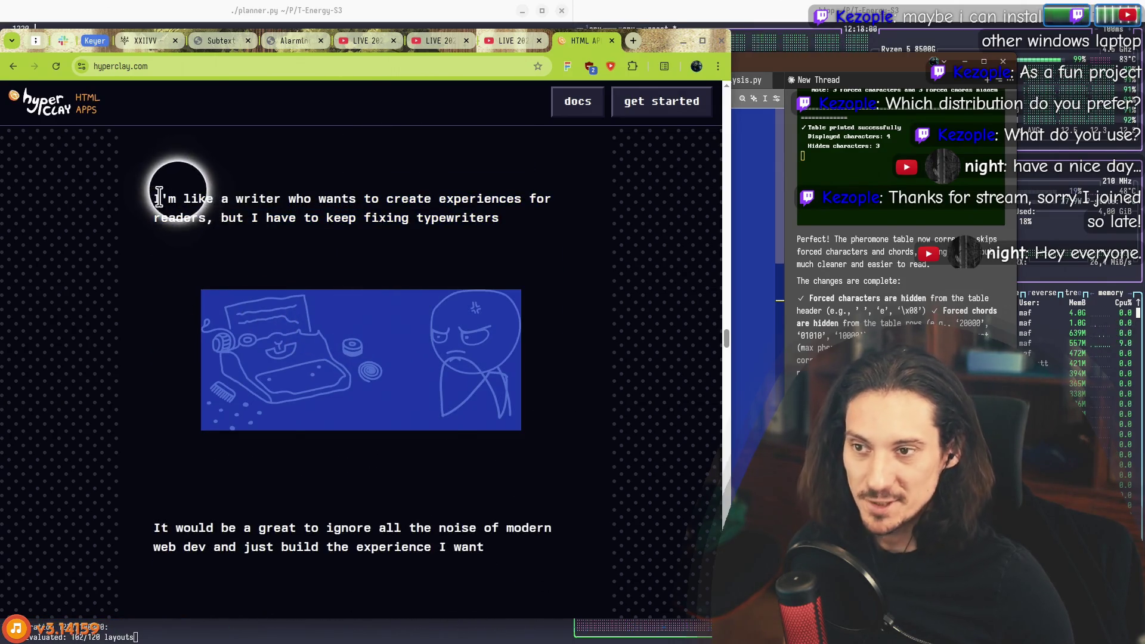
left_click_drag(160, 199, 432, 331)
mouse_move(518, 358)
left_mouse_down()
mouse_move(552, 383)
mouse_move(138, 191)
left_mouse_up()
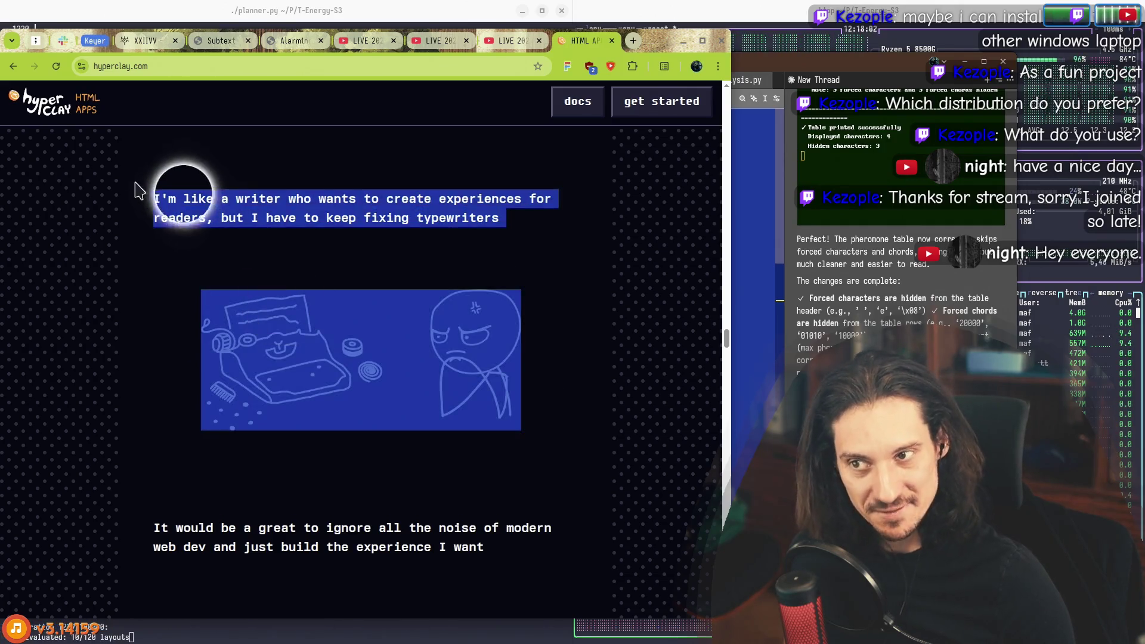
Step: Scroll down to the primitive-concept paragraph about needing a single, shapeable object
scroll(178, 224, "down", 2)
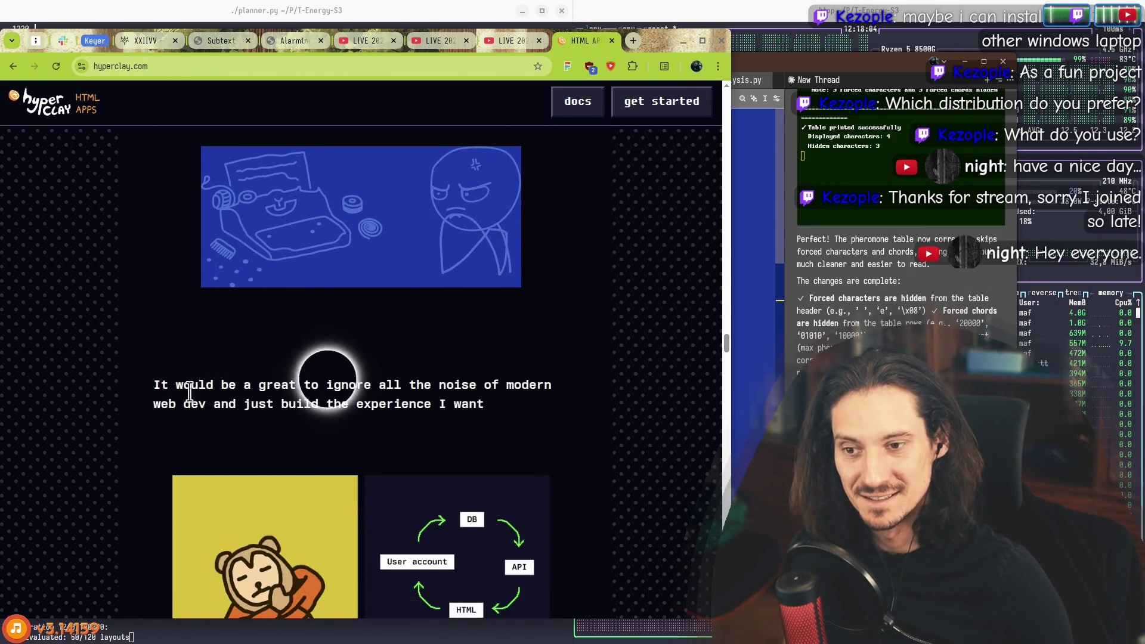
left_click_drag(540, 423, 225, 358)
left_click(229, 358)
scroll(236, 358, "down", 3)
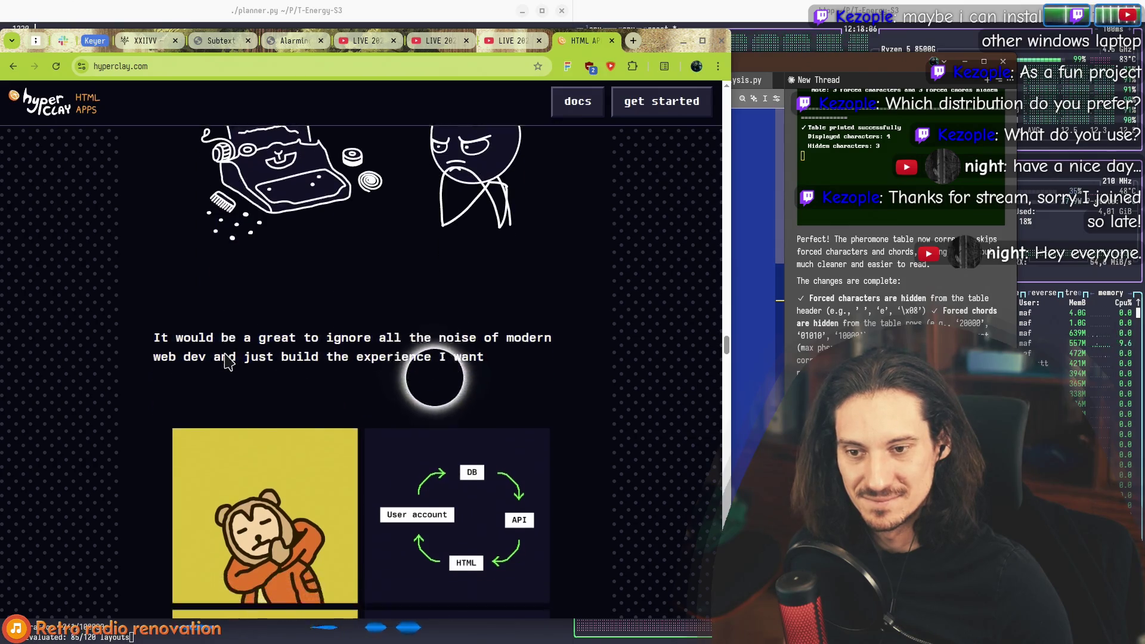
scroll(508, 358, "down", 5)
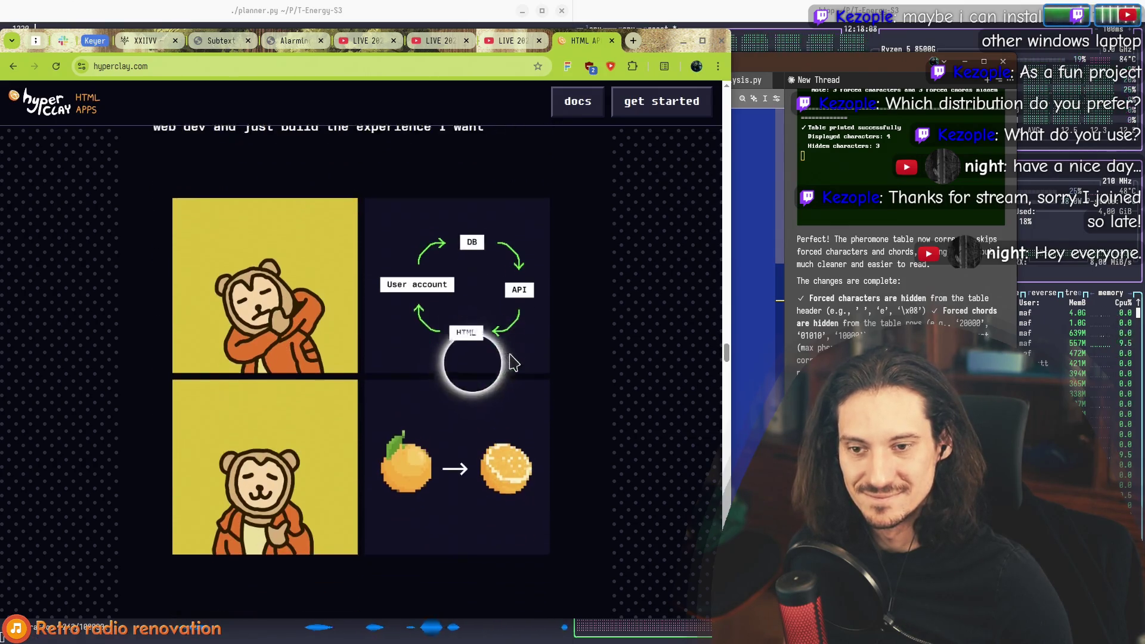
left_click_drag(187, 352, 475, 383)
left_click(470, 384)
Step: Scroll down to the dev-log example and highlight the whole paragraph
scroll(431, 357, "down", 2)
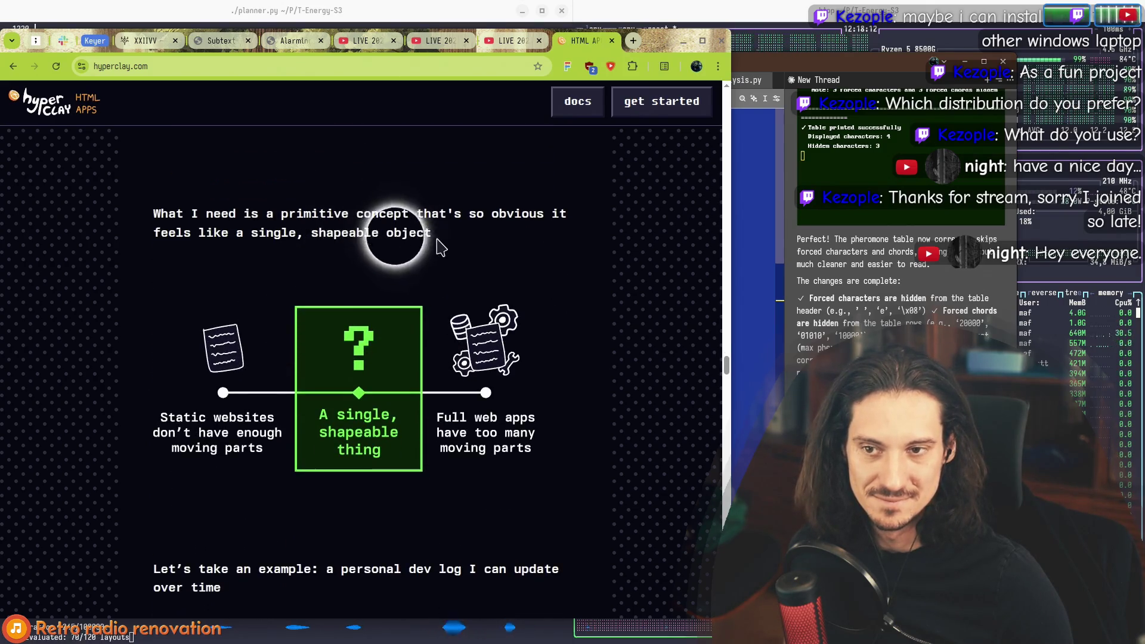
scroll(385, 477, "down", 1)
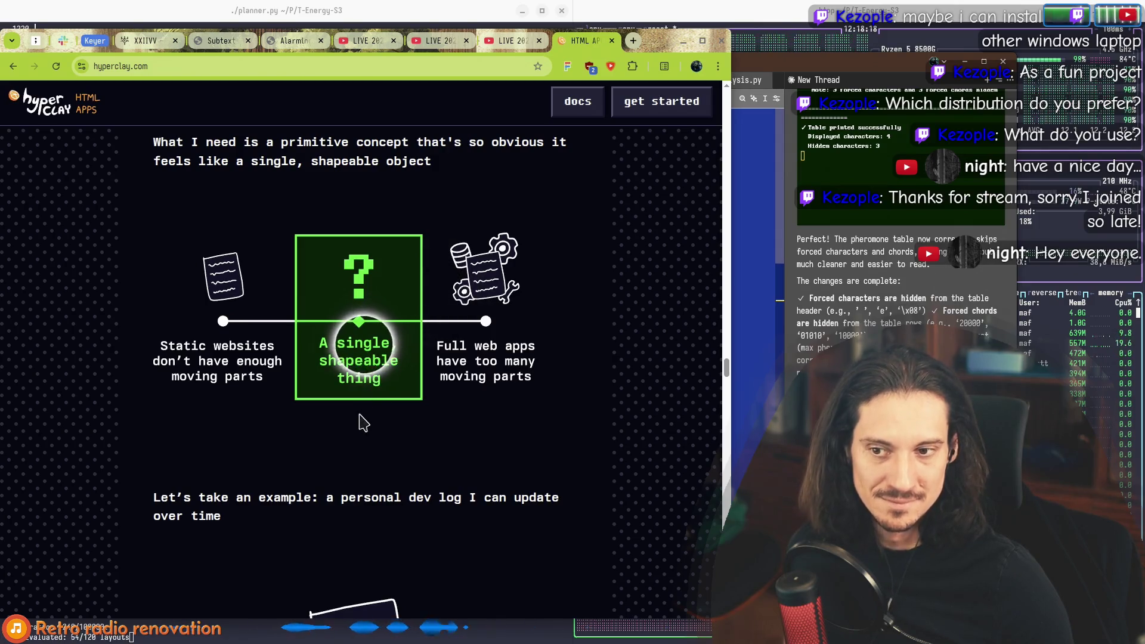
scroll(288, 453, "down", 3)
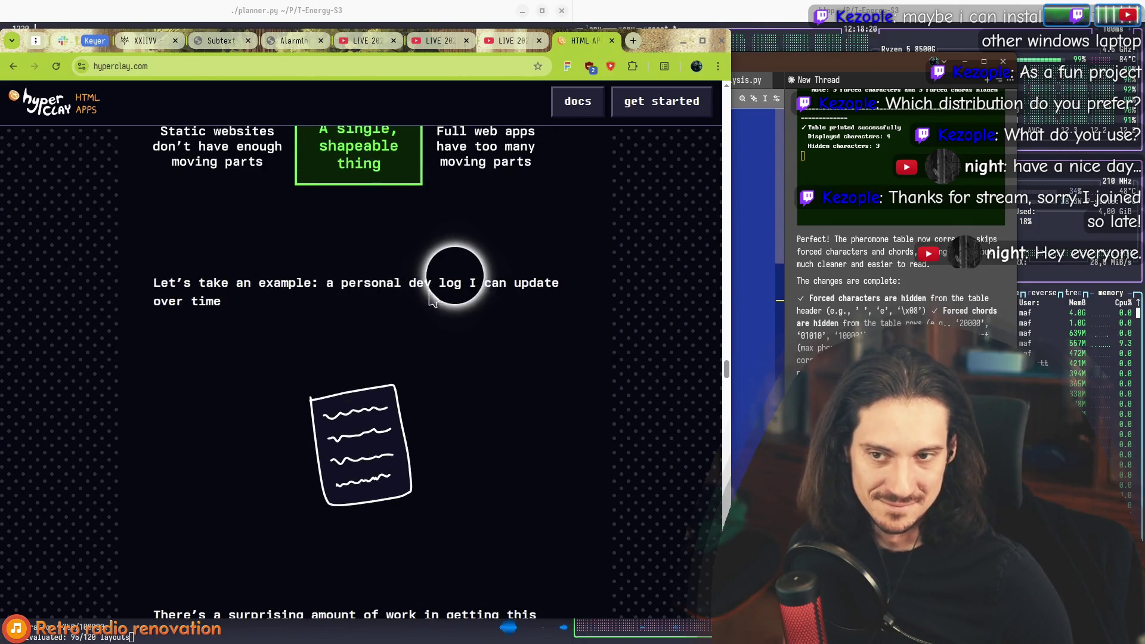
triple_click(272, 316)
left_click(275, 316)
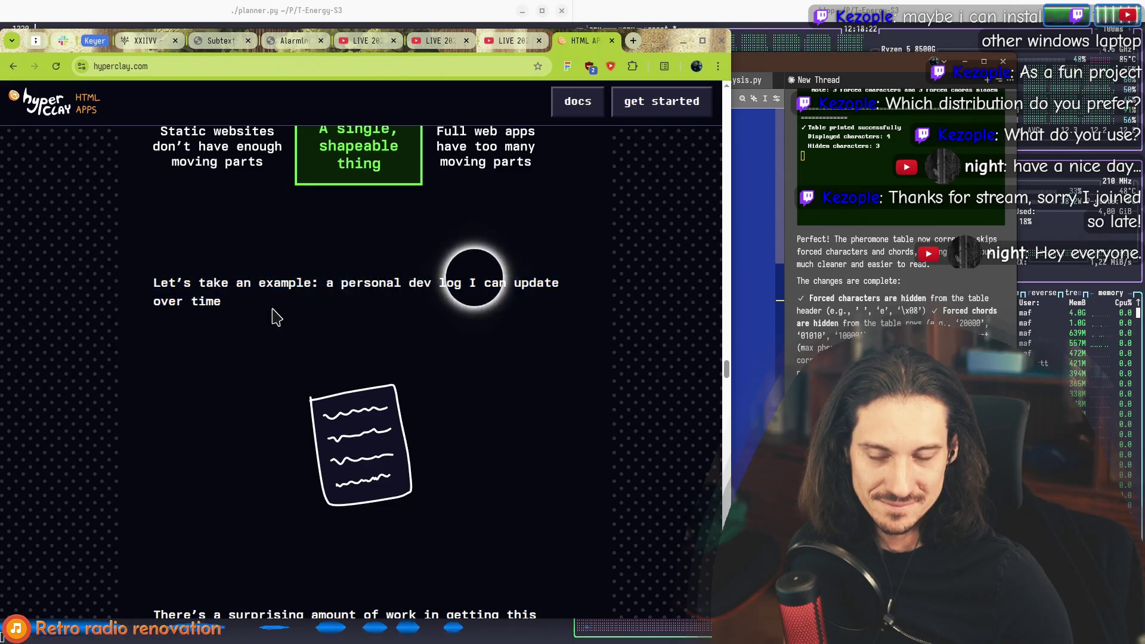
Step: Highlight the setting-up paragraph and its image
scroll(273, 316, "down", 2)
left_click_drag(391, 489, 222, 456)
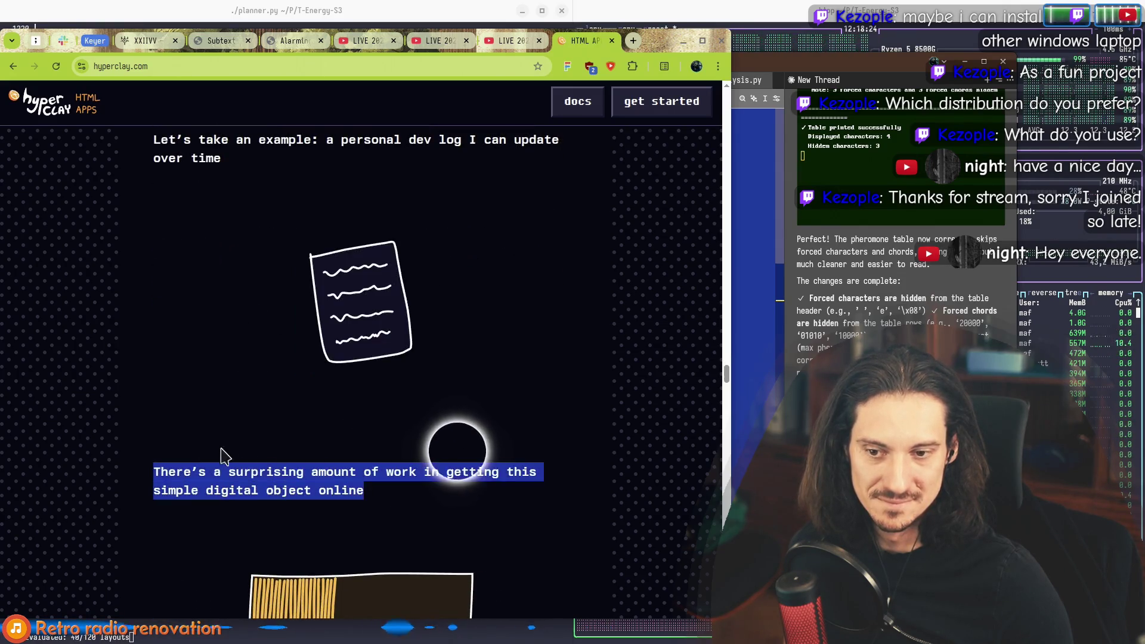
scroll(171, 417, "down", 2)
left_click_drag(154, 329, 406, 362)
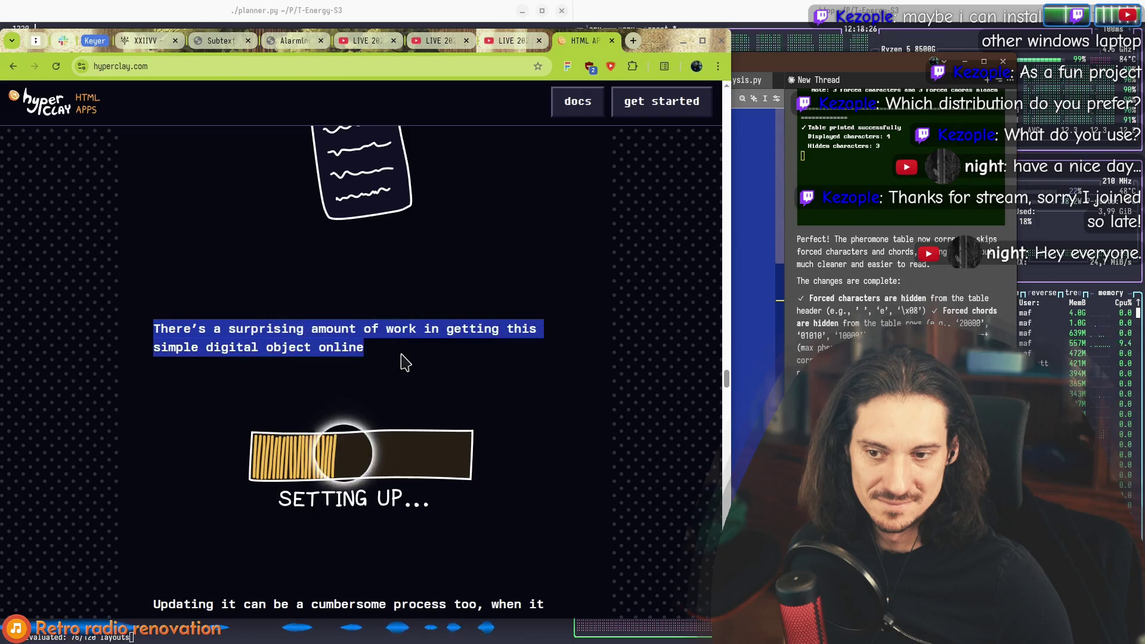
left_click_drag(525, 447, 146, 325)
left_click(255, 284)
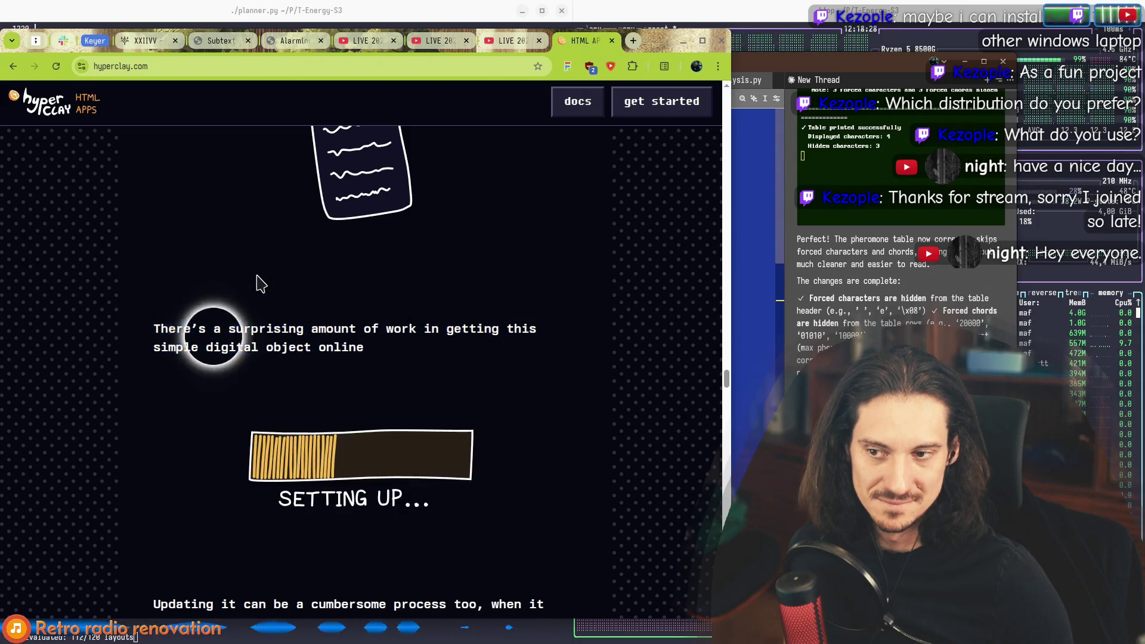
Step: Read and highlight the 'Updating it can be…' paragraph
scroll(255, 283, "down", 5)
double_click(174, 317)
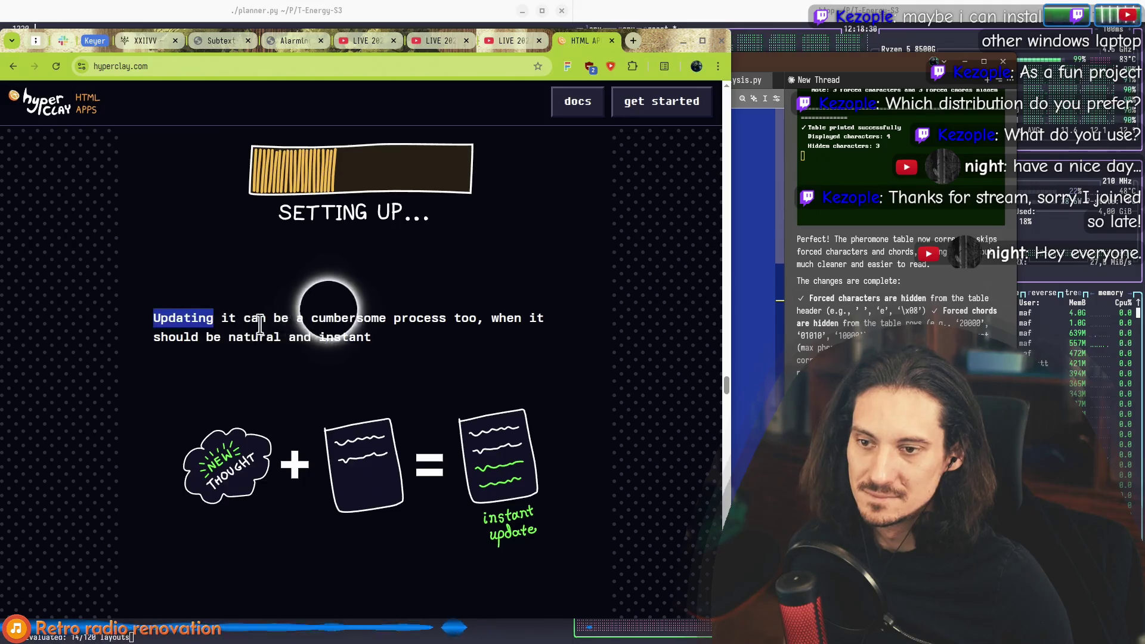
left_click_drag(174, 317, 417, 350)
scroll(416, 350, "up", 8)
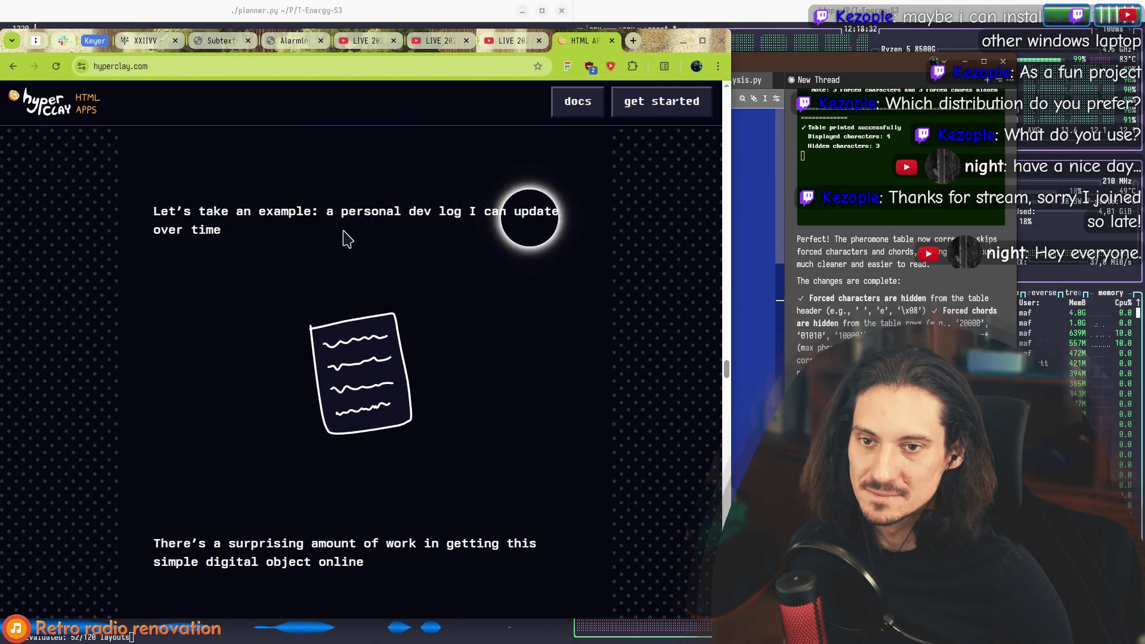
scroll(351, 310, "down", 7)
left_click(235, 376)
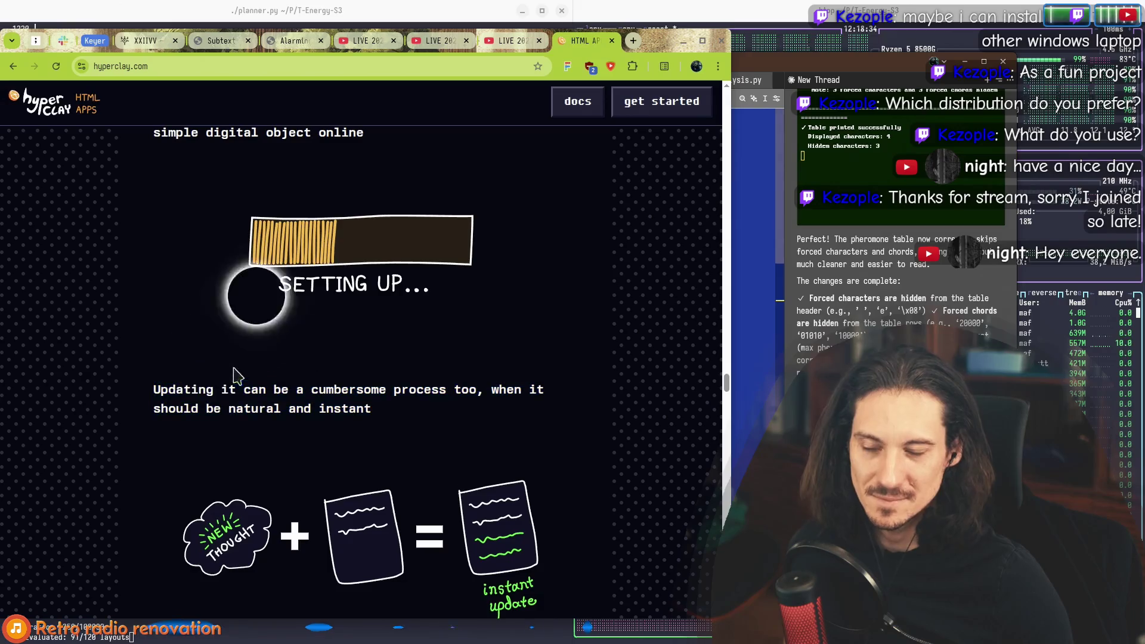
scroll(272, 283, "up", 5)
mouse_move(501, 266)
left_mouse_down()
mouse_move(272, 283)
mouse_move(250, 254)
mouse_move(160, 358)
mouse_move(192, 307)
mouse_move(280, 288)
left_mouse_up()
scroll(250, 254, "up", 5)
scroll(160, 358, "down", 10)
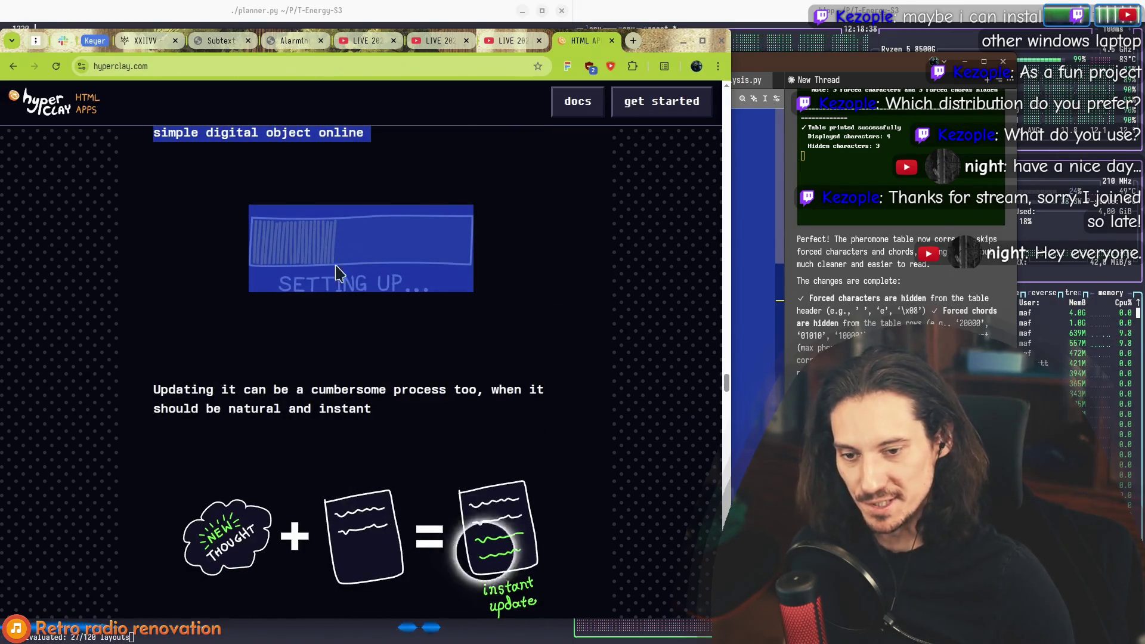
scroll(263, 276, "down", 2)
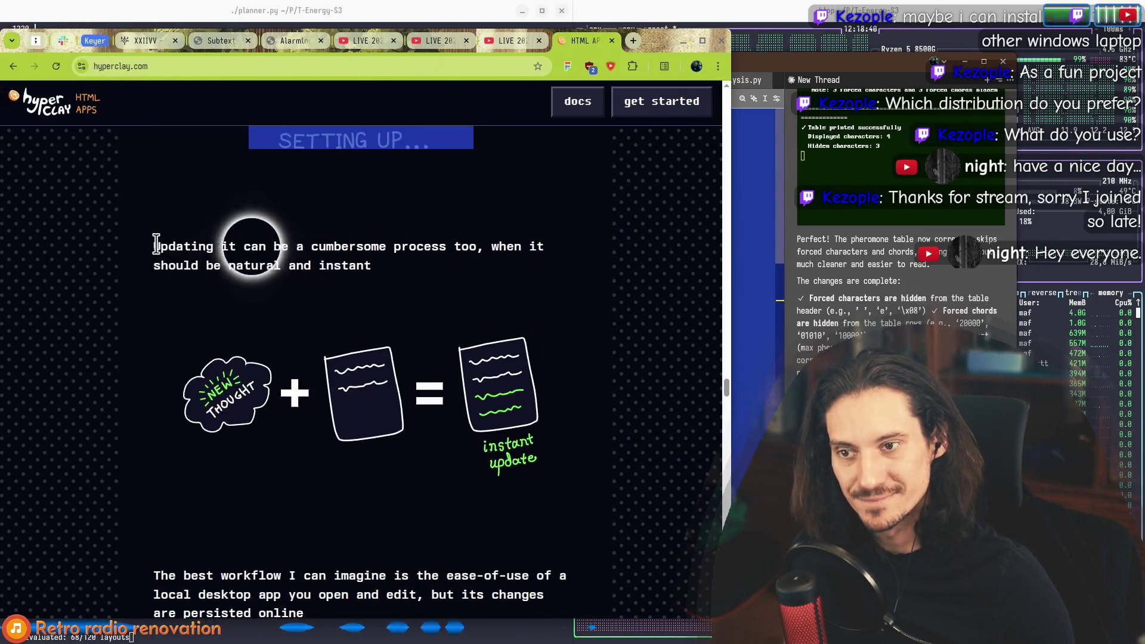
left_click_drag(153, 248, 420, 259)
left_click(421, 263)
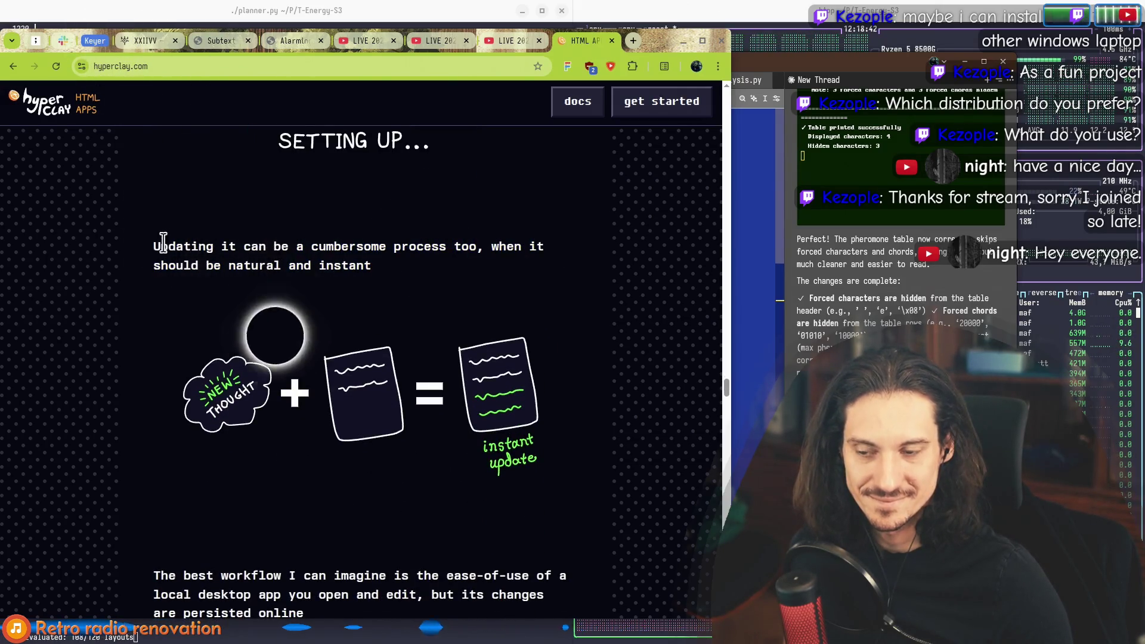
Step: Read on past the workflow sentence to the sentence about a digital object
scroll(256, 394, "down", 4)
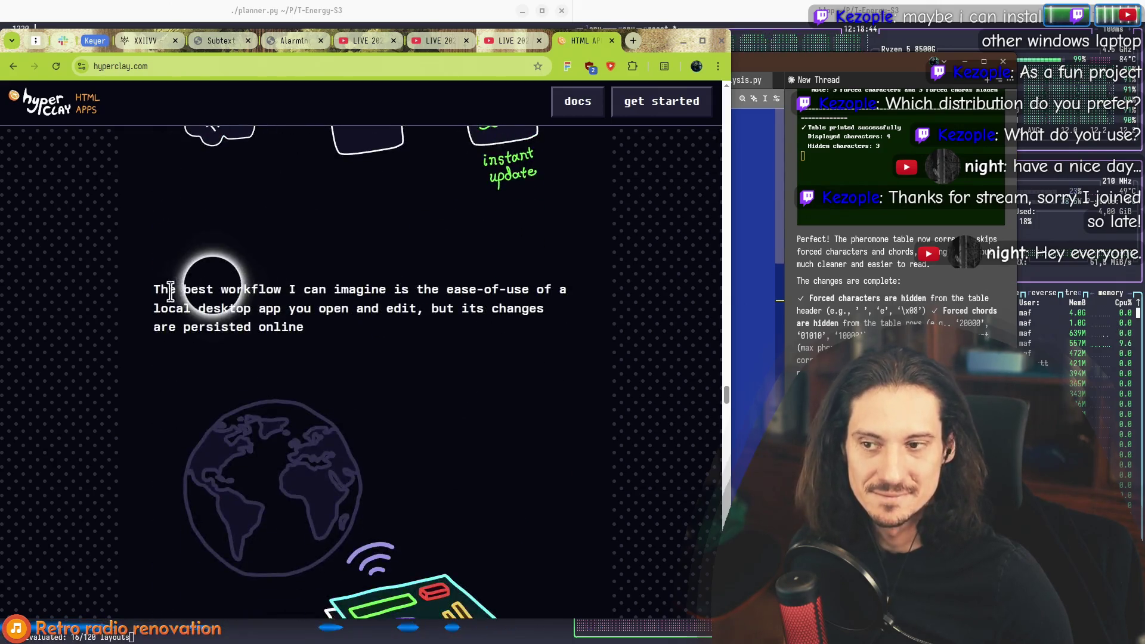
left_click_drag(153, 290, 522, 291)
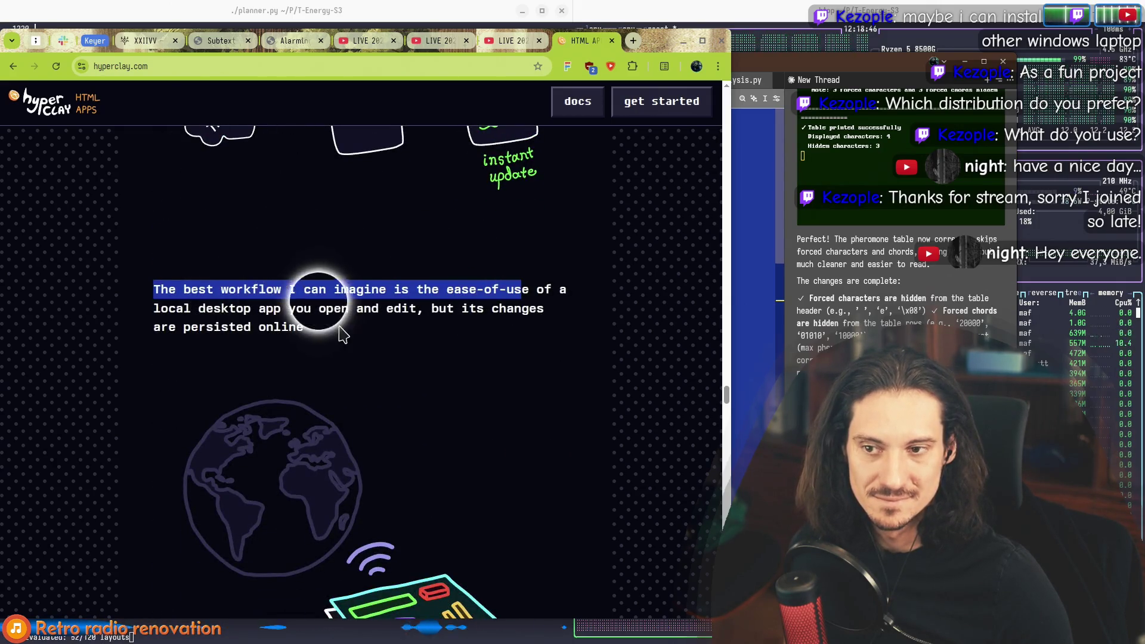
left_click(435, 301)
scroll(278, 325, "down", 2)
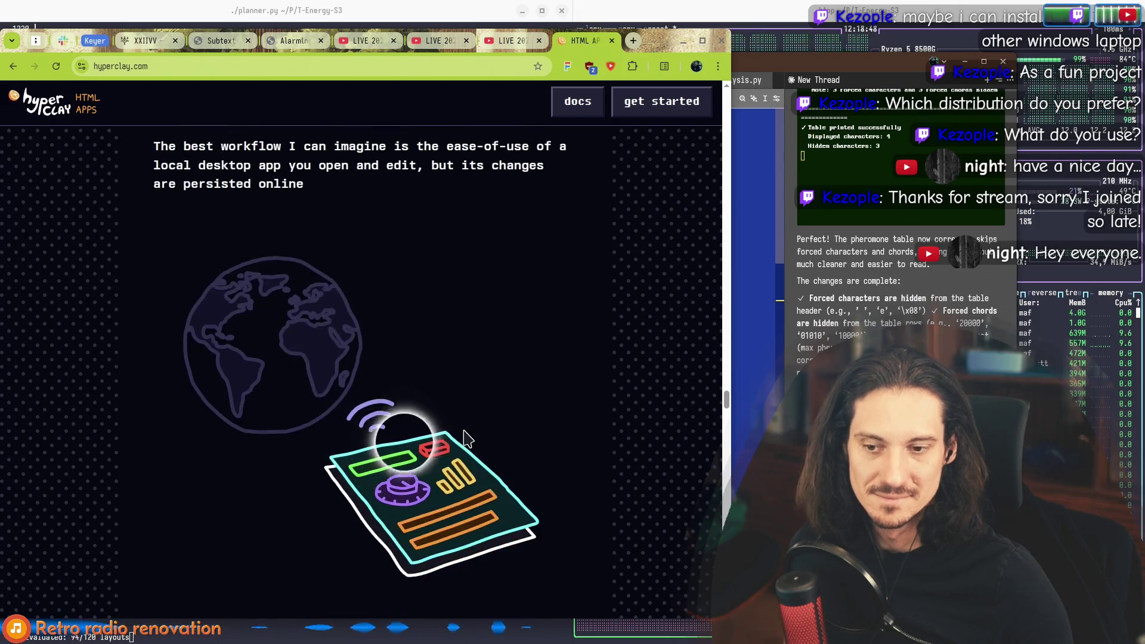
scroll(377, 225, "down", 3)
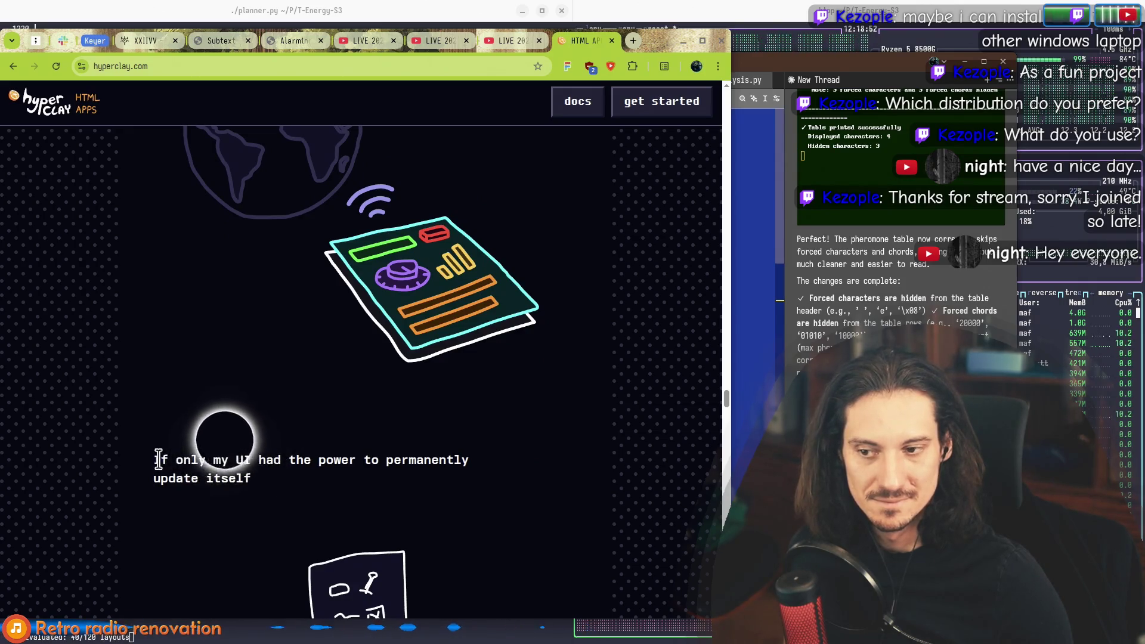
scroll(158, 459, "down", 6)
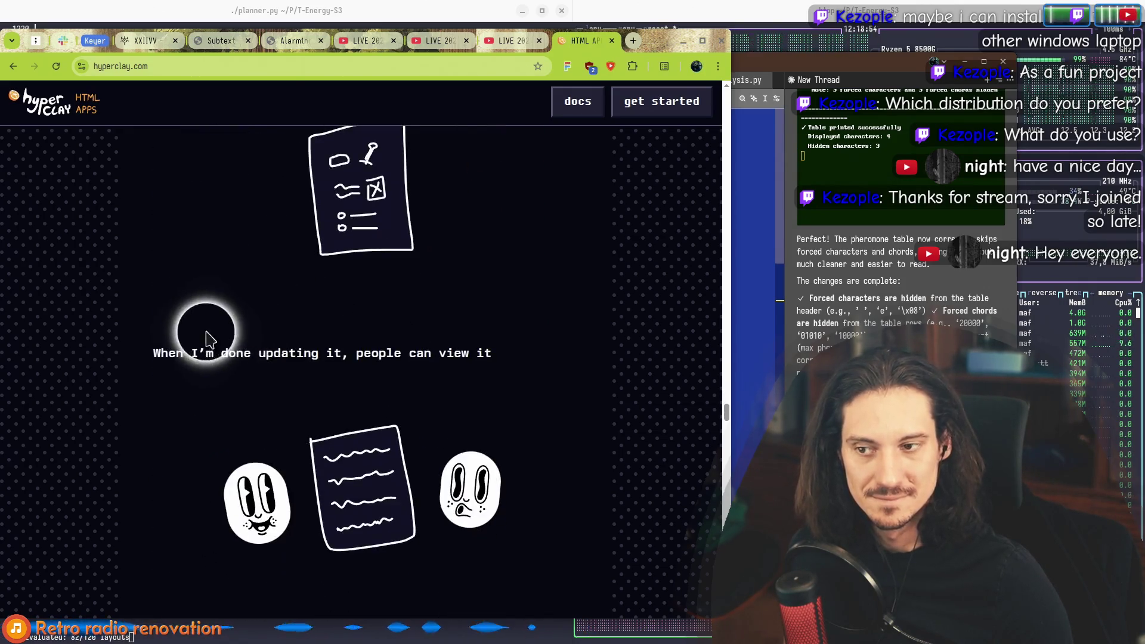
scroll(167, 352, "down", 2)
scroll(197, 332, "down", 2)
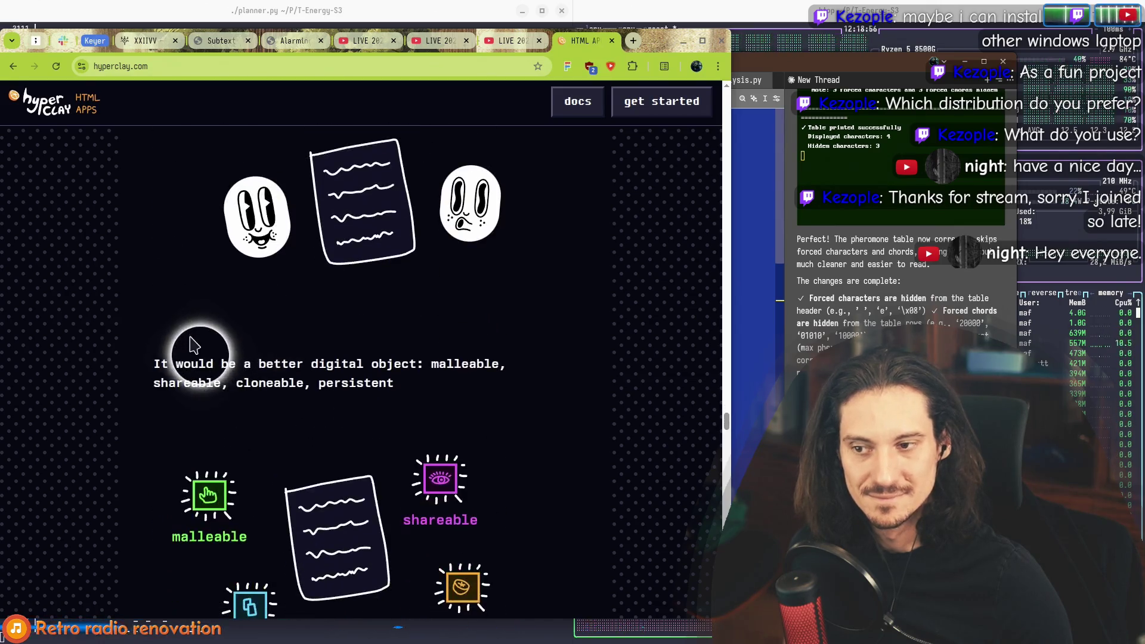
left_click_drag(157, 364, 416, 384)
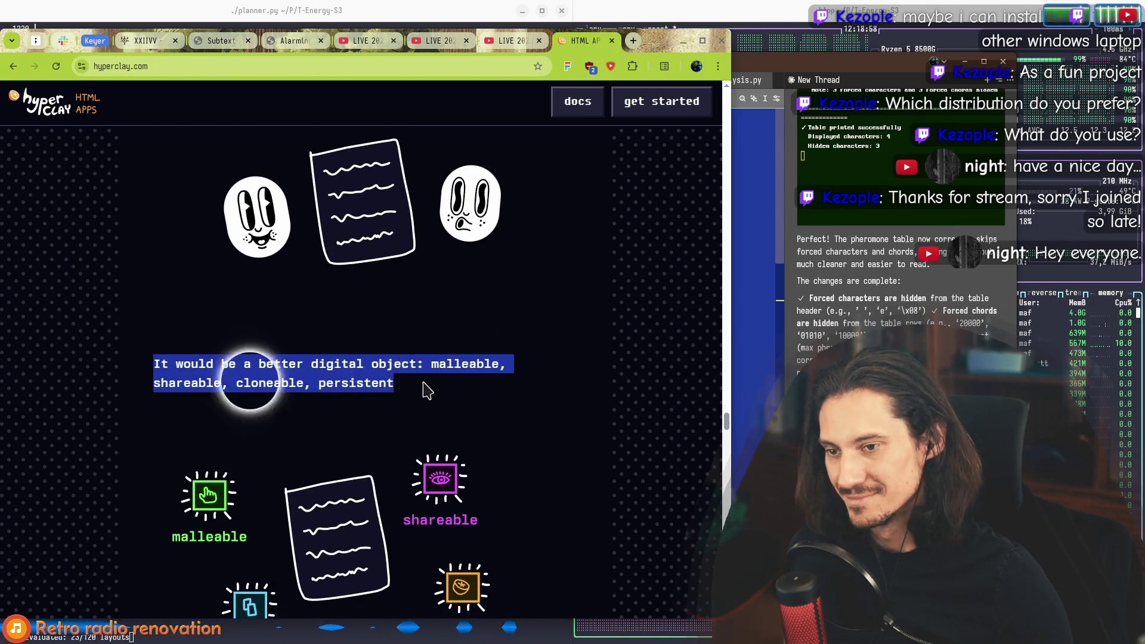
left_click(426, 390)
Step: Highlight the digital object sentence and its four-property illustration
scroll(425, 390, "down", 1)
scroll(423, 388, "down", 2)
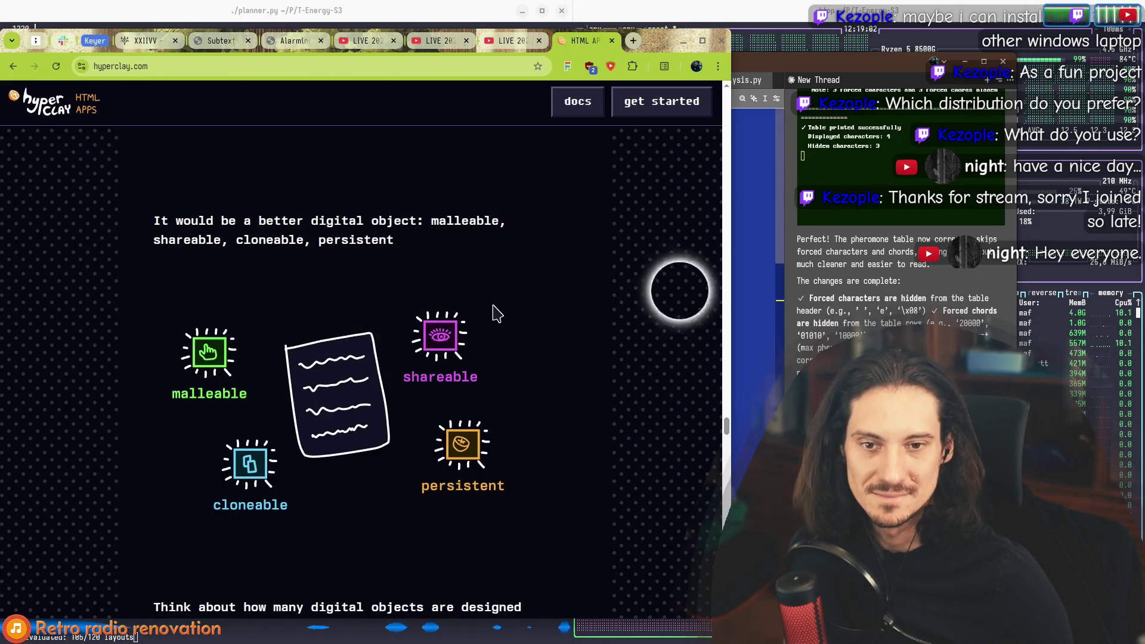
mouse_move(154, 221)
left_mouse_down()
mouse_move(447, 250)
mouse_move(580, 427)
left_mouse_up()
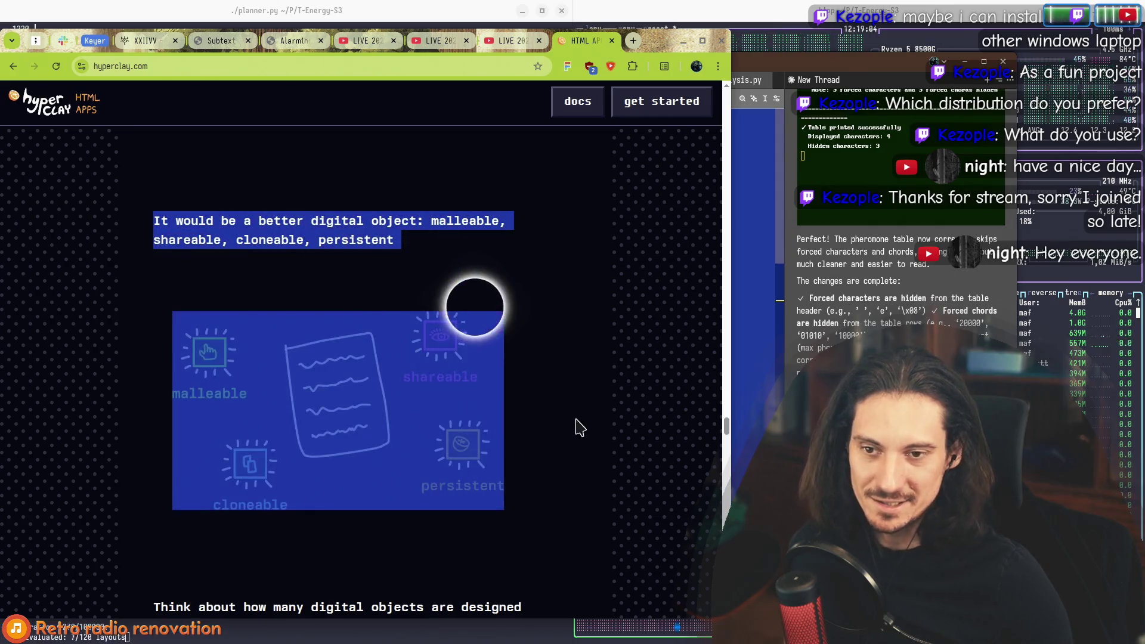
left_click(581, 432)
left_click_drag(262, 280, 245, 319)
mouse_move(322, 288)
left_mouse_down()
mouse_move(191, 225)
mouse_move(567, 378)
left_mouse_up()
left_click(557, 440)
Step: Highlight the open-modify-share lifecycle from 'You share it' down to list item 19
scroll(222, 296, "down", 2)
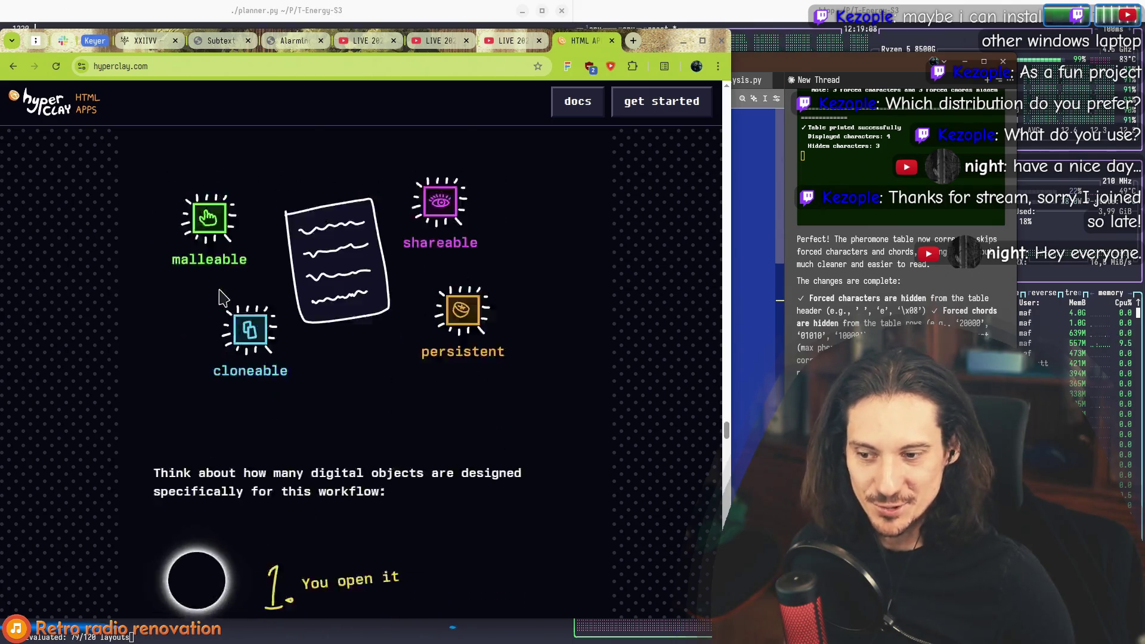
scroll(222, 296, "down", 1)
scroll(144, 334, "down", 2)
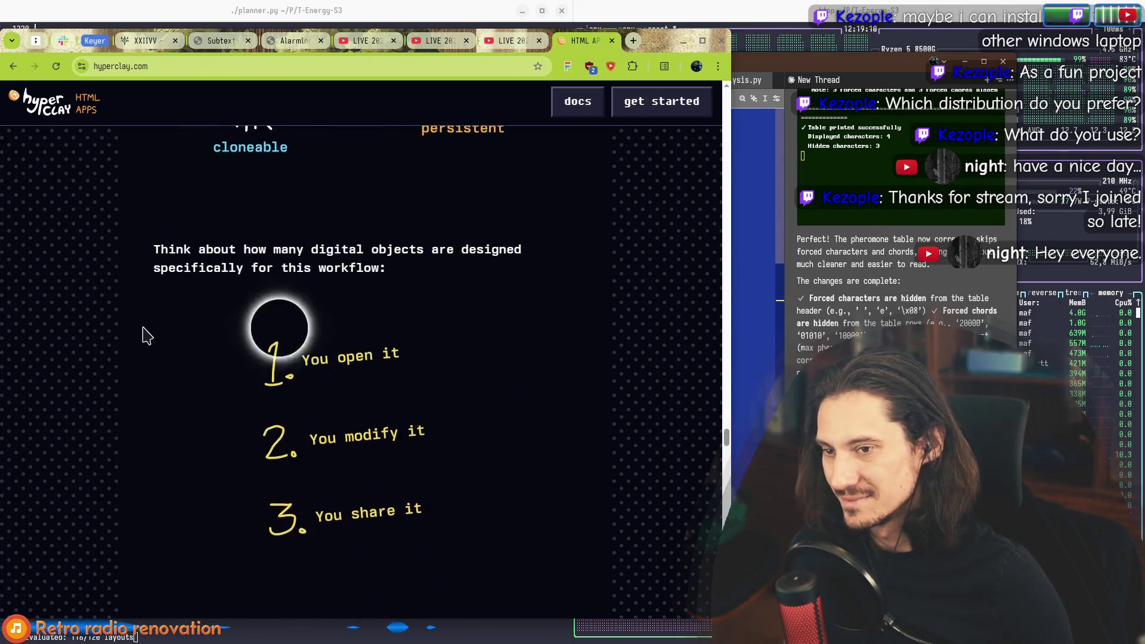
scroll(153, 248, "down", 1)
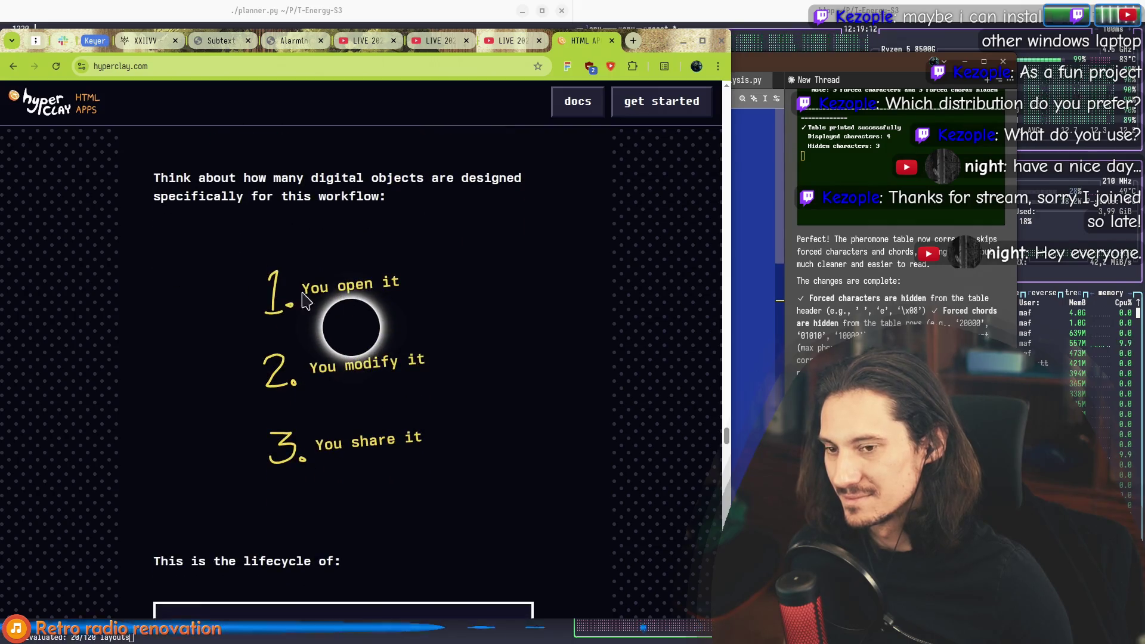
scroll(157, 351, "down", 3)
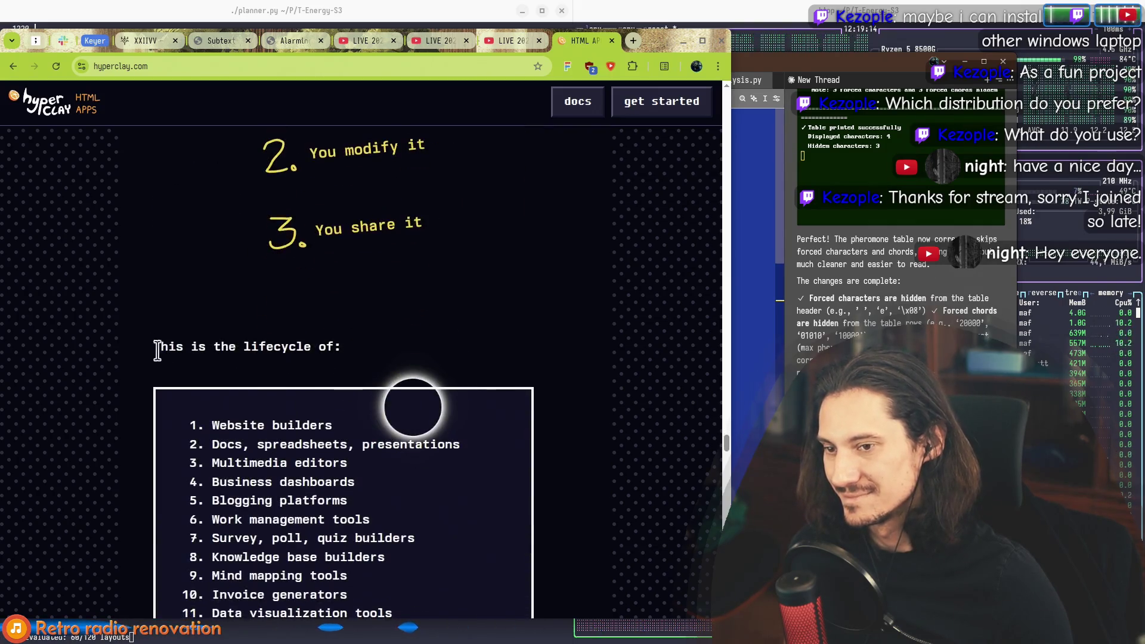
scroll(133, 370, "down", 4)
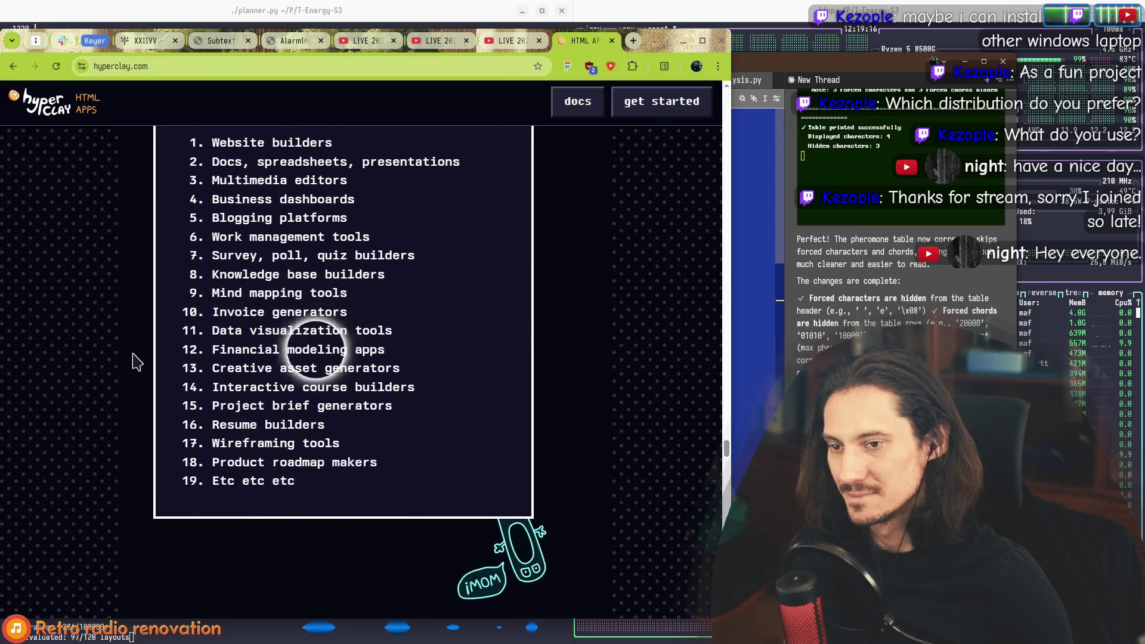
mouse_move(348, 493)
left_mouse_down()
mouse_move(241, 390)
mouse_move(179, 350)
mouse_move(153, 272)
left_mouse_up()
left_click(165, 207)
mouse_move(163, 165)
left_mouse_down()
mouse_move(358, 412)
mouse_move(409, 542)
mouse_move(404, 563)
left_mouse_up()
left_click(404, 563)
Step: Scroll to the question about encapsulating the workflow, answered by 'AN HTML FILE?'
scroll(263, 343, "down", 4)
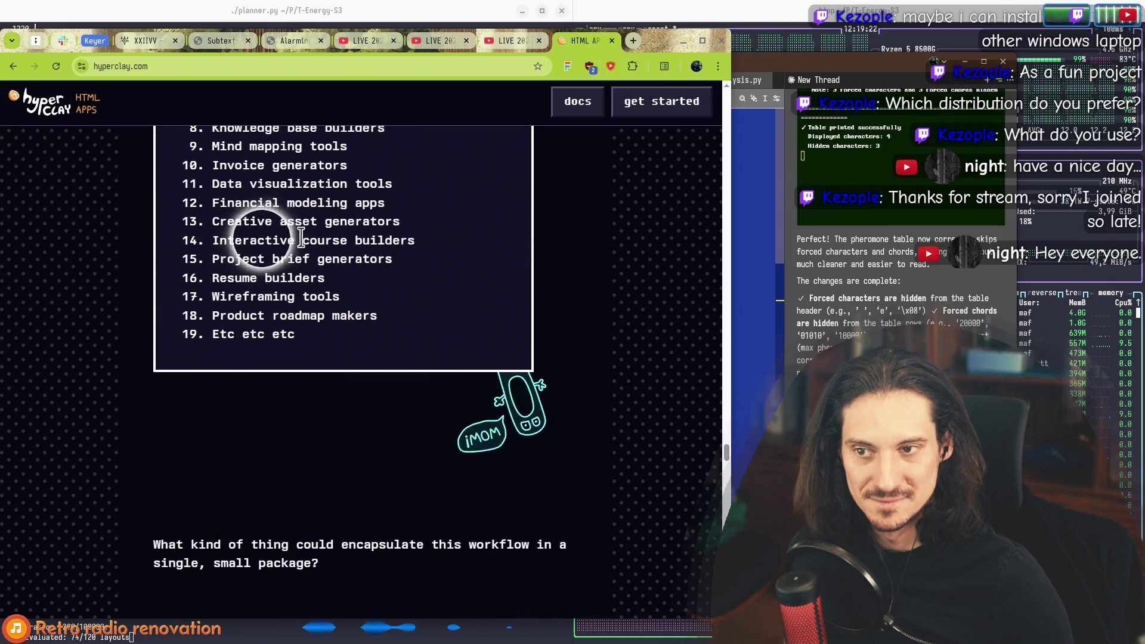
scroll(206, 316, "down", 3)
mouse_move(150, 331)
left_mouse_down()
mouse_move(340, 359)
mouse_move(196, 319)
left_mouse_up()
left_click(345, 360)
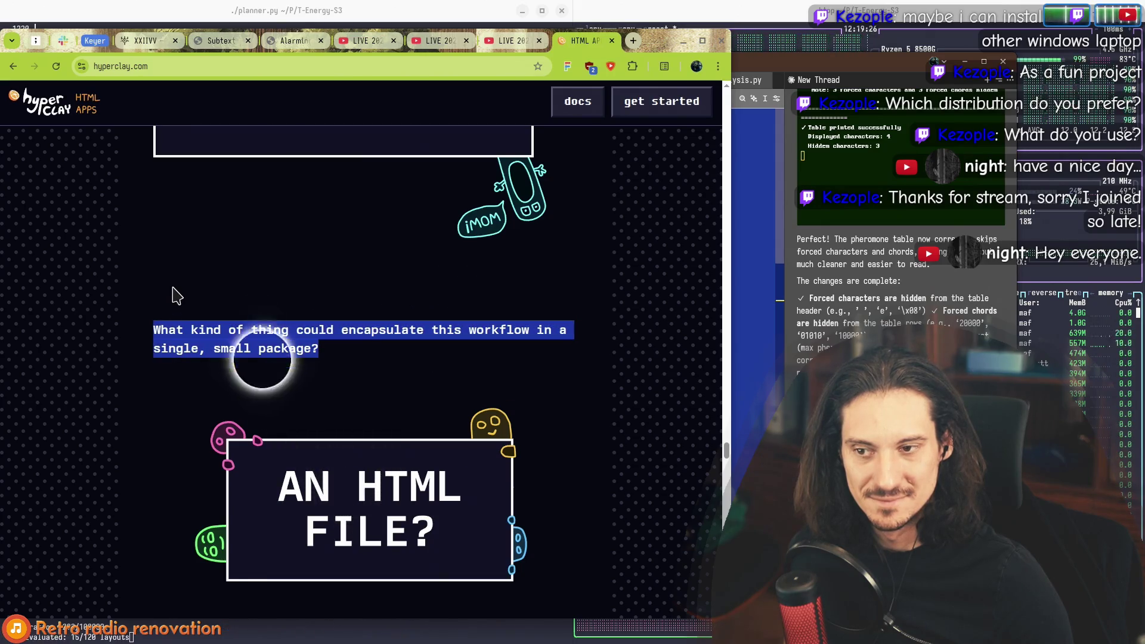
Step: Scroll to the UPDATE/RENDER frog diagram and select the 'Of course! Most web apps already use HTML' paragraph
left_click(174, 297)
scroll(158, 299, "down", 5)
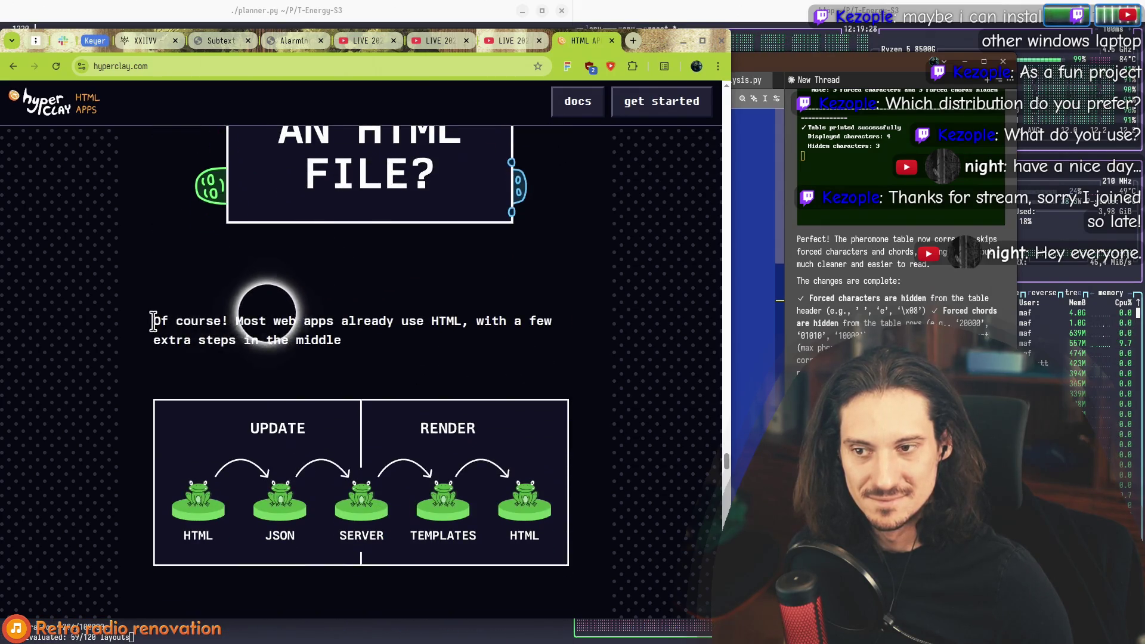
left_click_drag(150, 320, 393, 339)
left_click(395, 345)
scroll(394, 345, "down", 2)
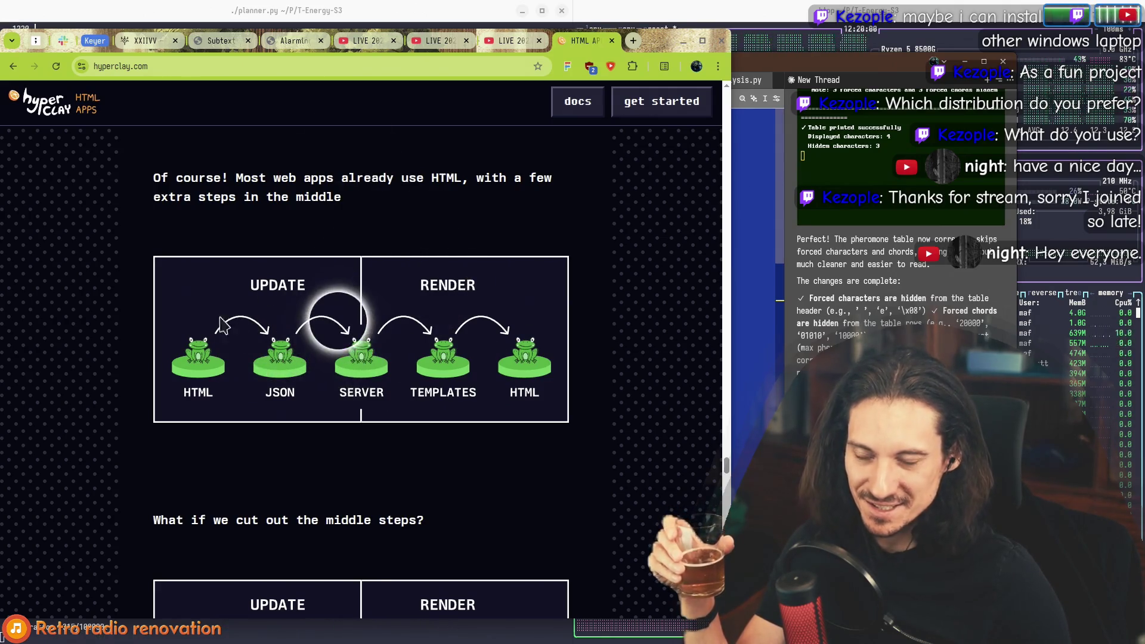
triple_click(325, 212)
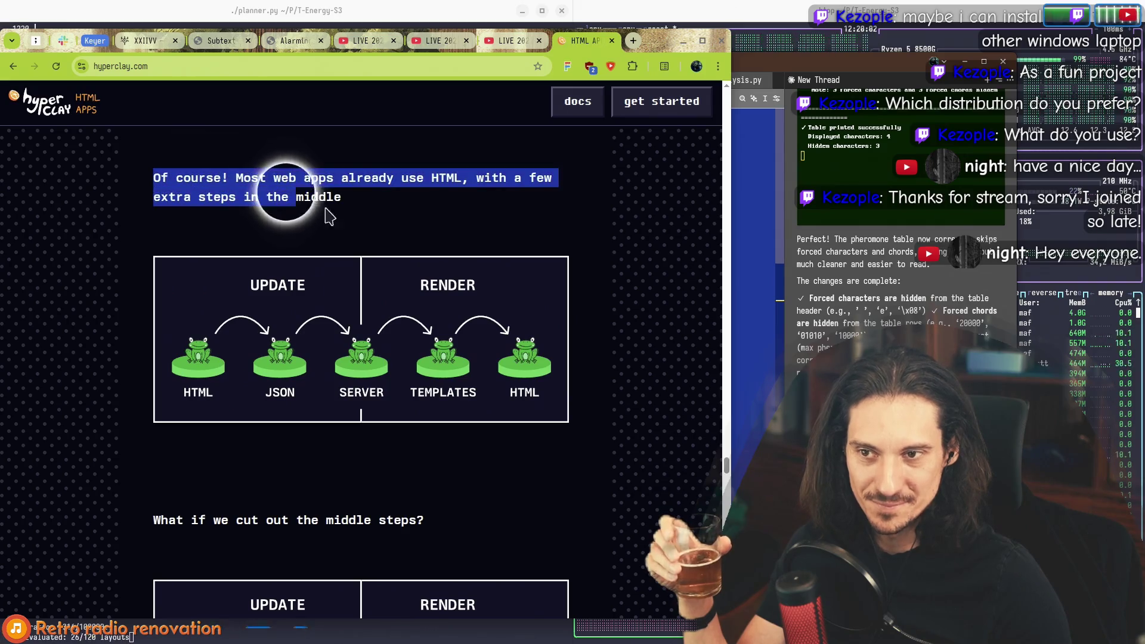
left_click_drag(332, 210, 174, 184)
triple_click(248, 193)
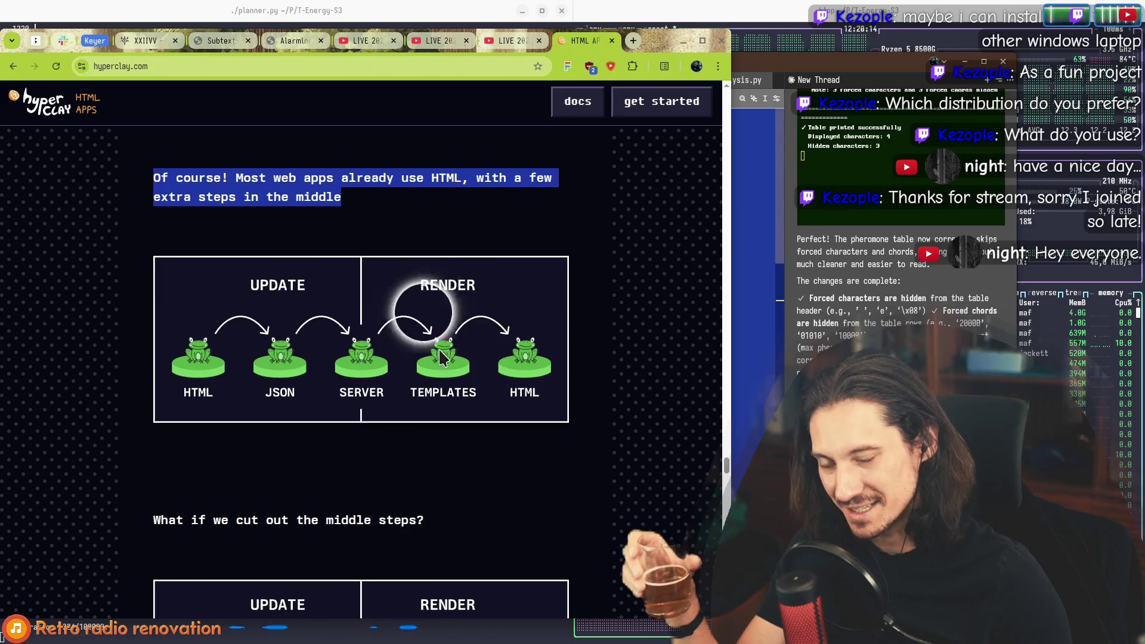
scroll(140, 301, "down", 5)
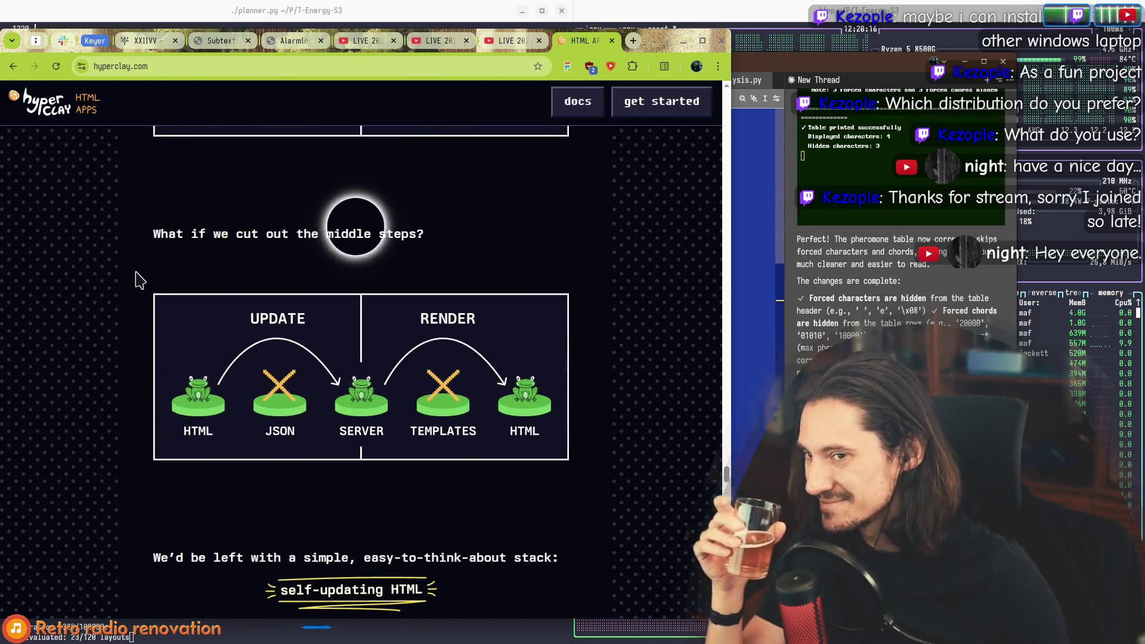
Step: Read past 'What if we cut out the middle steps?' to the self-updating HTML all-in-one stack, highlighting it
scroll(137, 278, "down", 3)
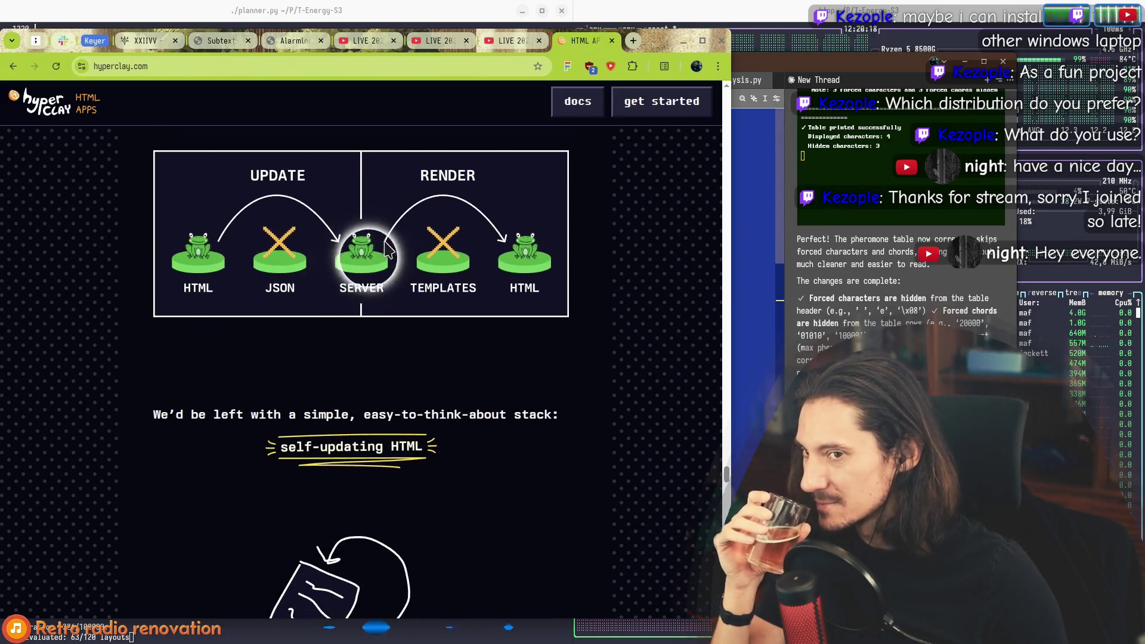
scroll(239, 370, "down", 1)
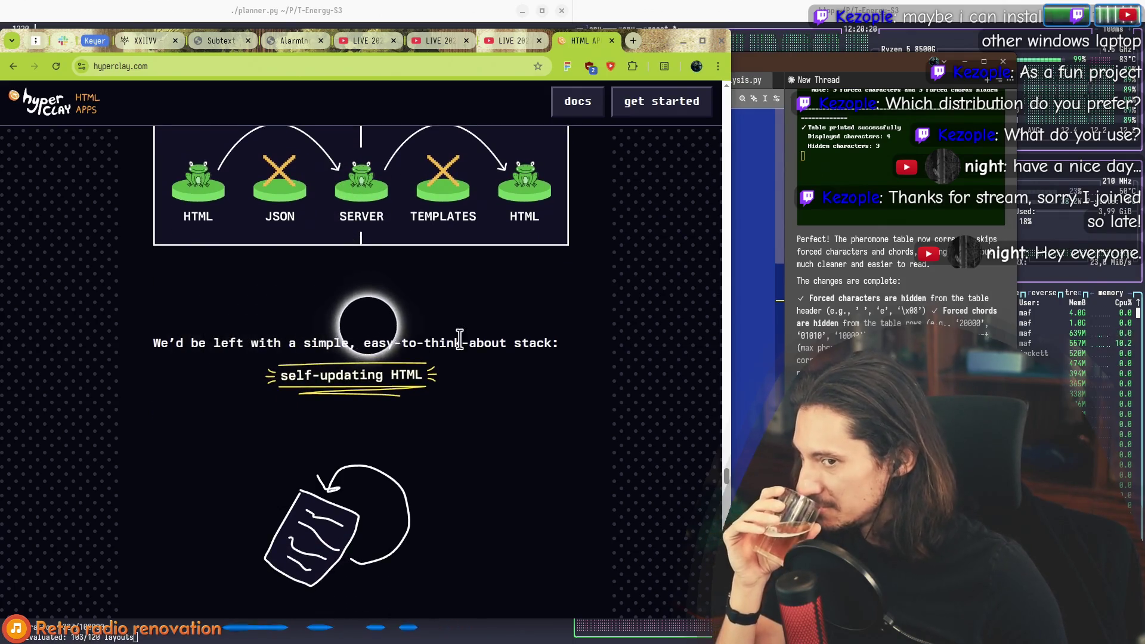
scroll(462, 343, "down", 3)
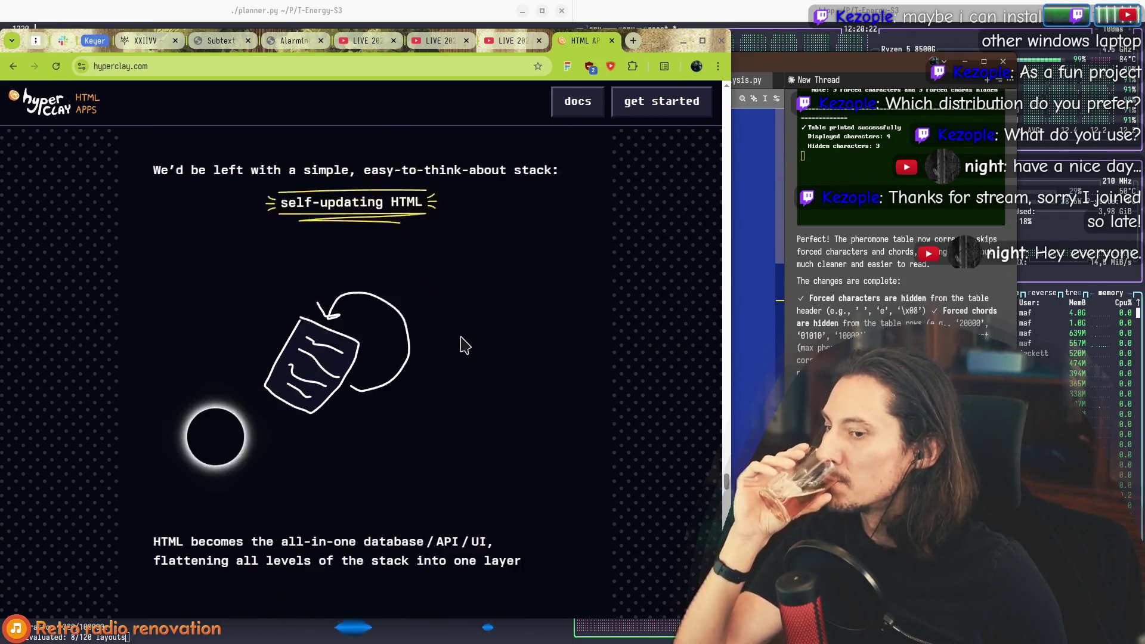
scroll(462, 345, "down", 3)
scroll(463, 351, "up", 4)
mouse_move(493, 360)
left_mouse_down()
mouse_move(184, 197)
mouse_move(402, 263)
mouse_move(491, 340)
mouse_move(146, 209)
mouse_move(472, 358)
mouse_move(508, 358)
mouse_move(169, 191)
left_mouse_up()
left_click(504, 351)
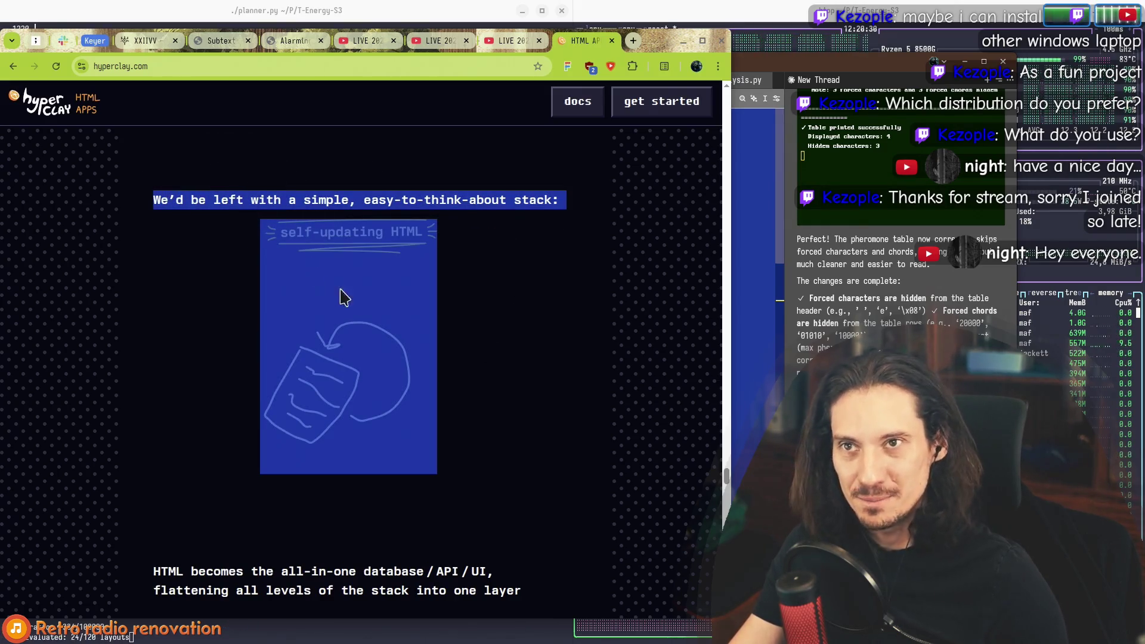
scroll(482, 388, "up", 2)
scroll(482, 405, "down", 1)
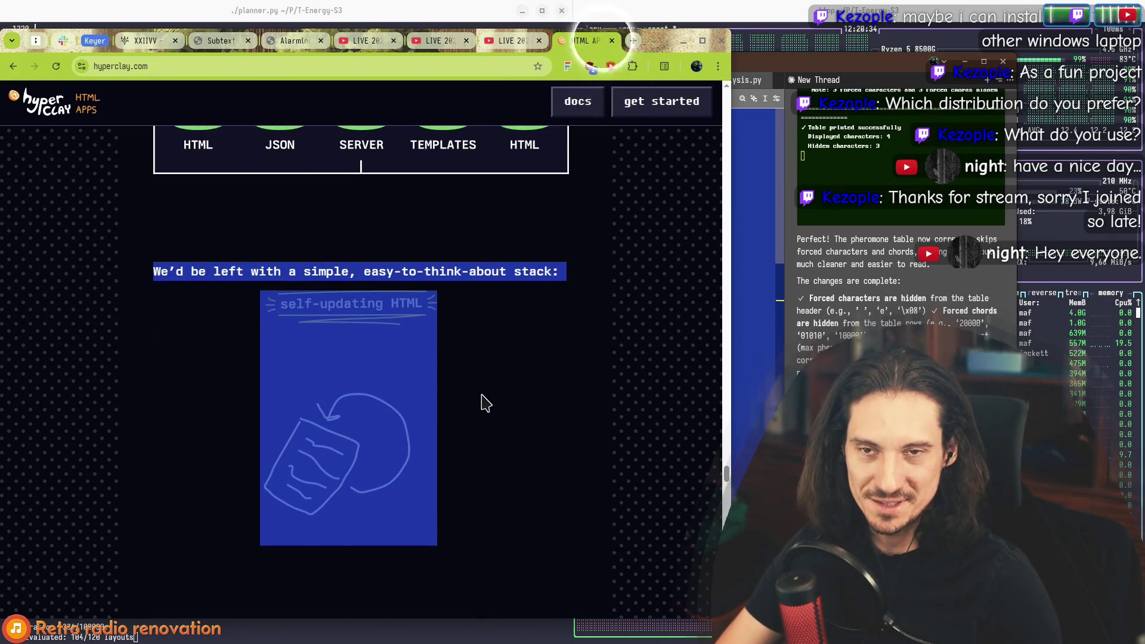
Step: Search the web for REST and open the English Wikipedia article on Representational state transfer
key("ctrl+t")
type("REST")
key("Return")
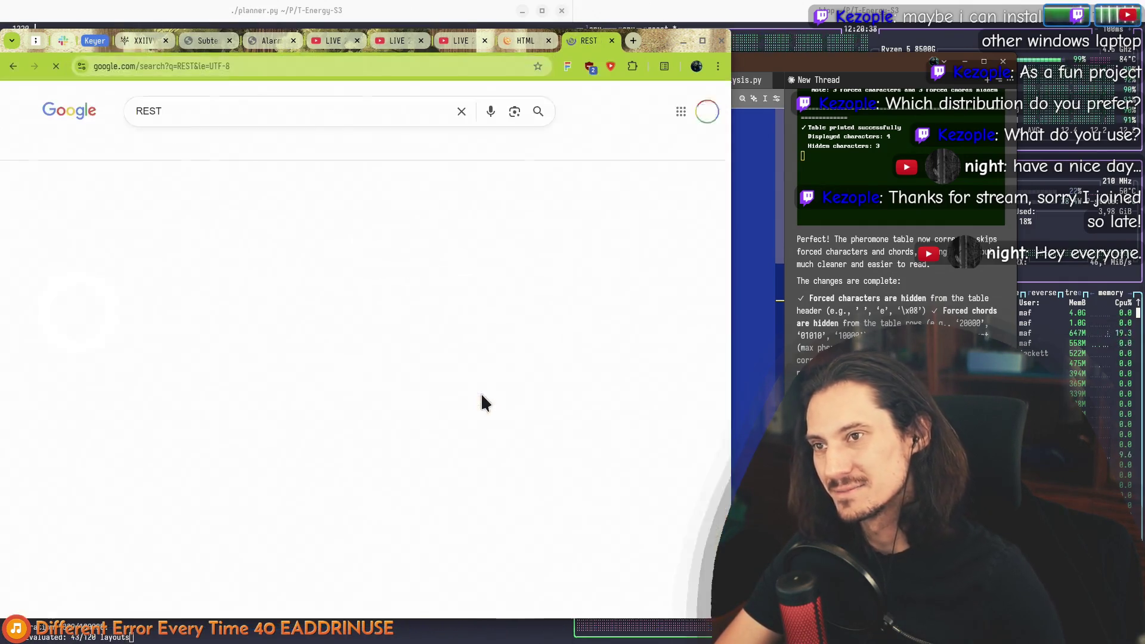
left_click(115, 465)
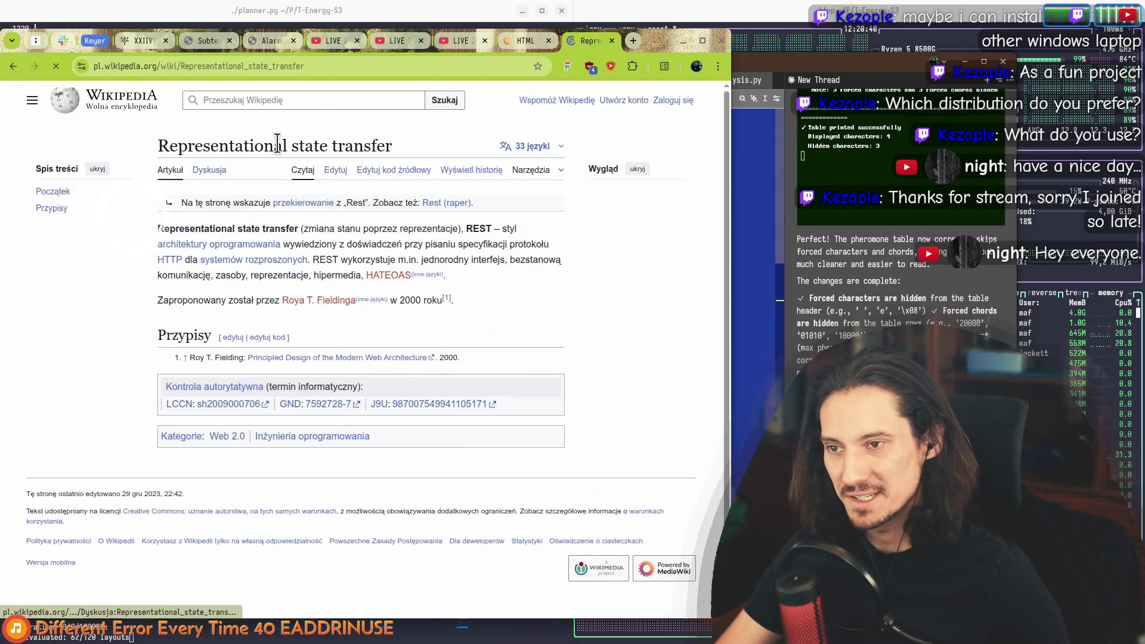
left_click(550, 148)
left_click(397, 273)
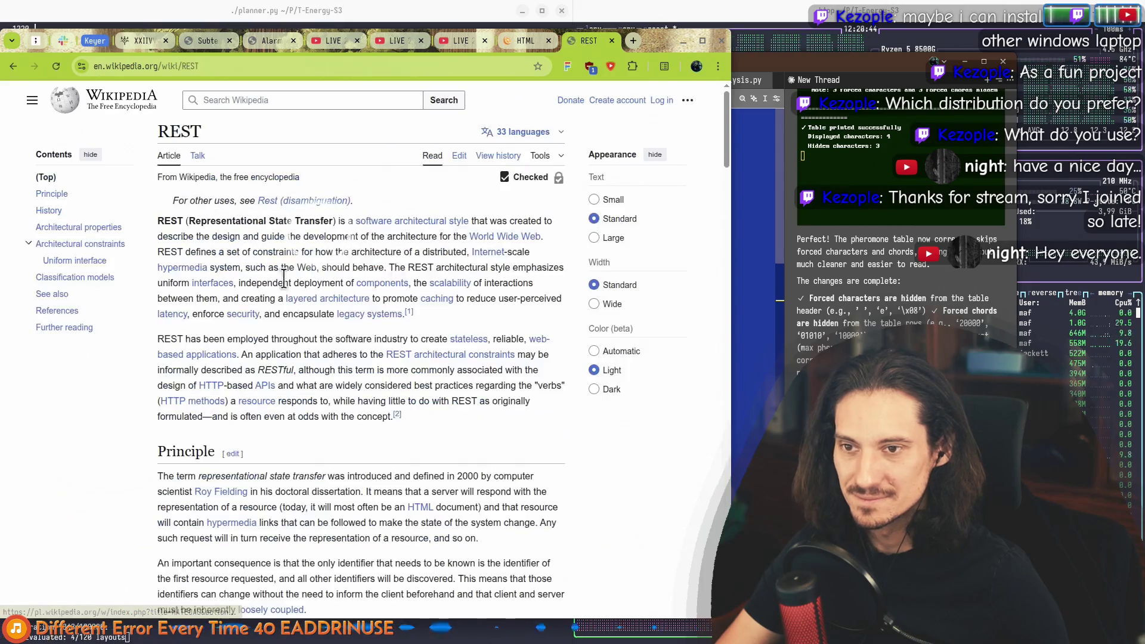
Step: Highlight the REST name and its expansion, then return to the Hyperclay landing page
mouse_move(163, 223)
left_mouse_down()
mouse_move(328, 231)
mouse_move(177, 223)
left_mouse_up()
left_click(352, 222)
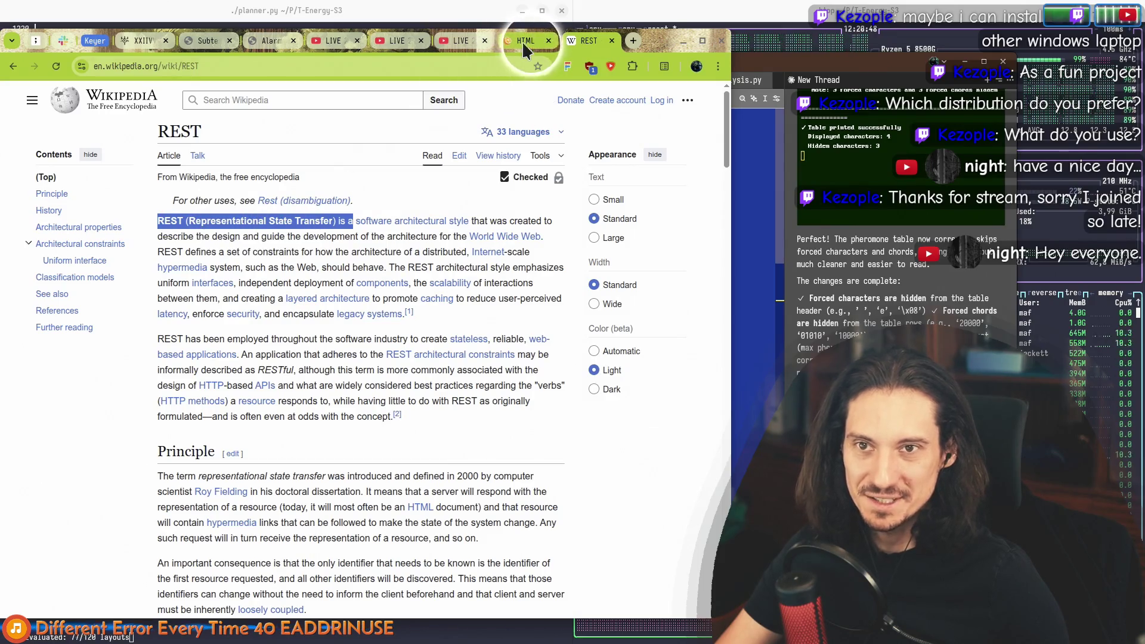
left_click(523, 43)
scroll(334, 385, "up", 5)
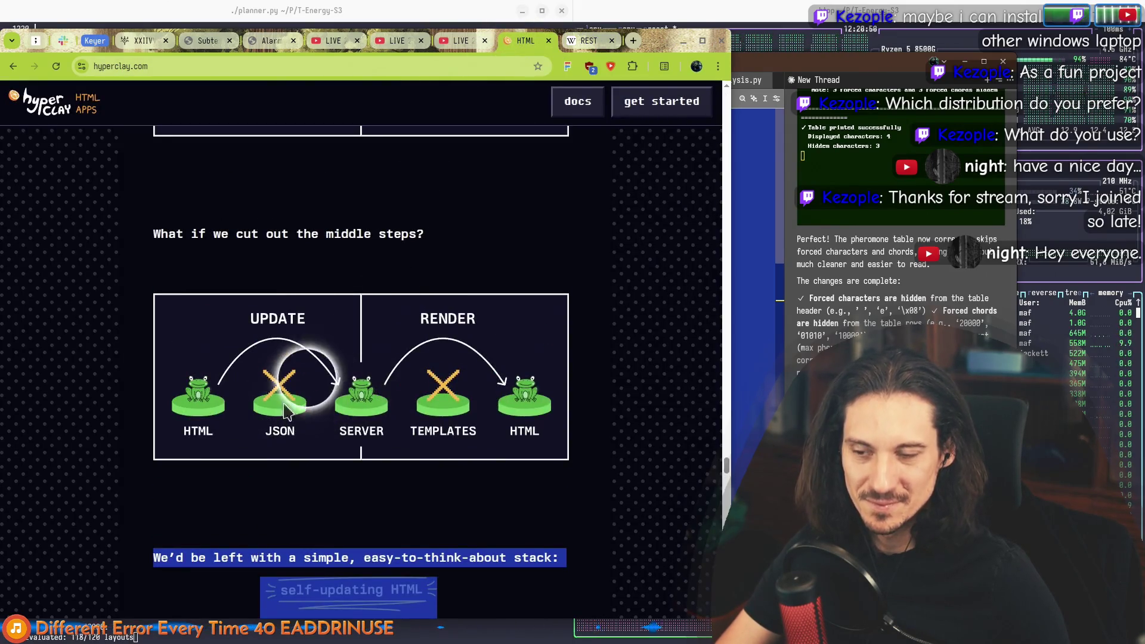
Step: Read the REST article's highlighted first paragraph, then close the REST tab
left_click(589, 42)
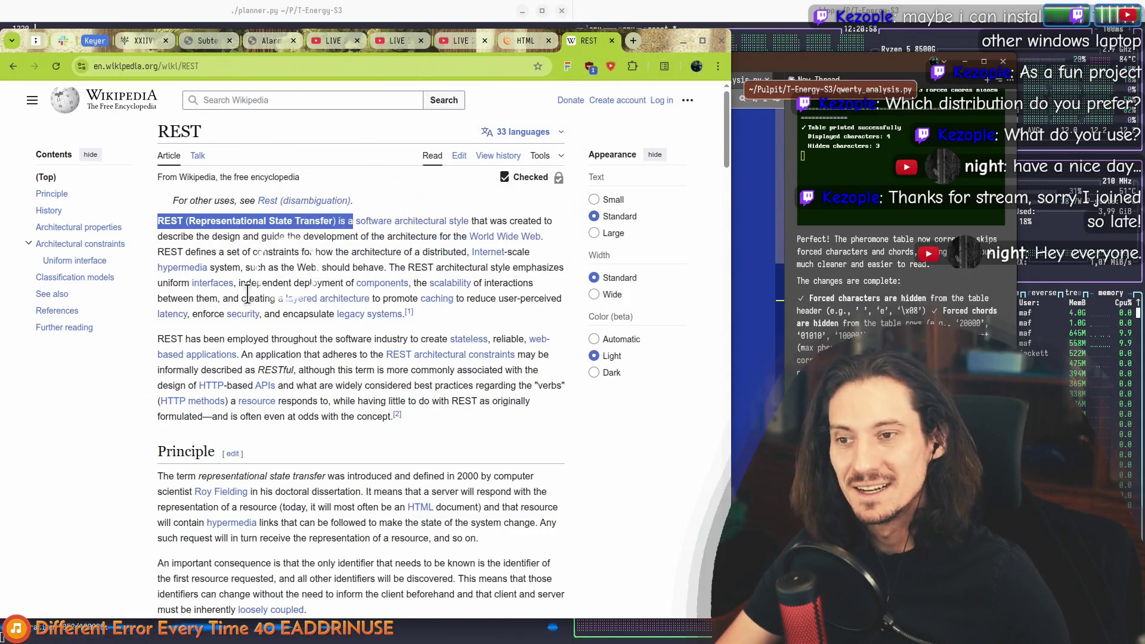
mouse_move(173, 217)
left_mouse_down()
mouse_move(412, 295)
mouse_move(433, 325)
left_mouse_up()
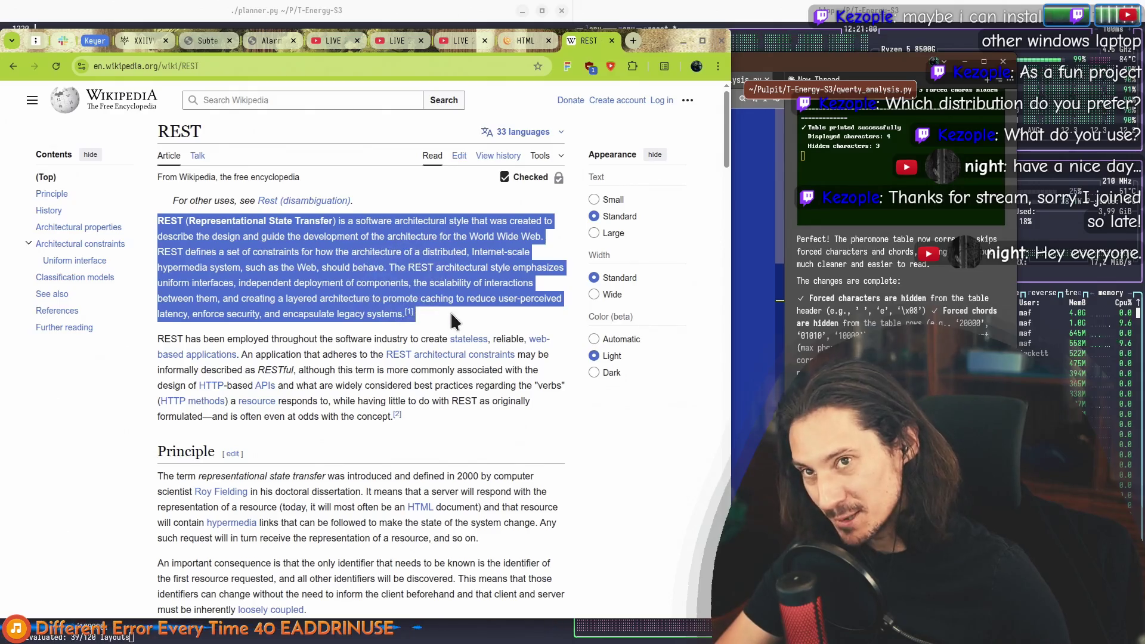
left_click(452, 302)
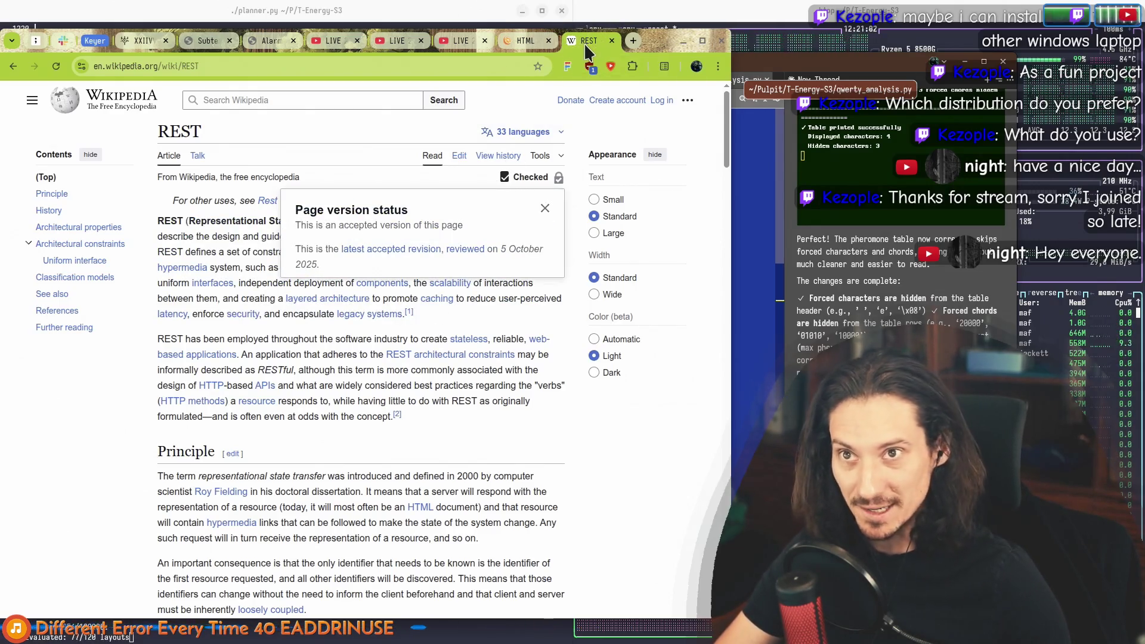
middle_click(586, 48)
scroll(417, 441, "down", 1)
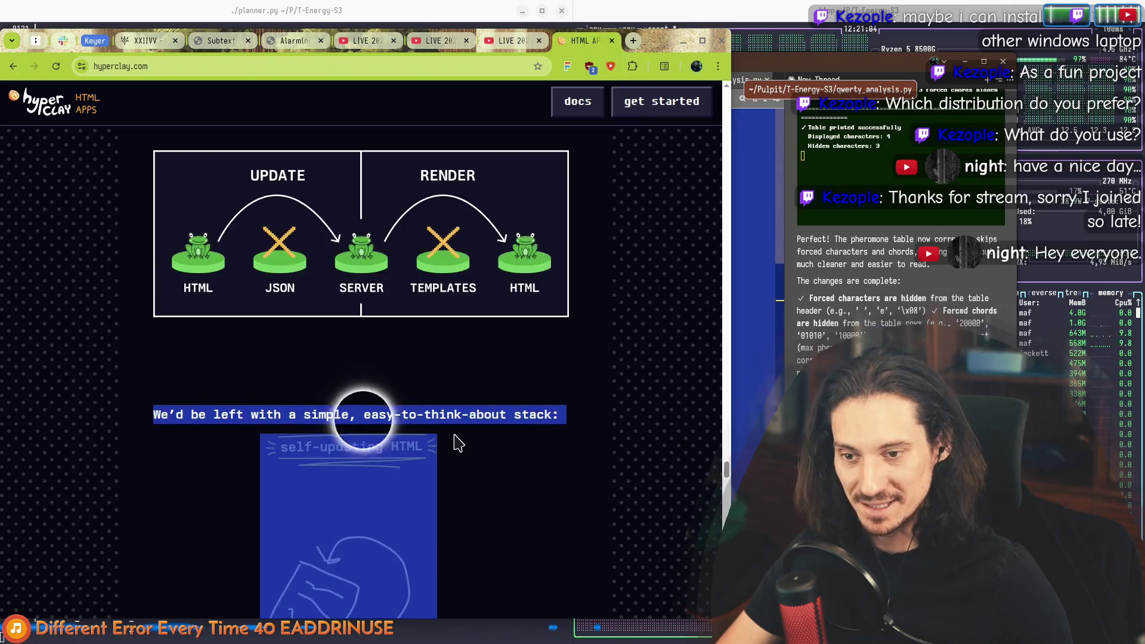
Step: Highlight and read the paragraph about HTML as the all-in-one layer
scroll(465, 442, "down", 4)
scroll(370, 352, "up", 1)
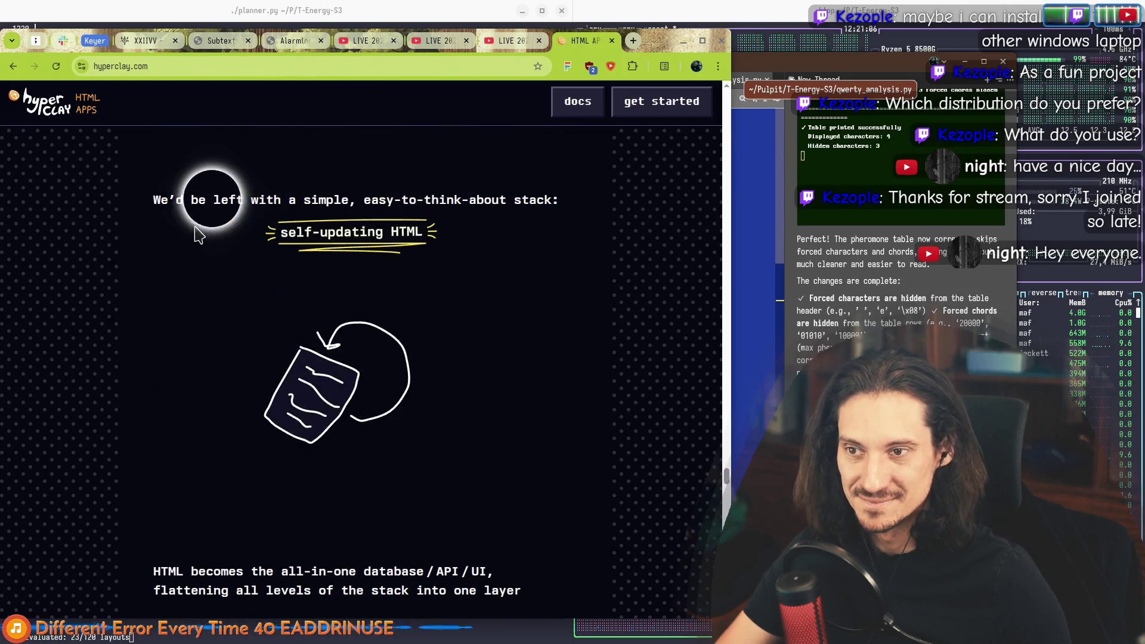
scroll(157, 355, "down", 3)
mouse_move(151, 356)
left_mouse_down()
mouse_move(525, 359)
mouse_move(521, 377)
left_mouse_up()
left_click(522, 340)
Step: Read on past the worry line and full web app paragraph to the static vs single-file comparison
scroll(537, 340, "down", 5)
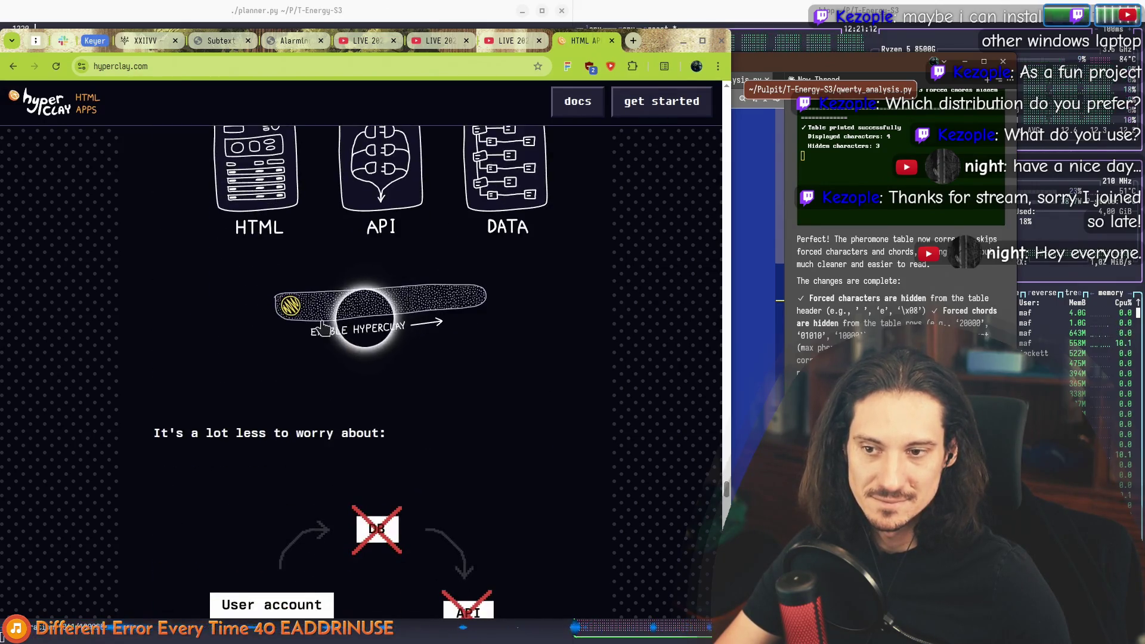
scroll(220, 337, "up", 2)
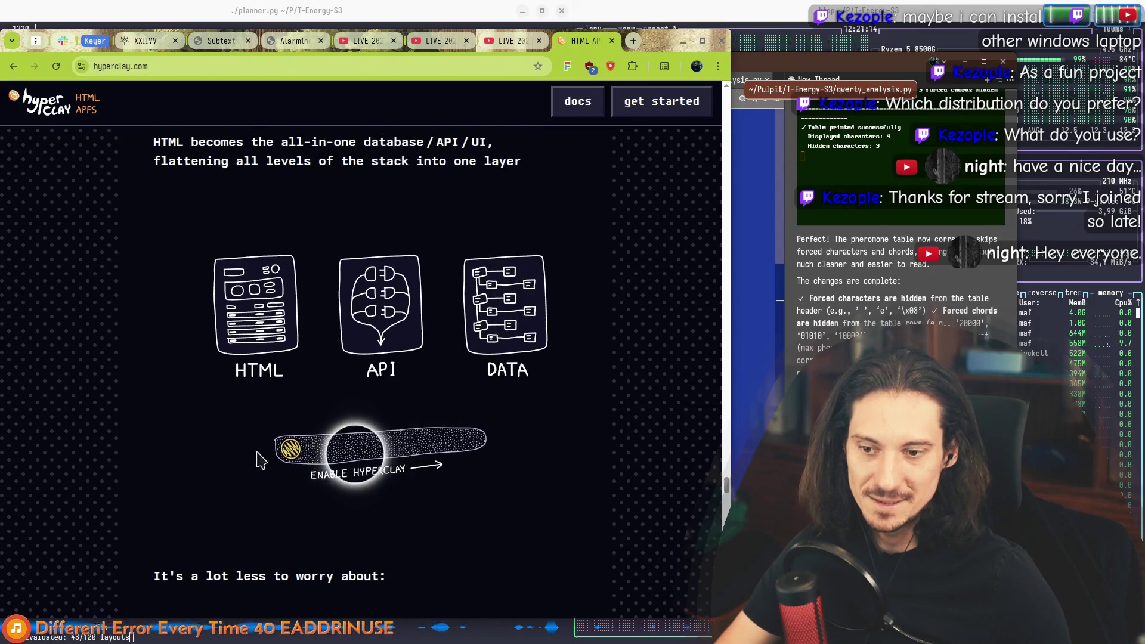
scroll(314, 472, "down", 2)
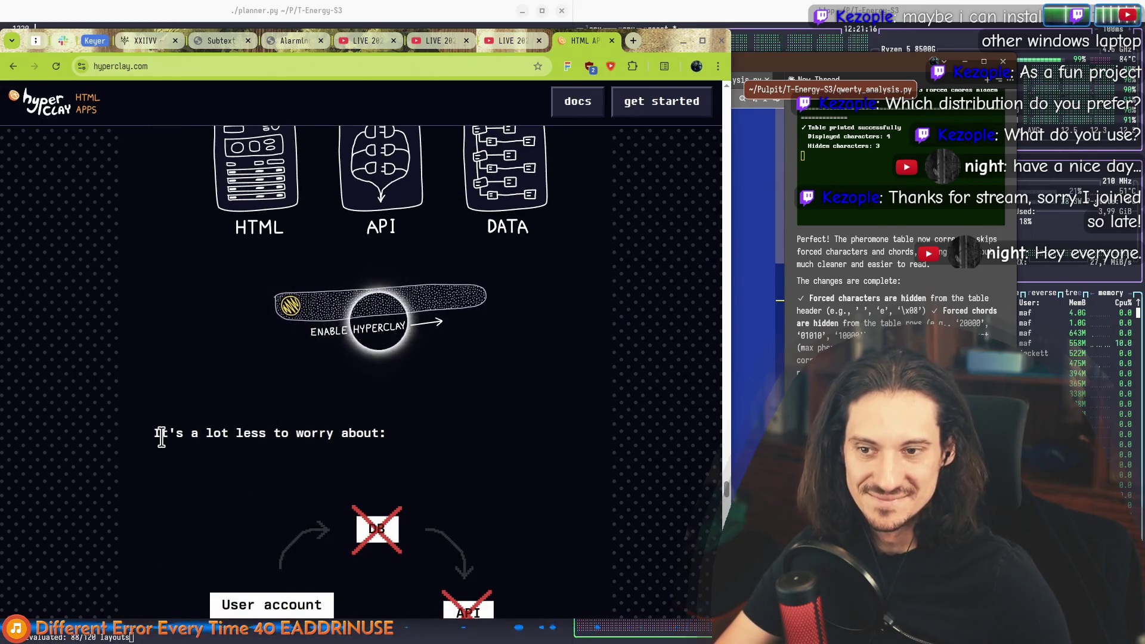
left_click_drag(155, 435, 332, 434)
left_click(348, 409)
scroll(348, 409, "down", 3)
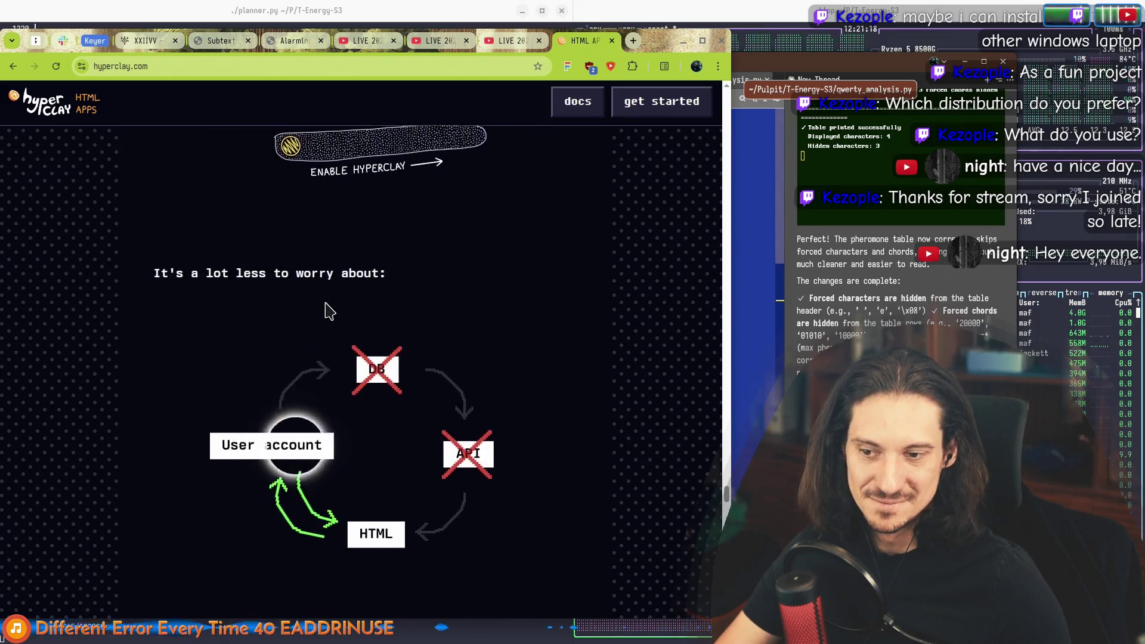
scroll(403, 398, "down", 2)
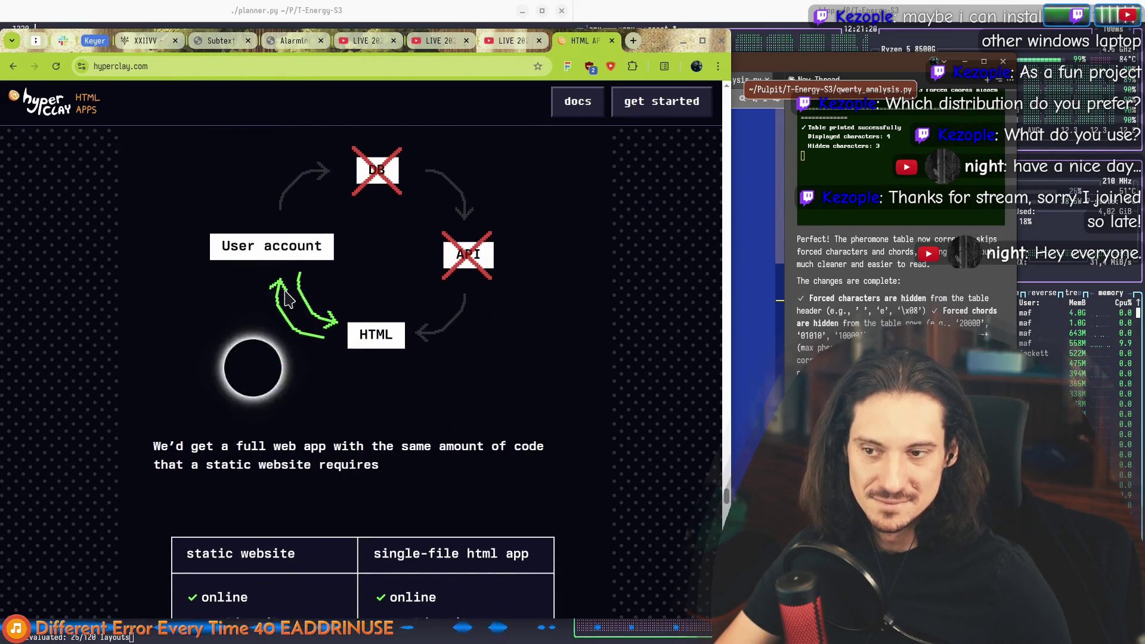
scroll(251, 364, "down", 2)
left_click_drag(153, 301, 418, 341)
left_click(418, 341)
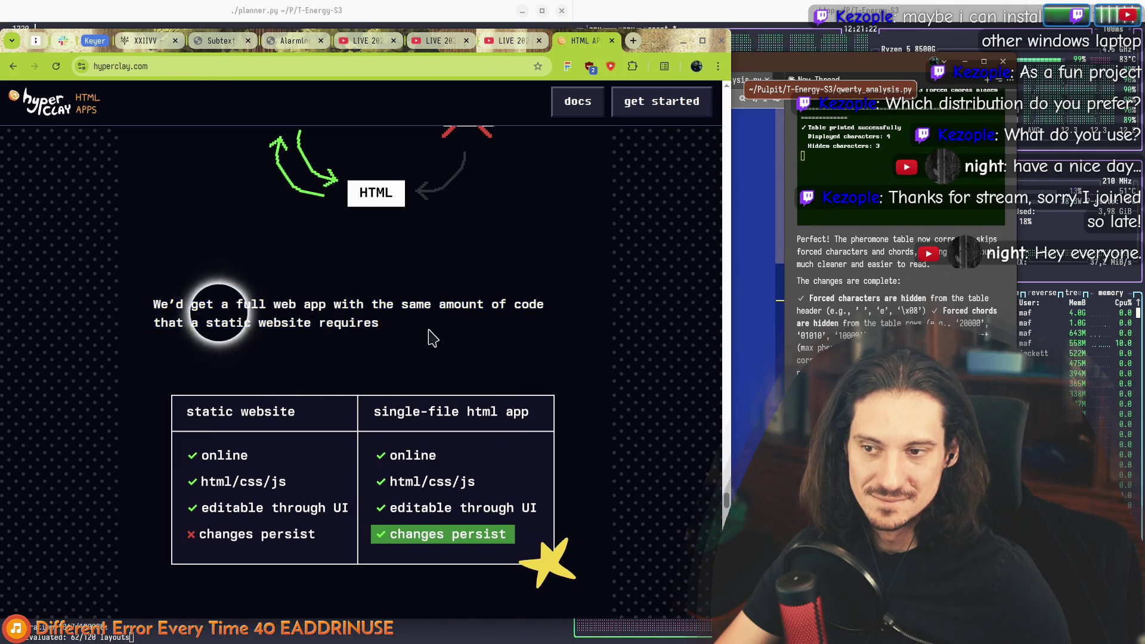
Step: Highlight the 'It's easy to think about!' line and the static vs single-file comparison table
scroll(412, 340, "down", 1)
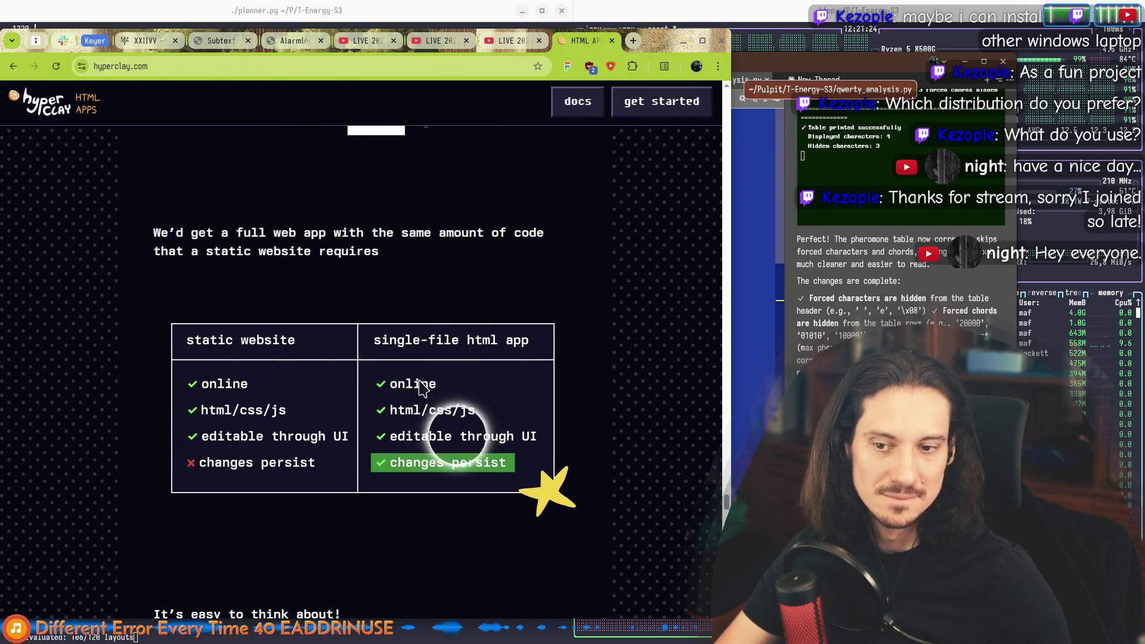
scroll(335, 394, "down", 2)
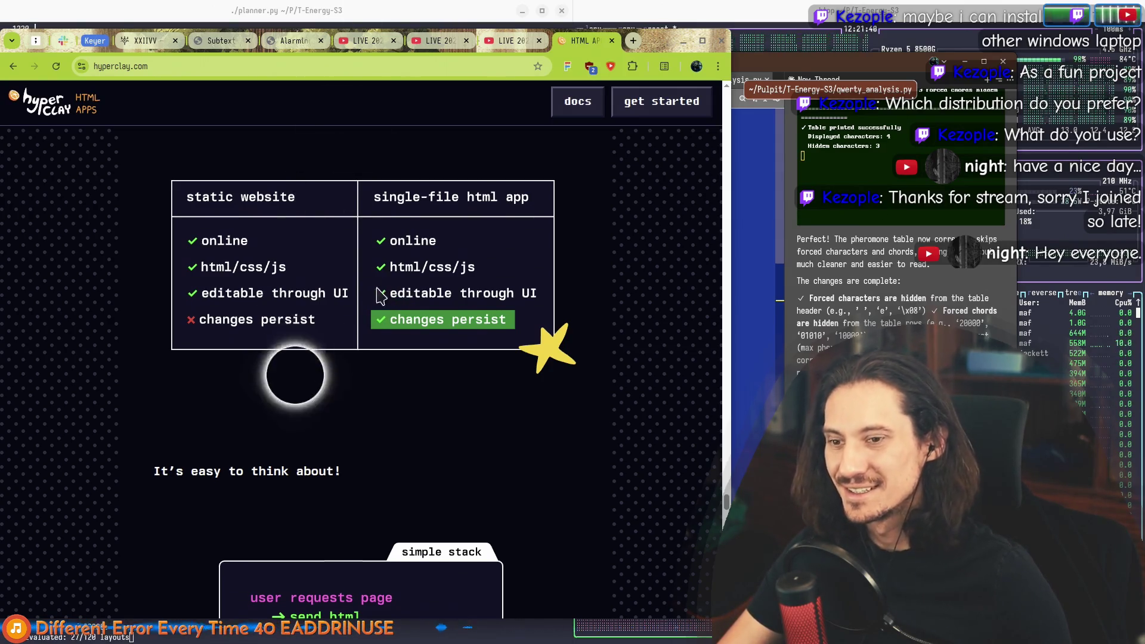
scroll(377, 289, "down", 2)
left_click_drag(405, 338, 154, 328)
scroll(259, 309, "up", 4)
left_click(283, 336)
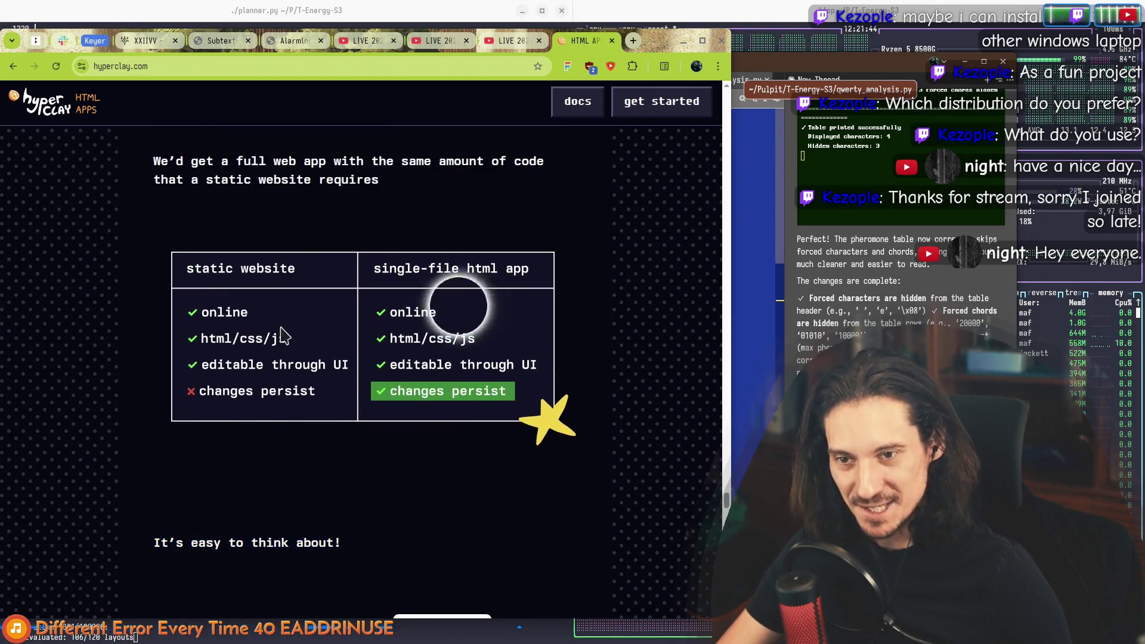
triple_click(283, 335)
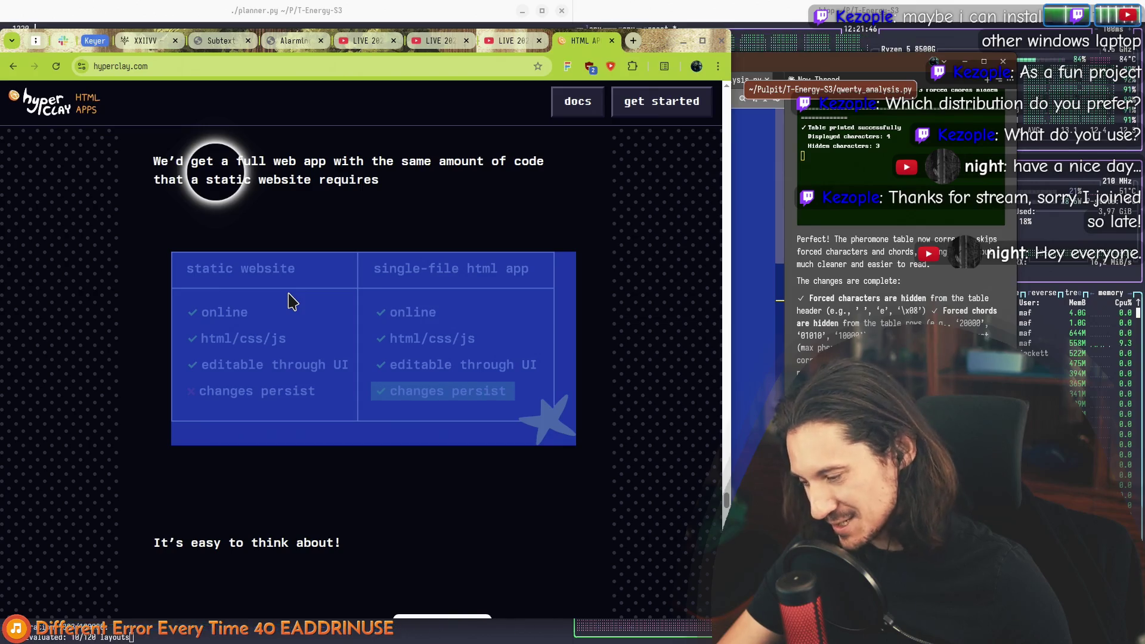
Step: Read through the simple stack and new primitive sections to the Introducing Hyperclay paragraph
scroll(306, 295, "down", 2)
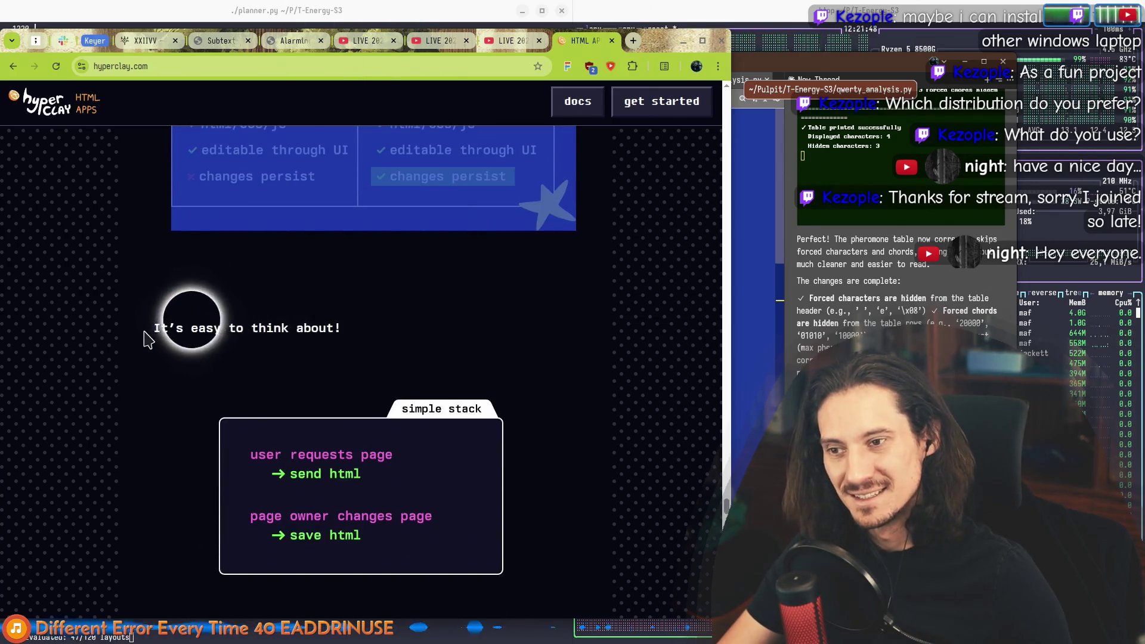
left_click_drag(145, 334, 396, 340)
left_click(334, 350)
scroll(335, 350, "down", 1)
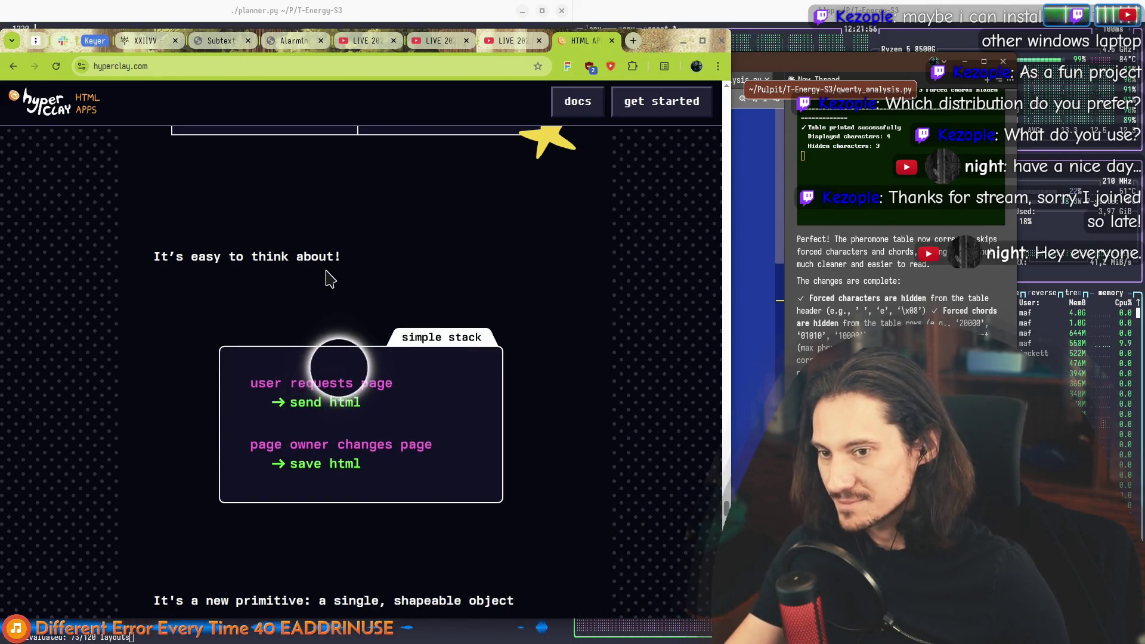
scroll(331, 277, "down", 3)
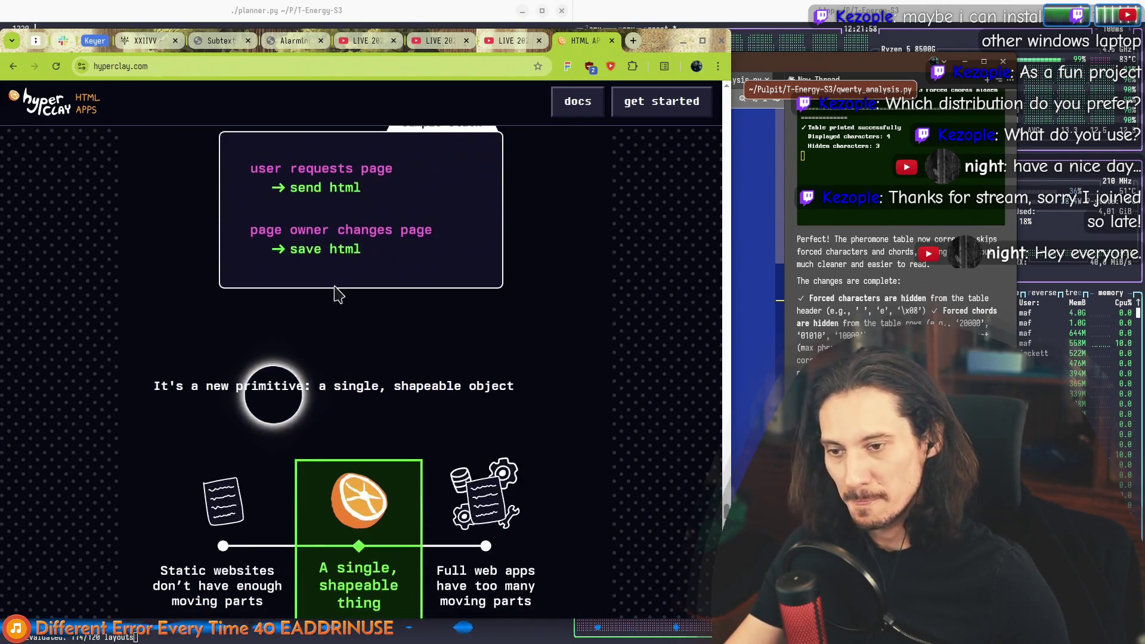
scroll(289, 353, "down", 5)
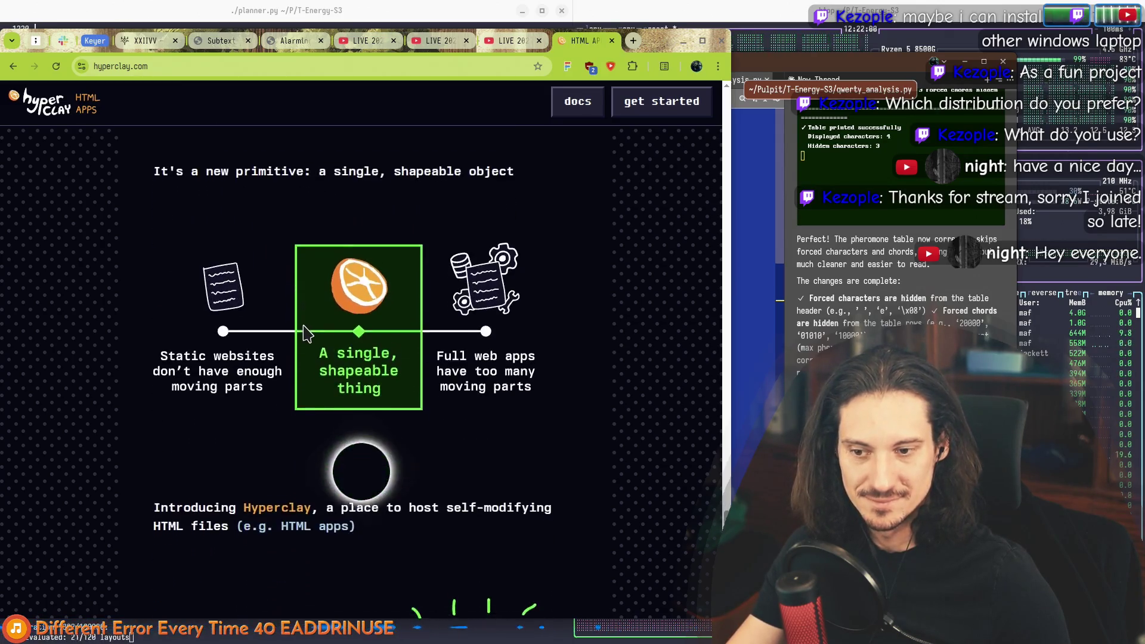
triple_click(143, 376)
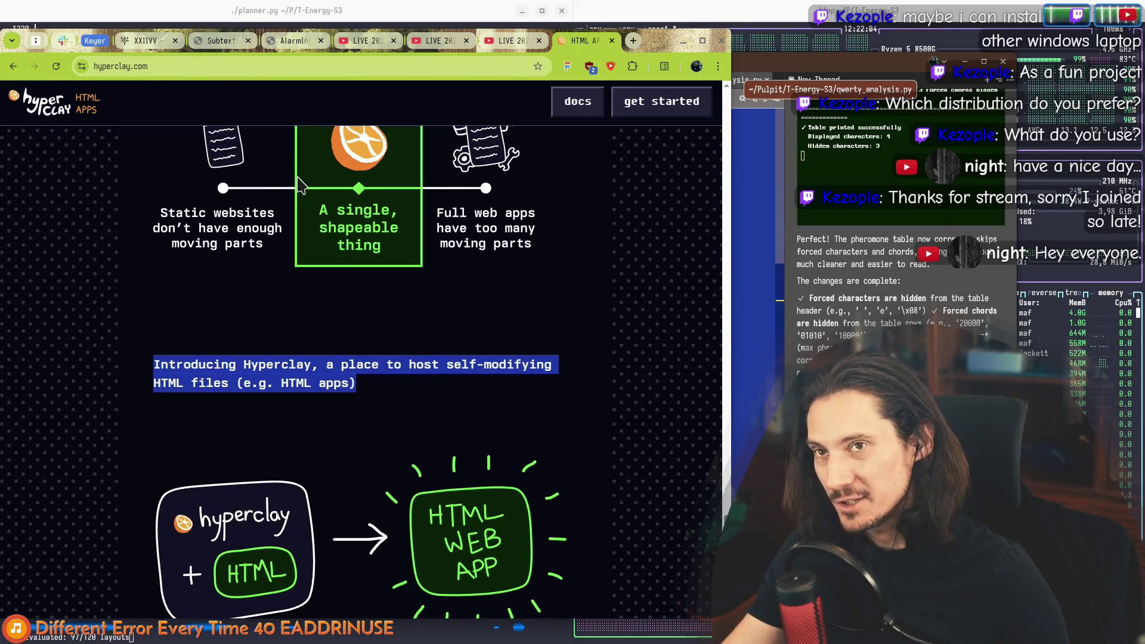
Step: Scroll down to the journaling-app example with its 'My new blog!' contenteditable div
scroll(292, 176, "down", 4)
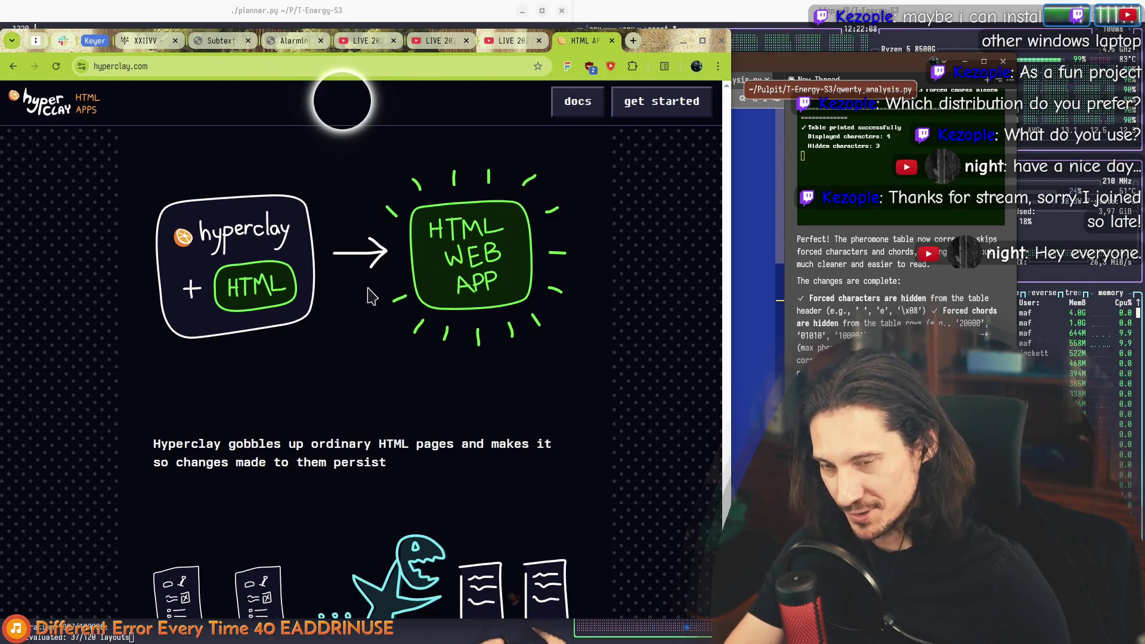
scroll(263, 258, "up", 3)
scroll(374, 329, "up", 3)
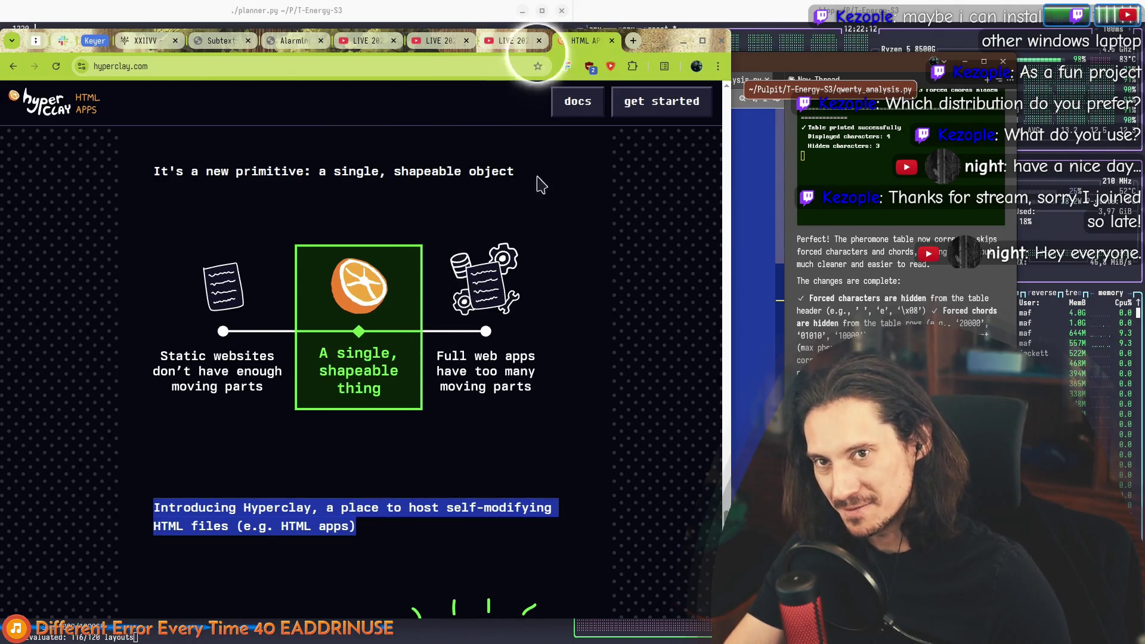
scroll(365, 309, "down", 4)
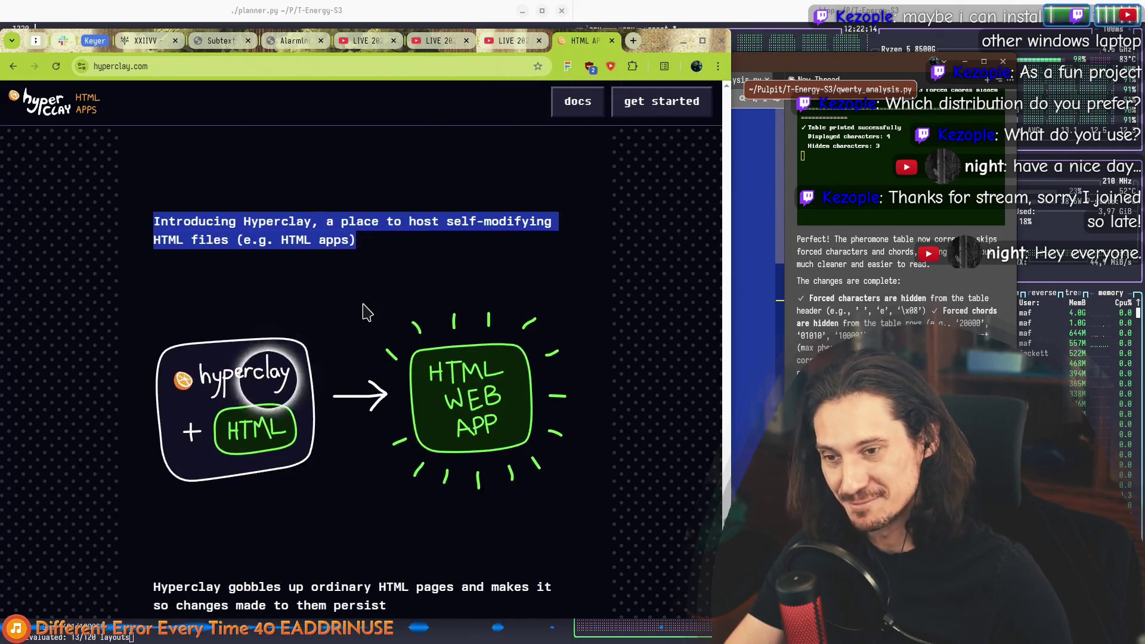
scroll(348, 323, "down", 3)
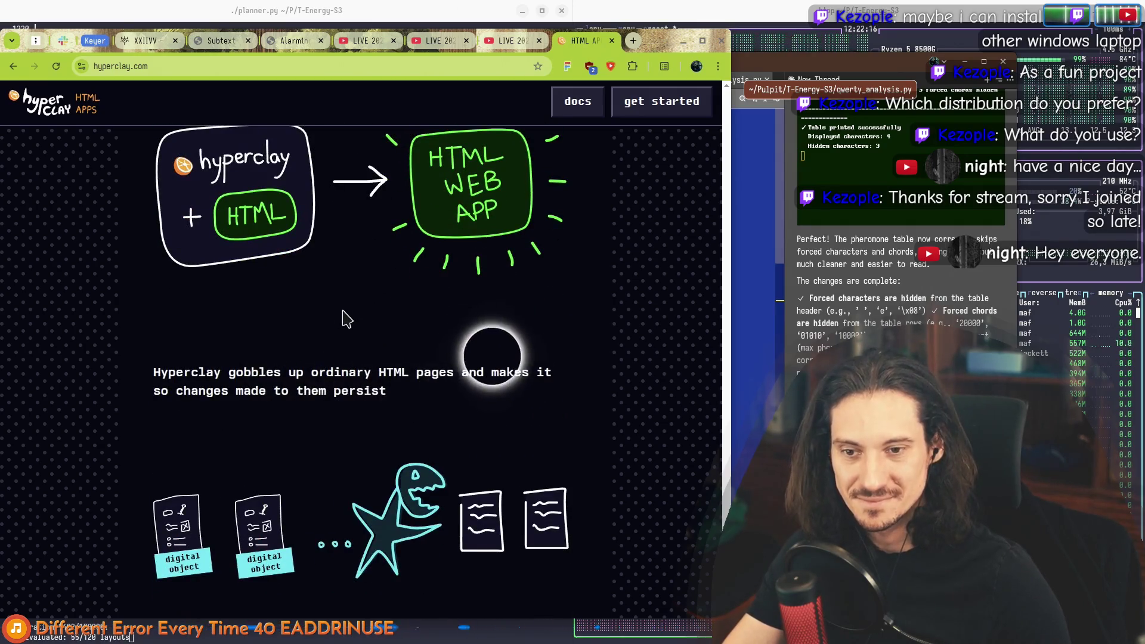
scroll(343, 367, "down", 3)
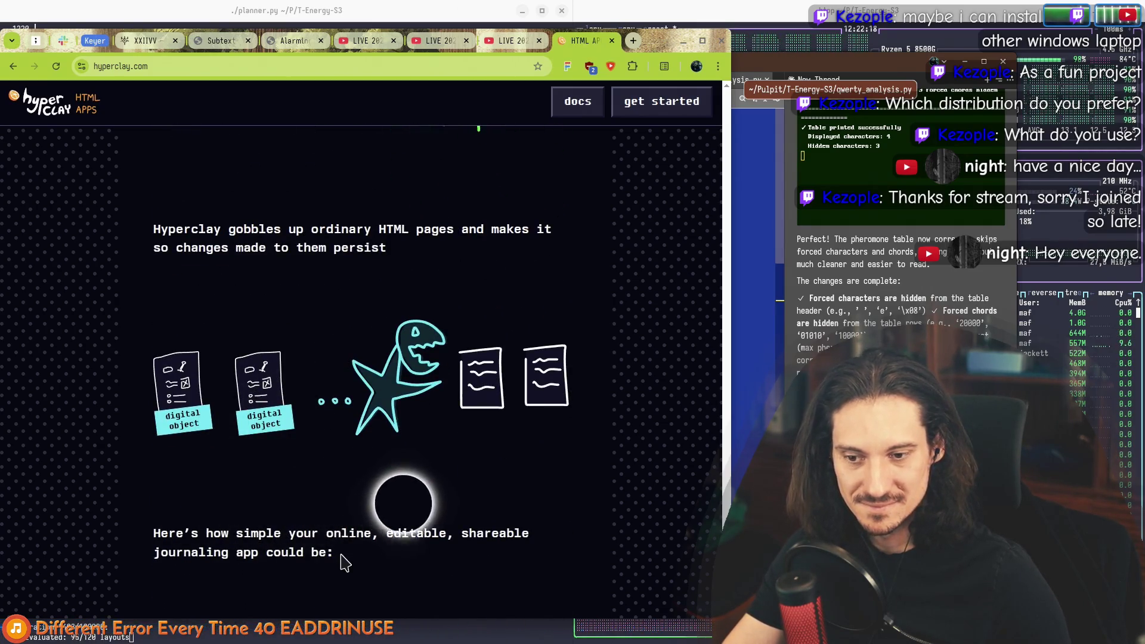
scroll(335, 525, "down", 4)
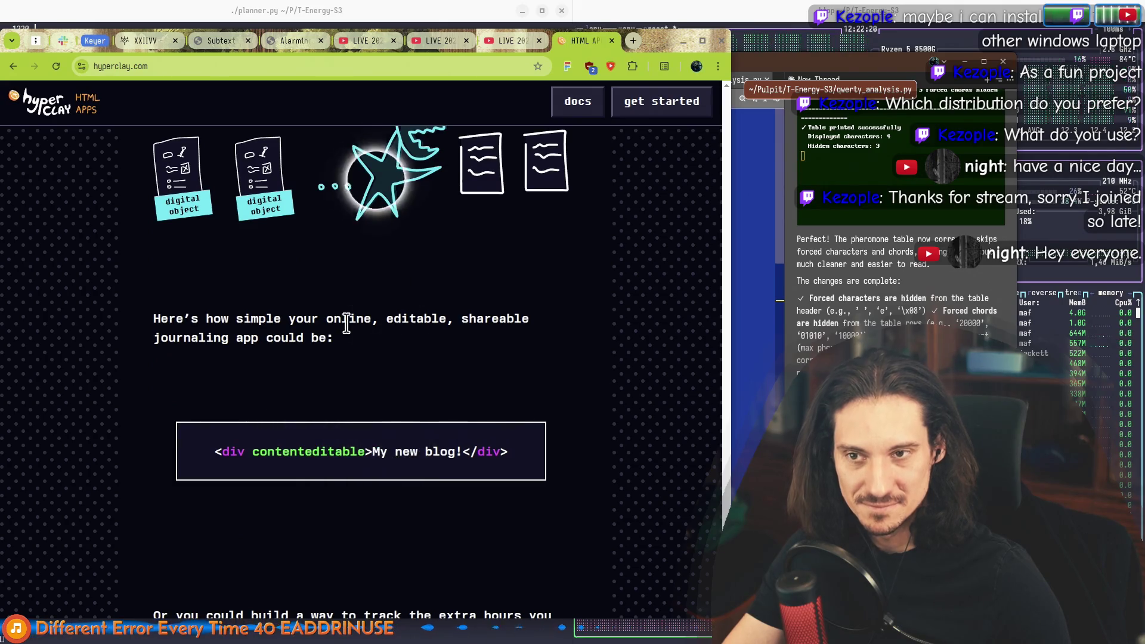
Step: Highlight the journaling app sentence and the word 'persist' in the checkbox code
triple_click(165, 319)
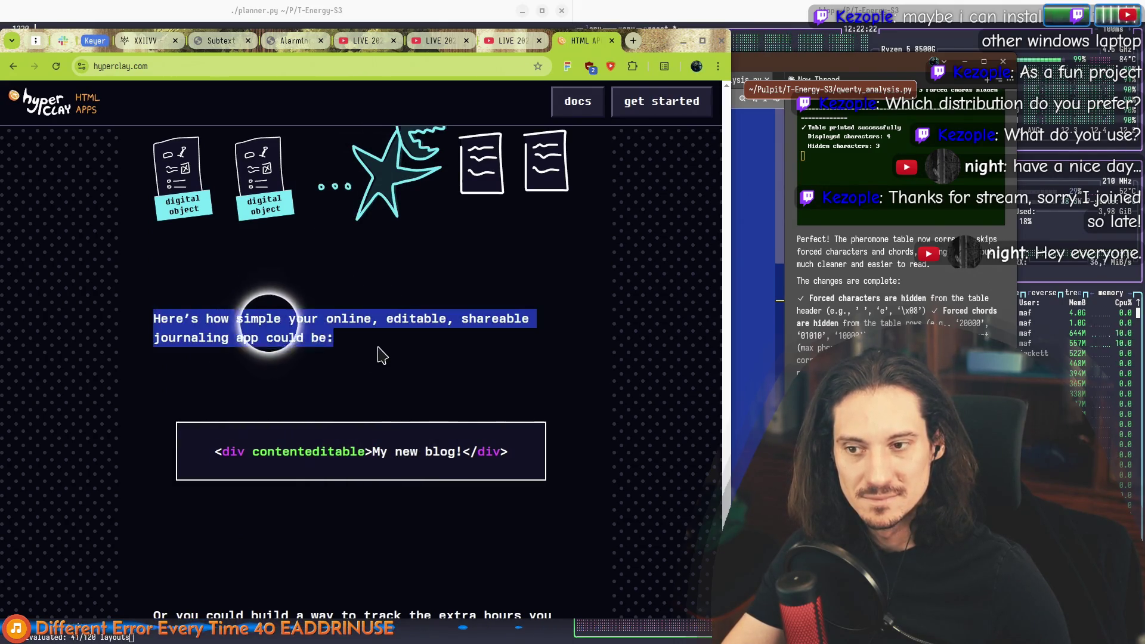
left_click(442, 417)
scroll(468, 421, "down", 6)
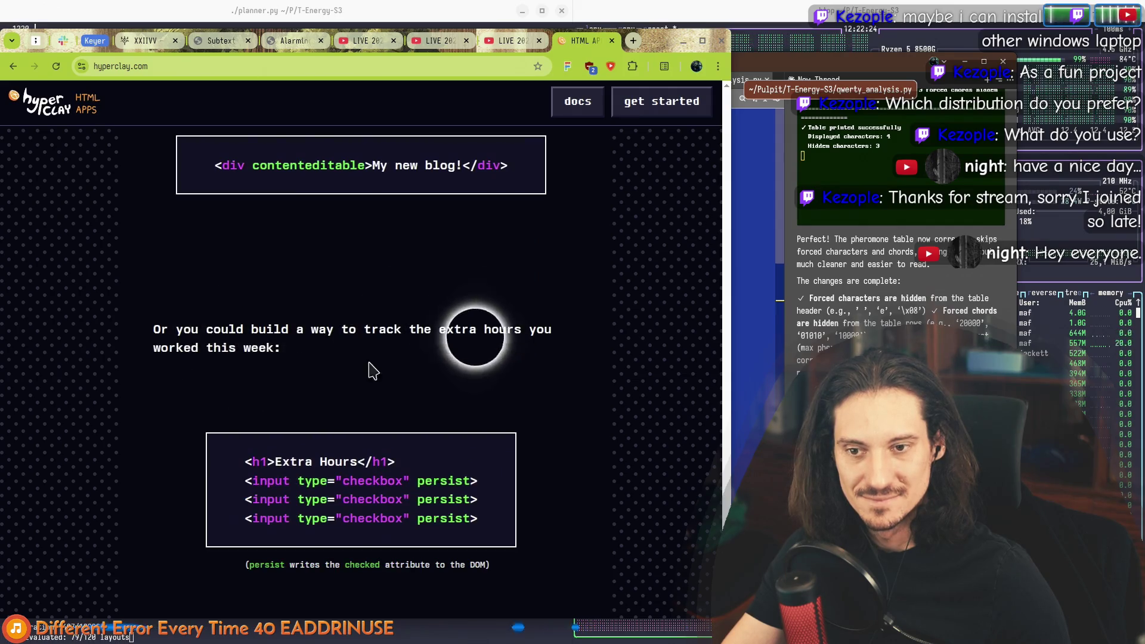
scroll(382, 454, "down", 5)
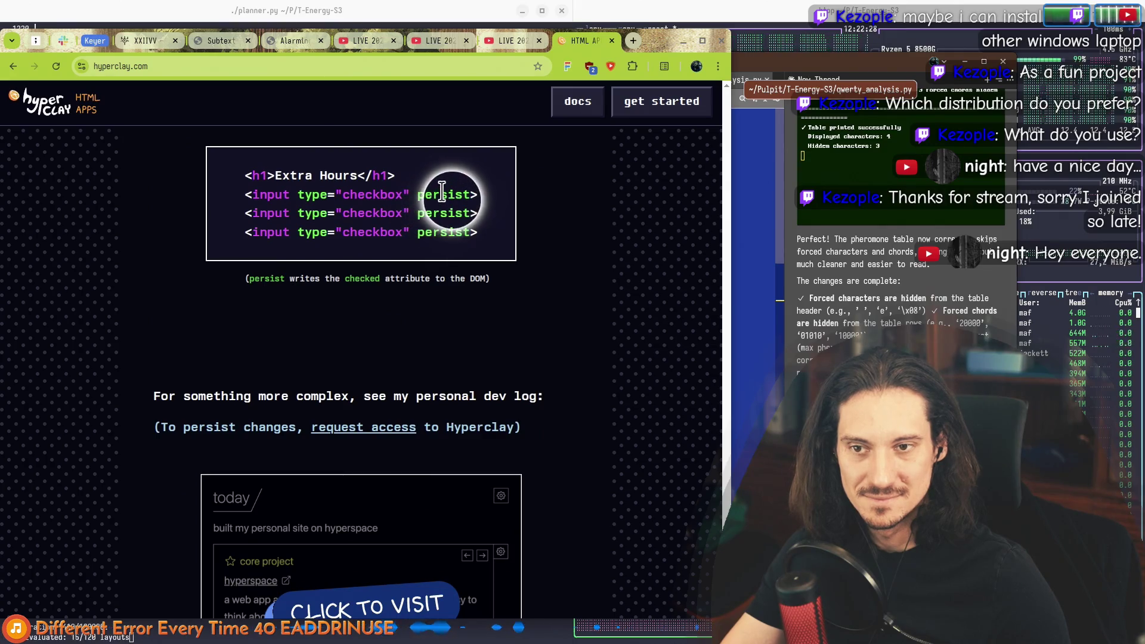
double_click(442, 232)
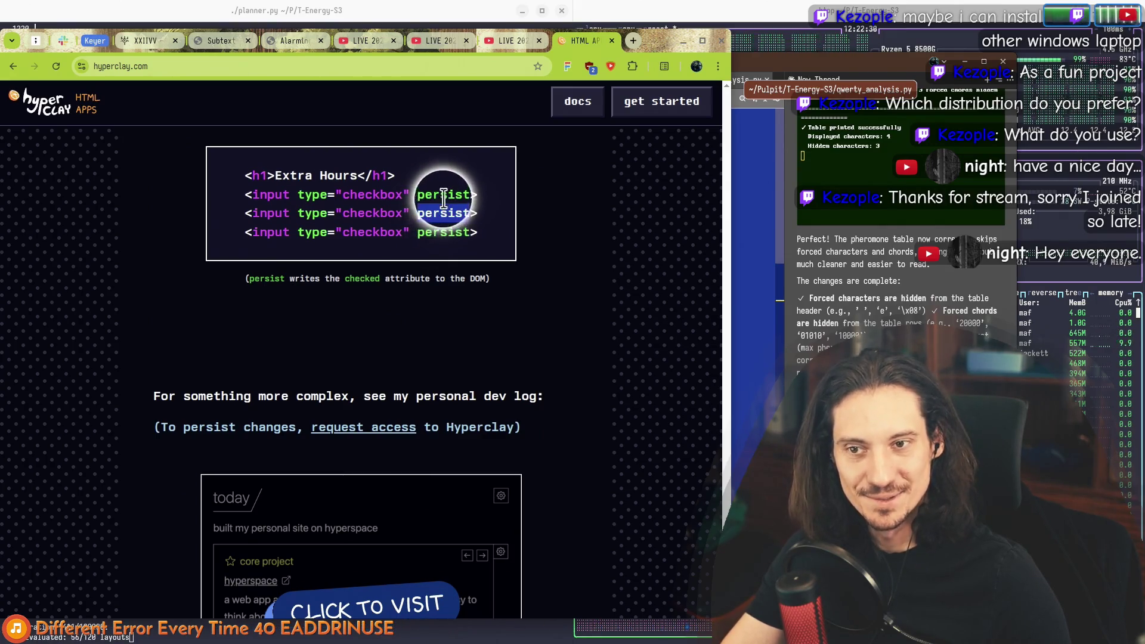
double_click(447, 232)
left_click(508, 308)
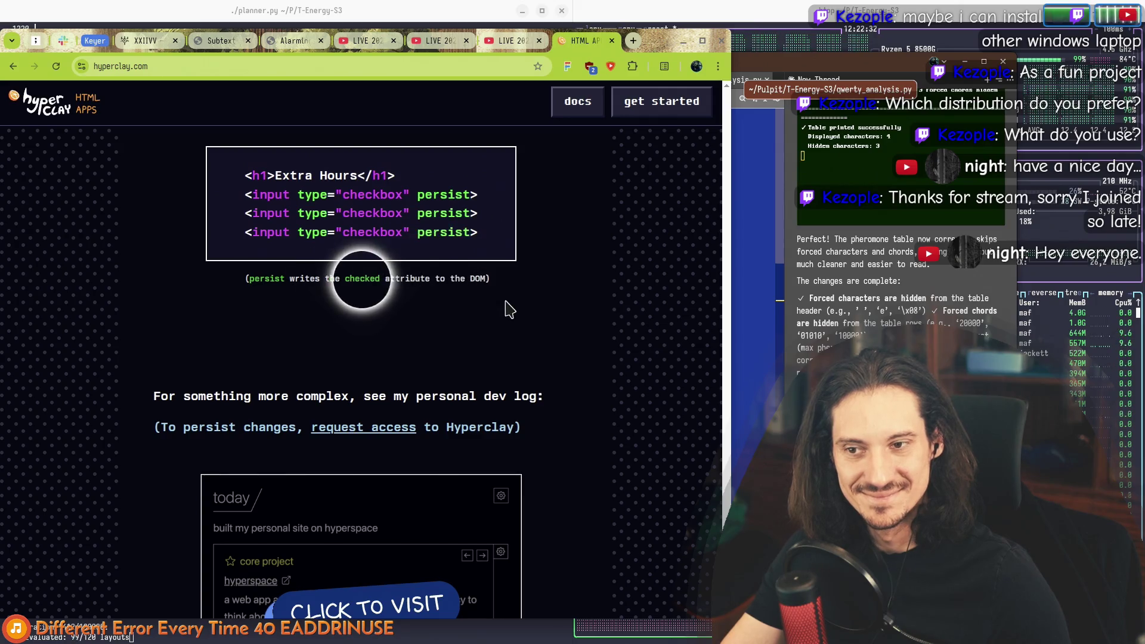
Step: Read past the personal dev log demo to 'HTML apps unify UI, state, and behavior into one concept'
scroll(334, 328, "down", 2)
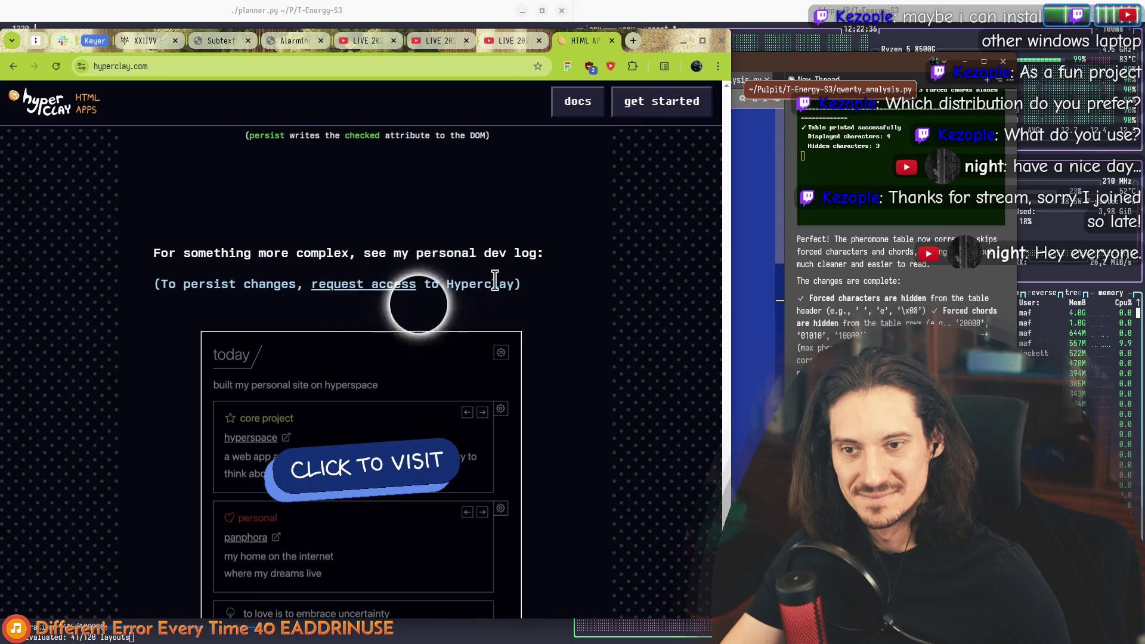
scroll(495, 279, "down", 2)
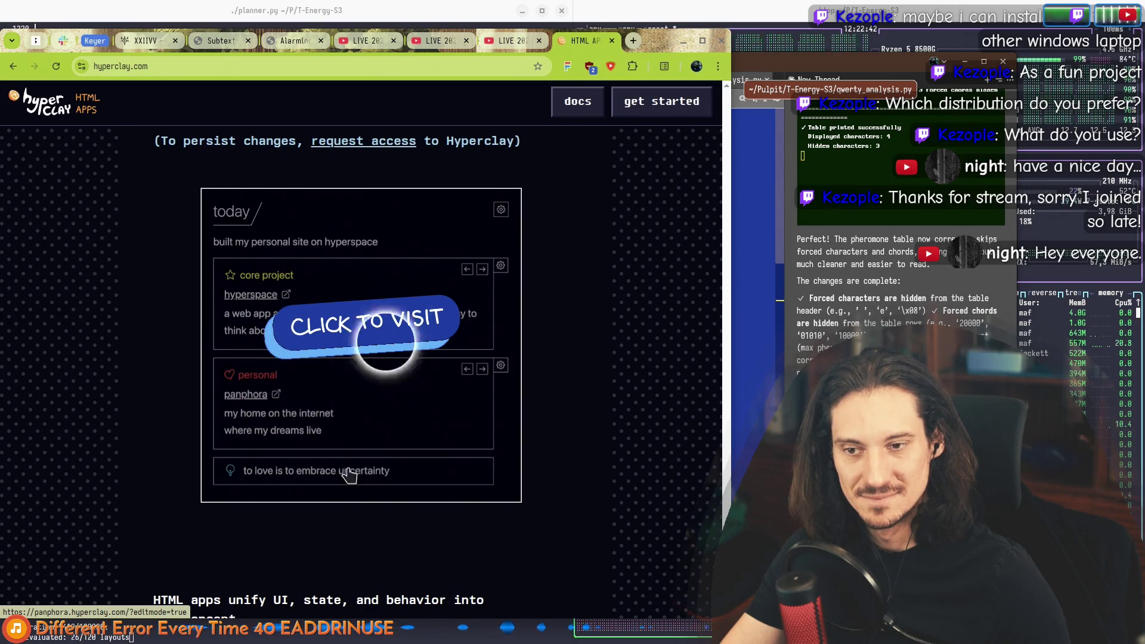
scroll(477, 239, "down", 2)
scroll(507, 197, "up", 2)
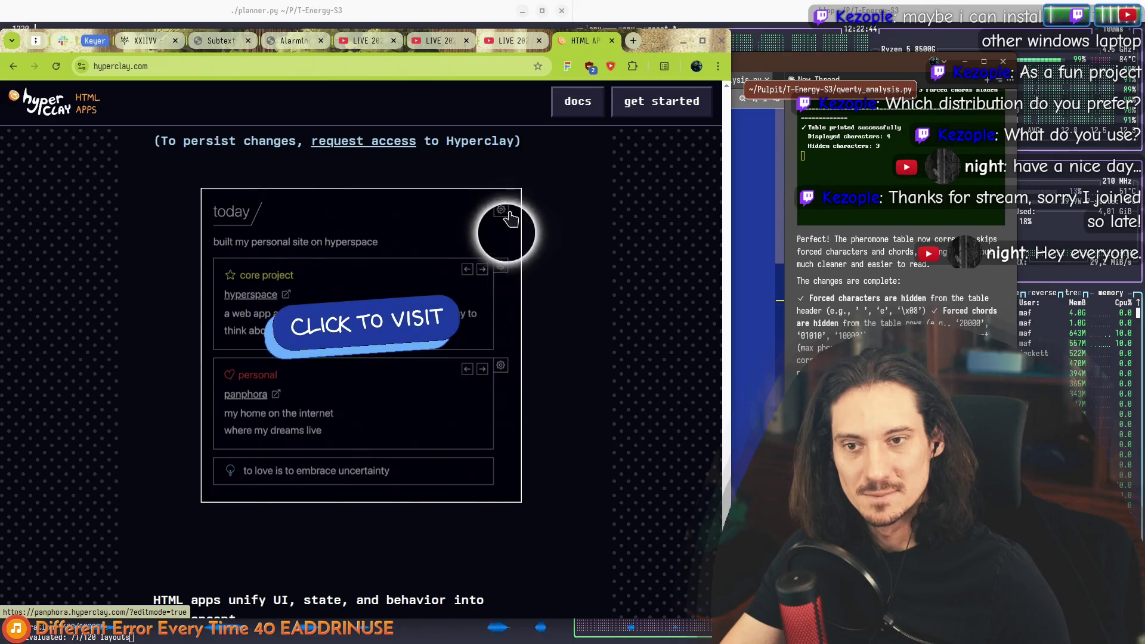
scroll(501, 225, "up", 2)
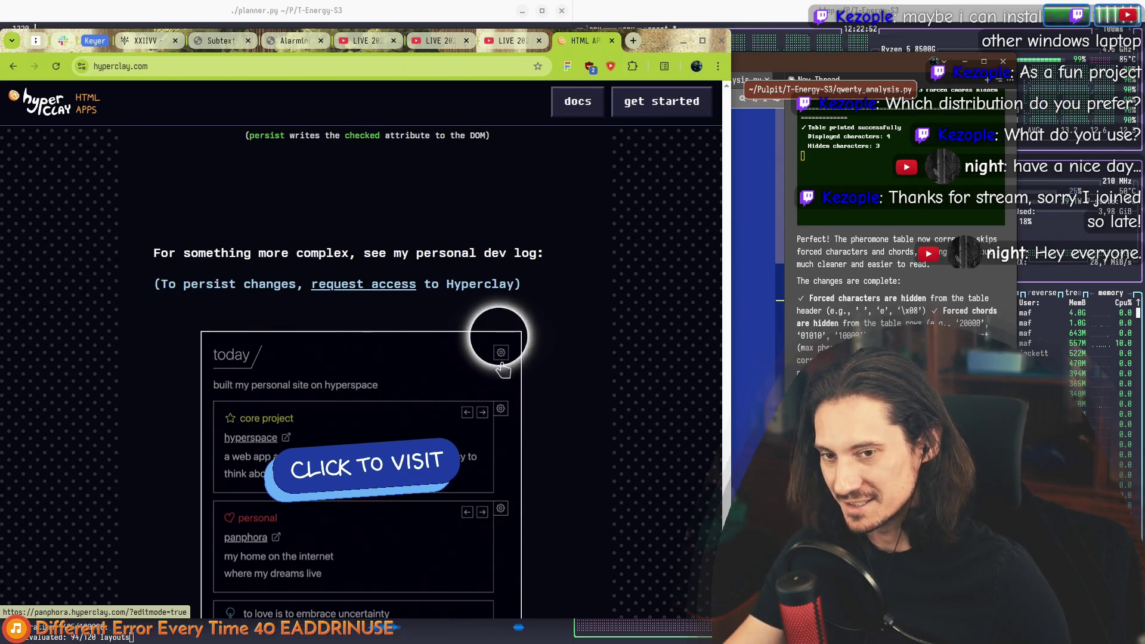
scroll(496, 365, "down", 10)
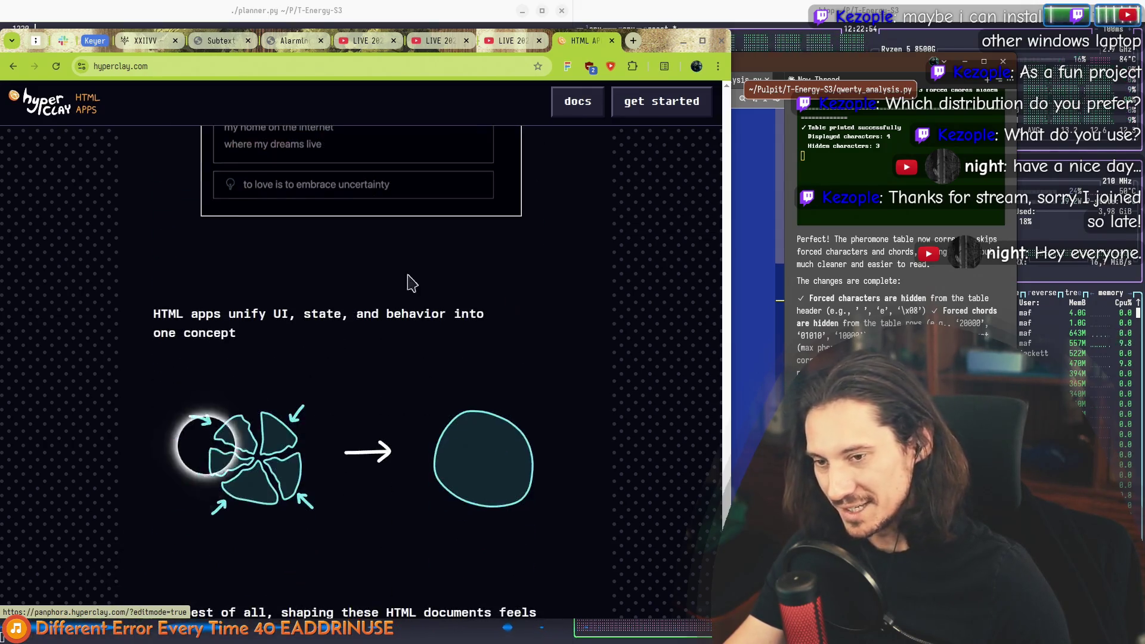
Step: Scroll past the MAKE AN HTML APP section and highlight the newsletter signup and footer text
scroll(381, 270, "down", 15)
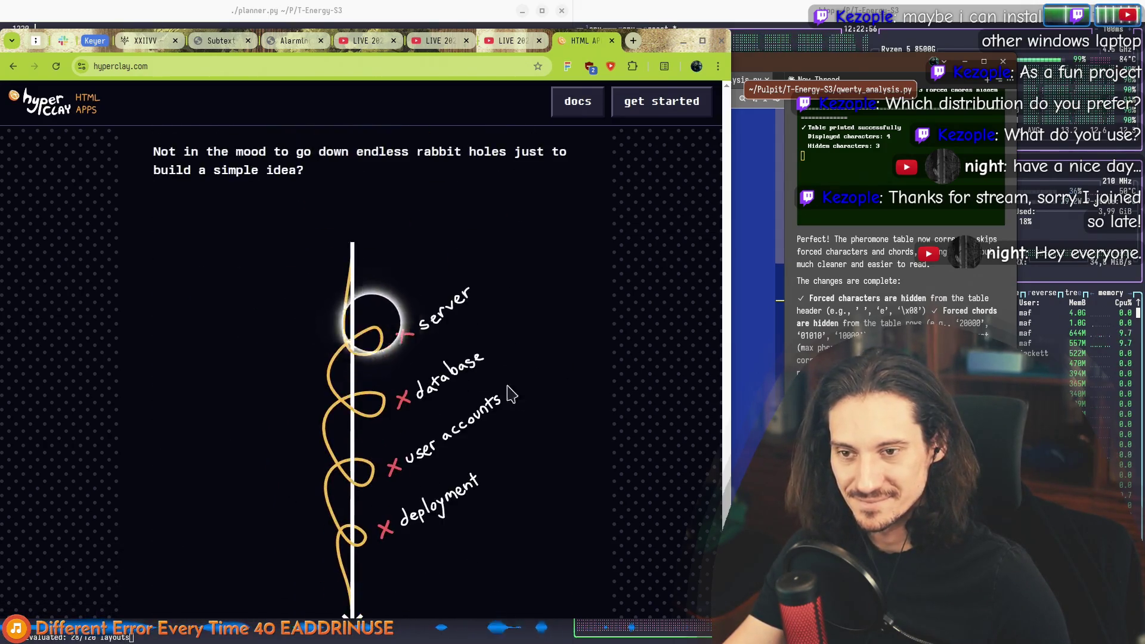
scroll(529, 450, "down", 10)
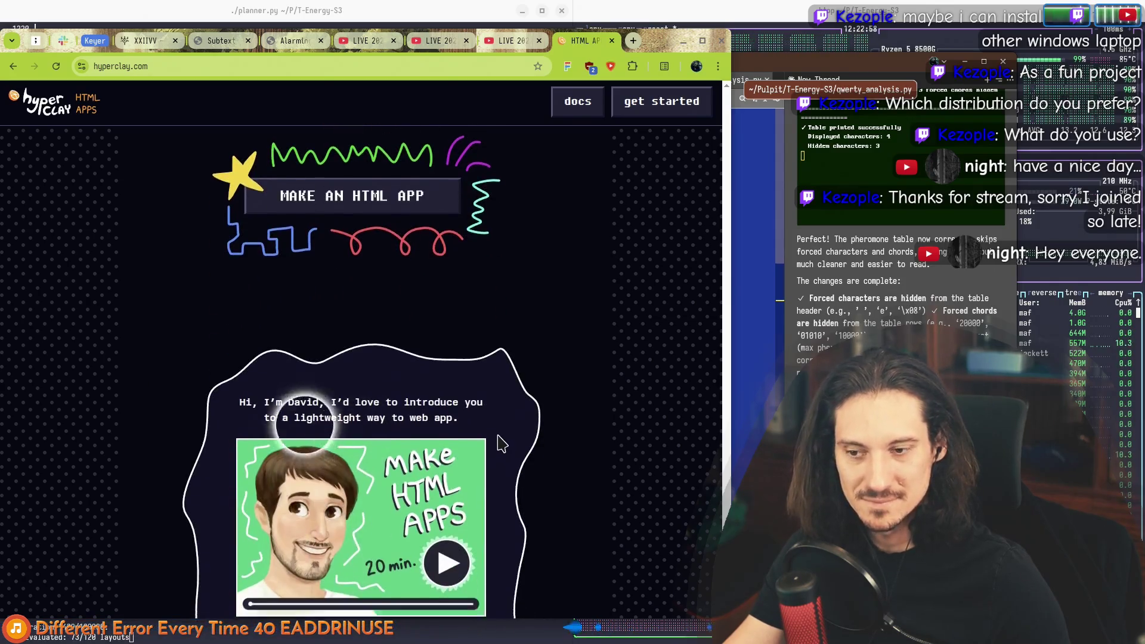
scroll(588, 464, "down", 5)
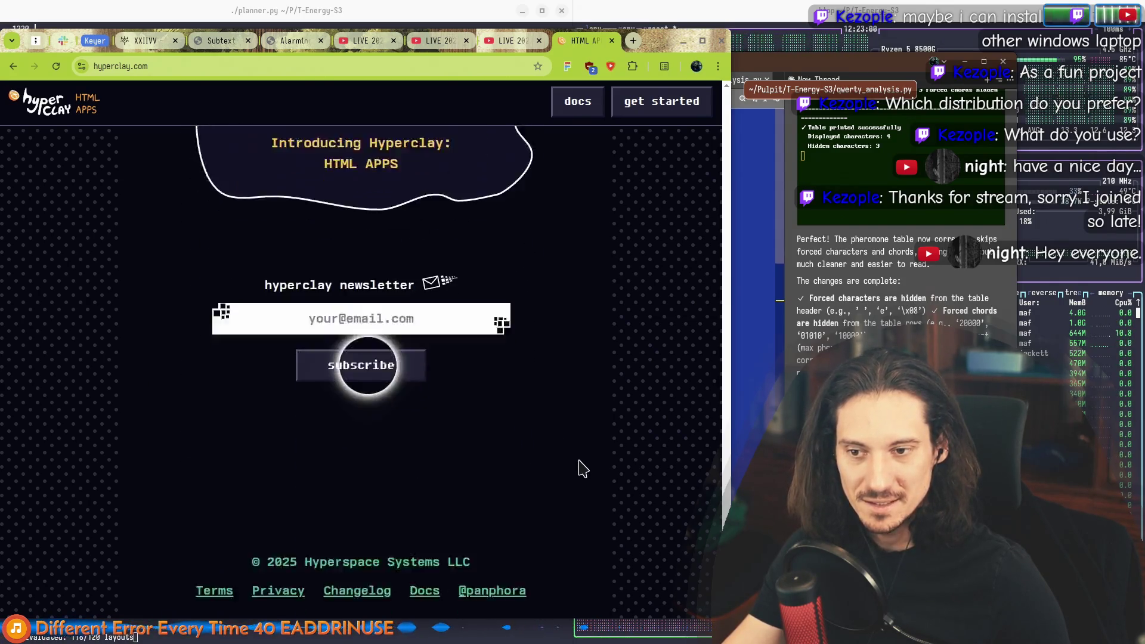
left_click_drag(537, 582, 146, 245)
left_click(150, 268)
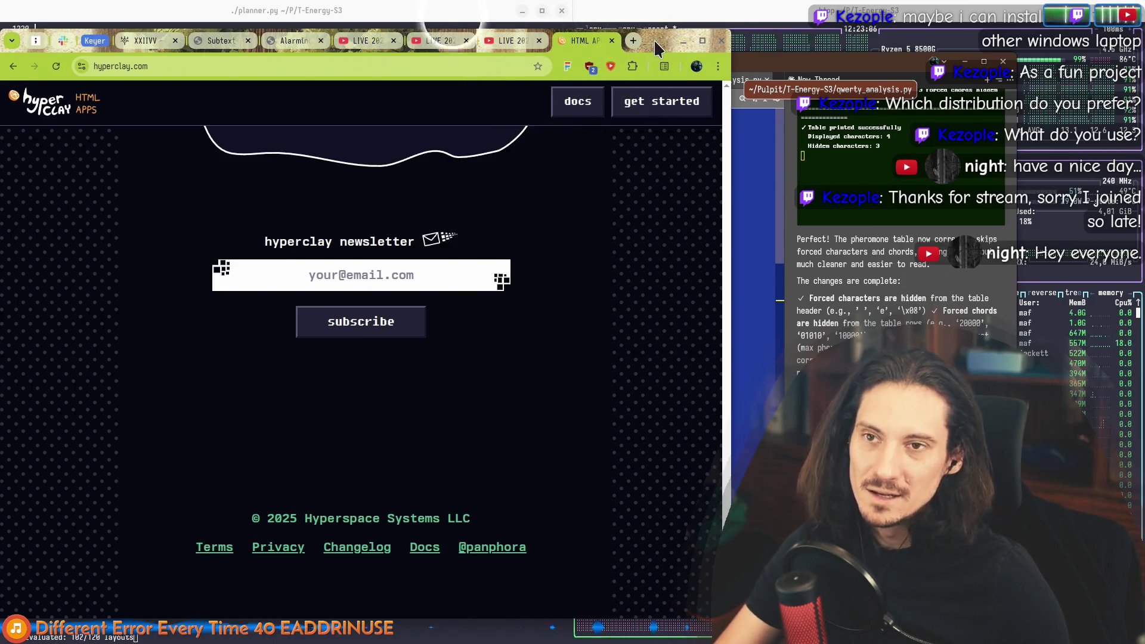
Step: Switch to Emacs and move to the ends of the Hyperclay and Wobble Web note lines
key("alt+Tab")
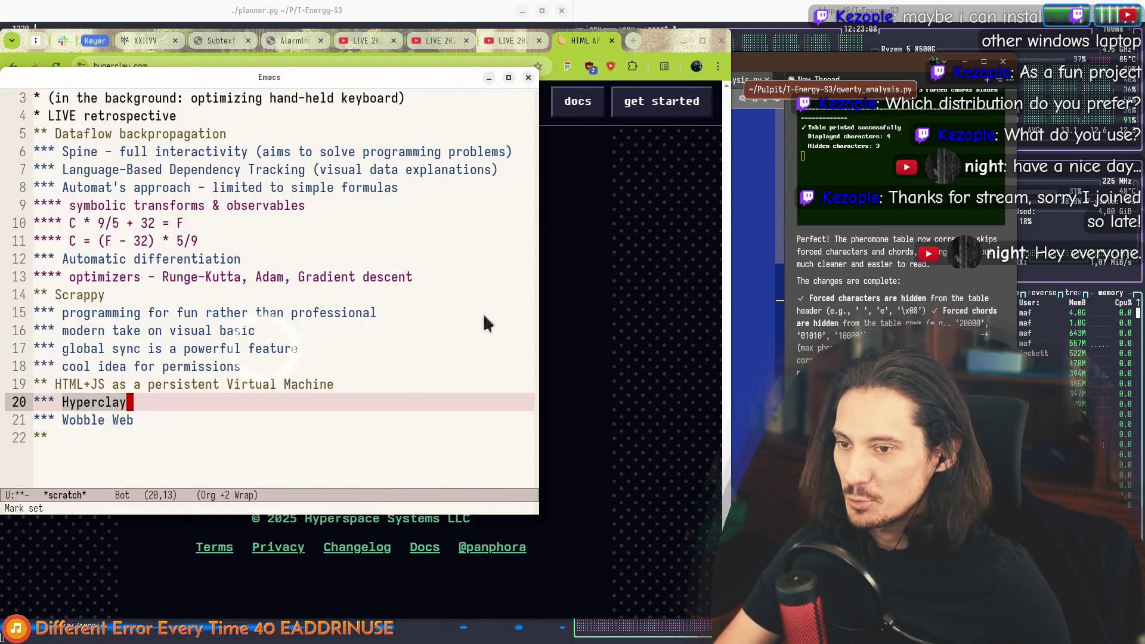
left_click(163, 414)
key("Up")
left_click(178, 414)
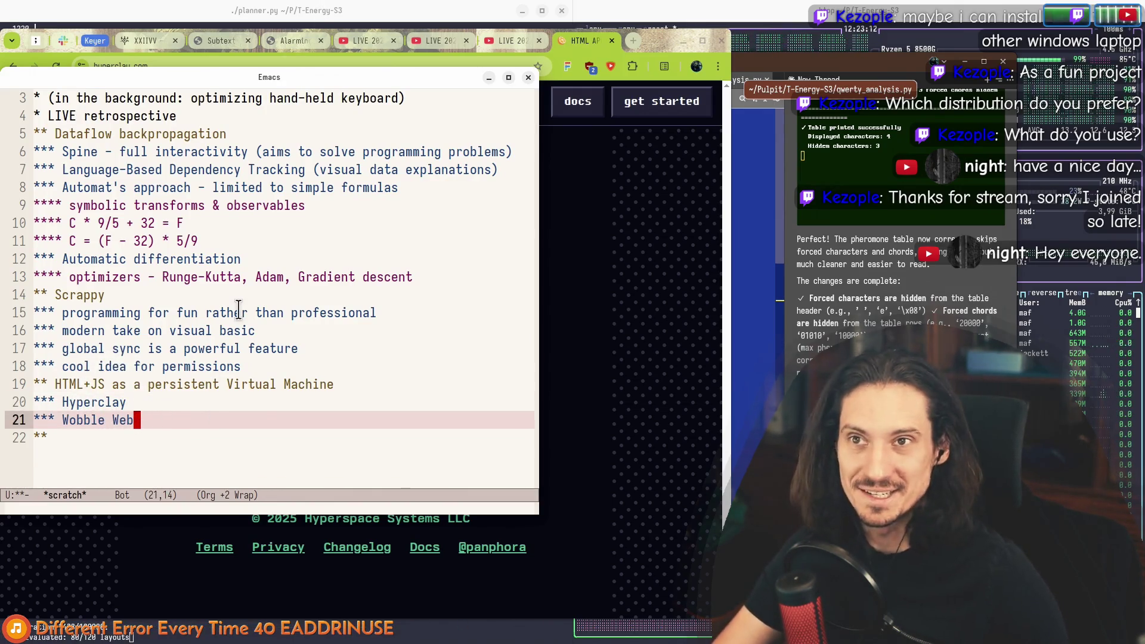
key("Up")
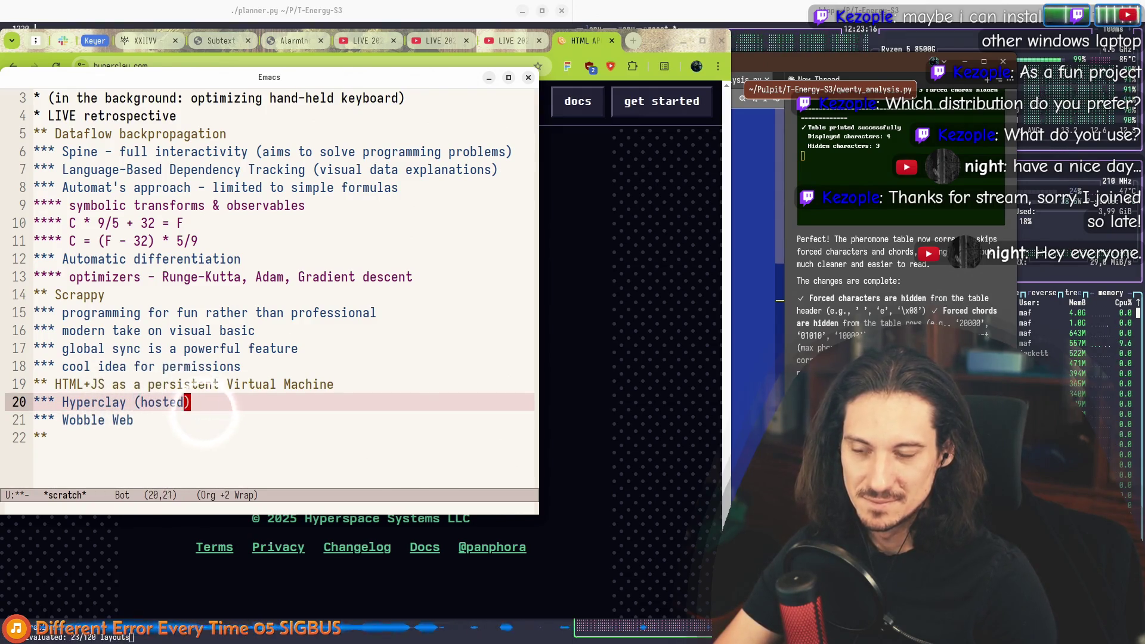
left_click(167, 417)
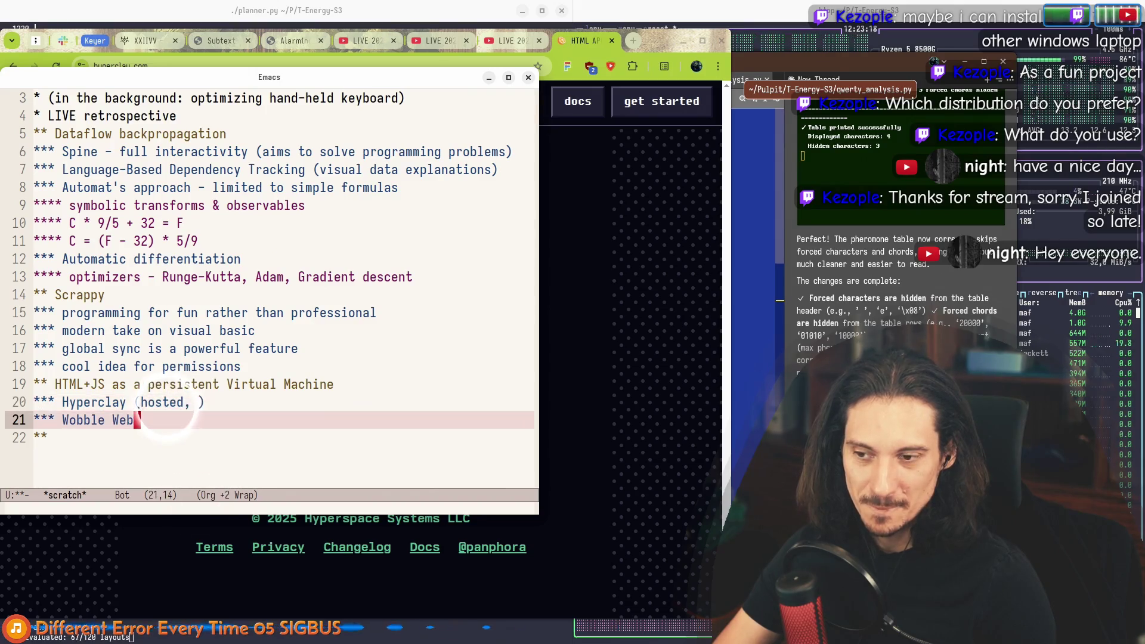
type("(local)")
left_click(202, 402)
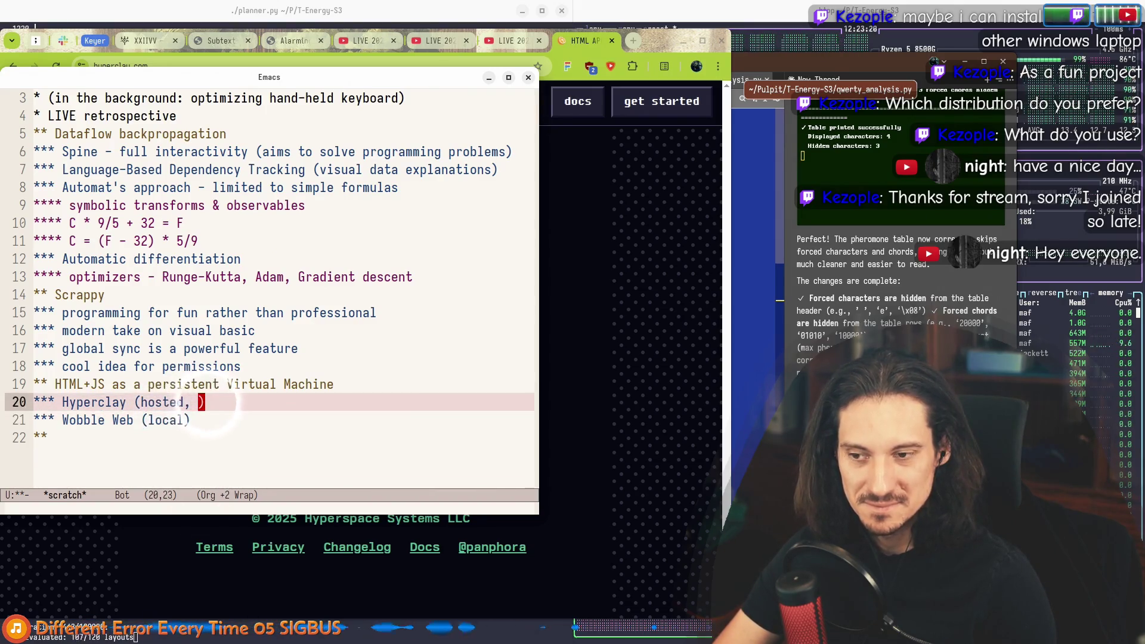
Step: Compare the Hyperclay '(hosted)' and Wobble Web '(local)' annotations, then bring the browser back in front
left_click(193, 418)
left_click(191, 403)
left_click(188, 417)
left_click(186, 404)
left_click(184, 418)
left_click(182, 404)
left_click(181, 418)
left_click(180, 404)
left_click(180, 418)
left_click(179, 403)
left_click(179, 418)
left_click(179, 403)
left_click(179, 417)
left_click(179, 404)
left_click(179, 417)
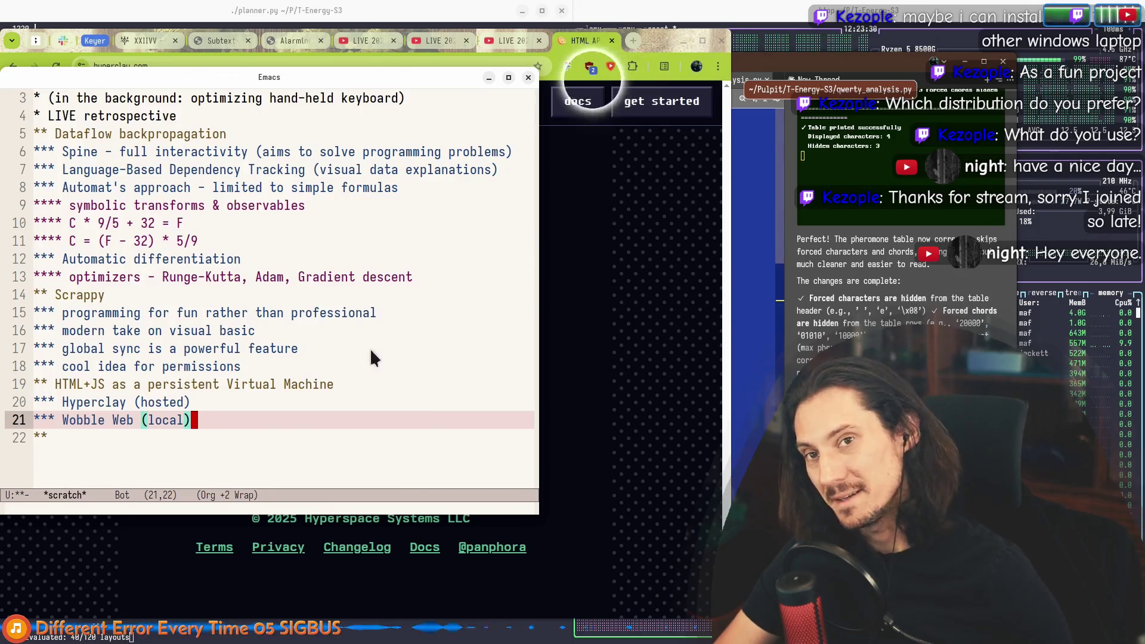
left_click_drag(653, 34, 764, 22)
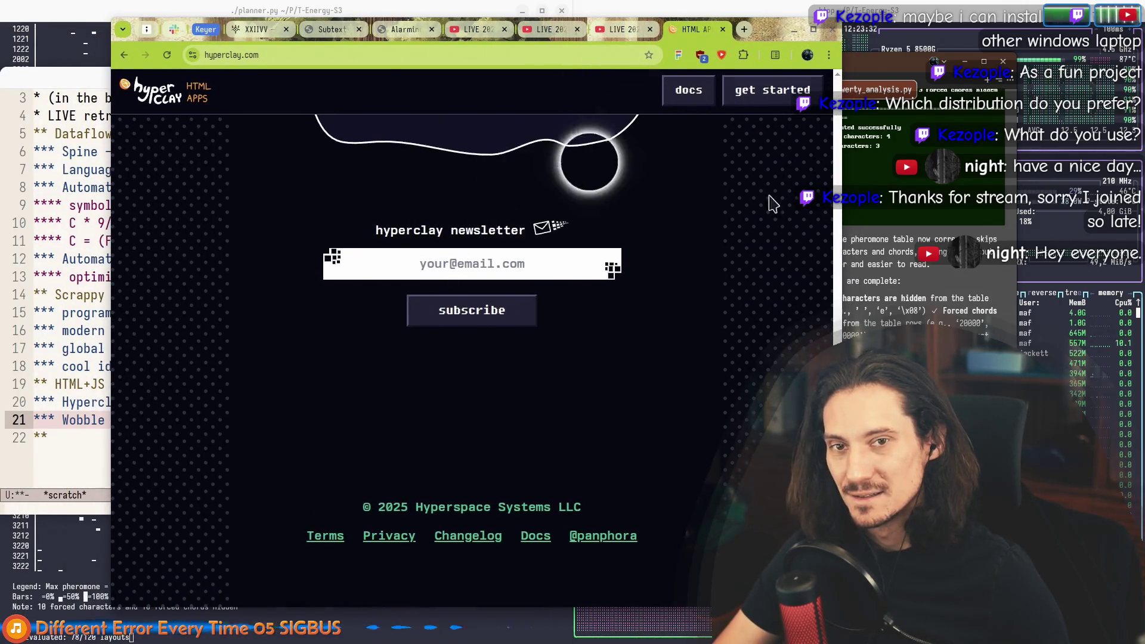
Step: Close the Hyperclay tab and two leftover LIVE 2025 video tabs
middle_click(689, 33)
middle_click(681, 30)
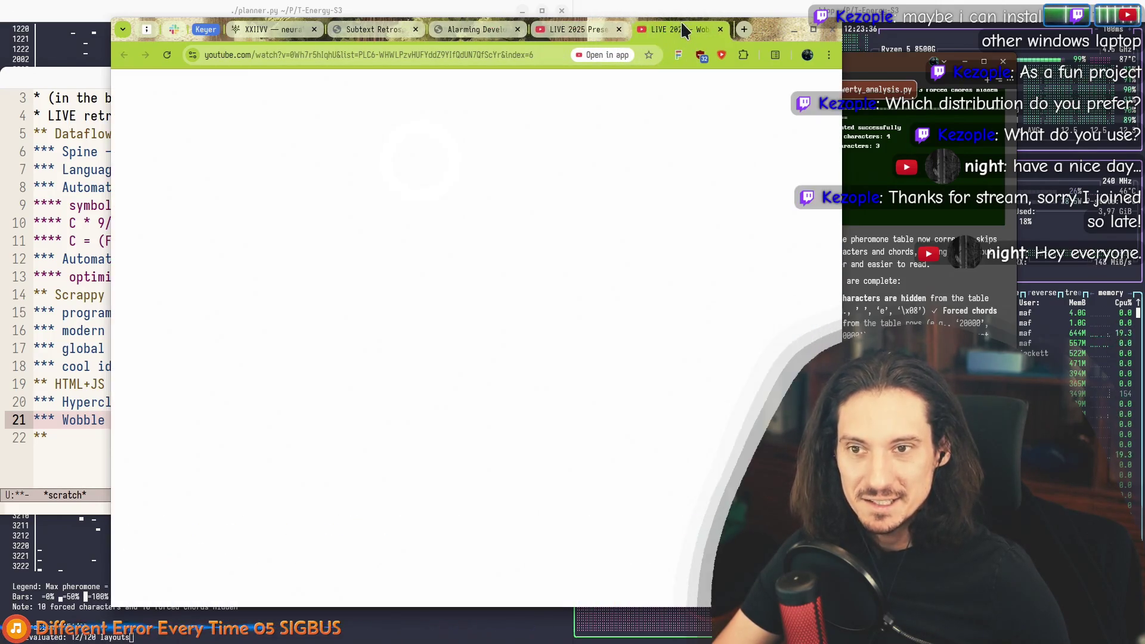
middle_click(603, 29)
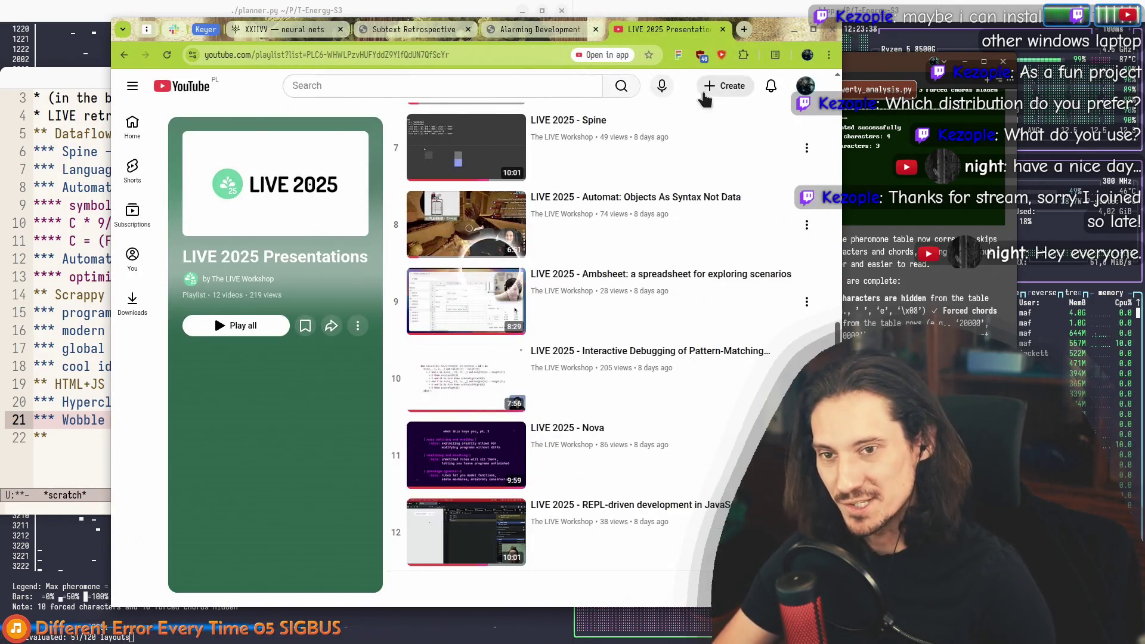
Step: Reopen the 'LIVE 2025 - Wobble Web' video and get it playing from 4:14
key("ctrl+shift+t")
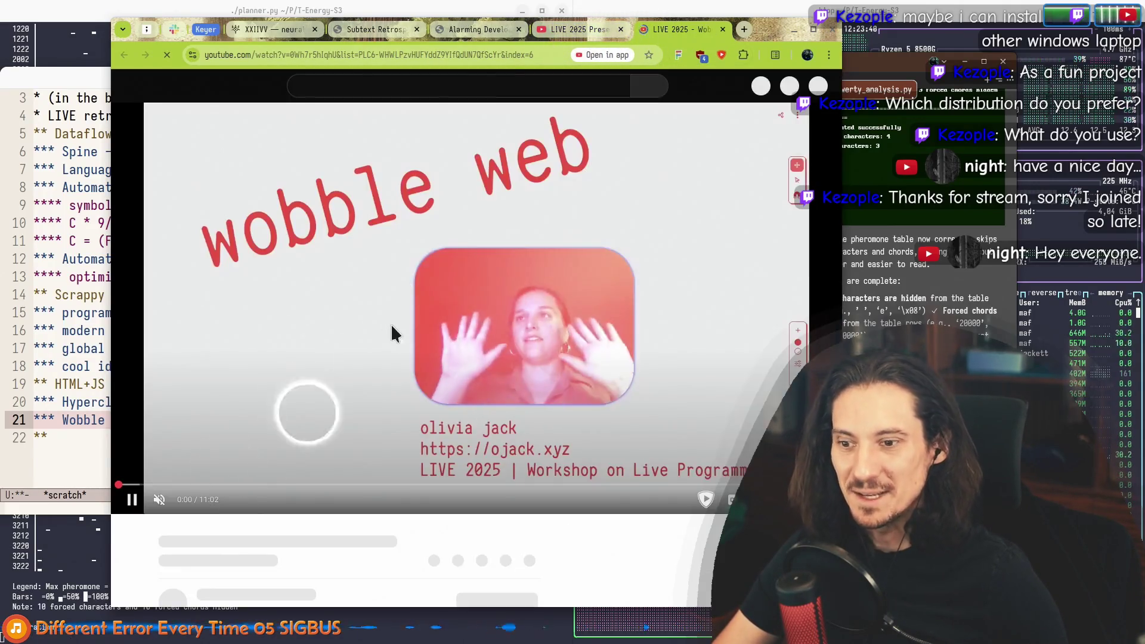
left_click(391, 323)
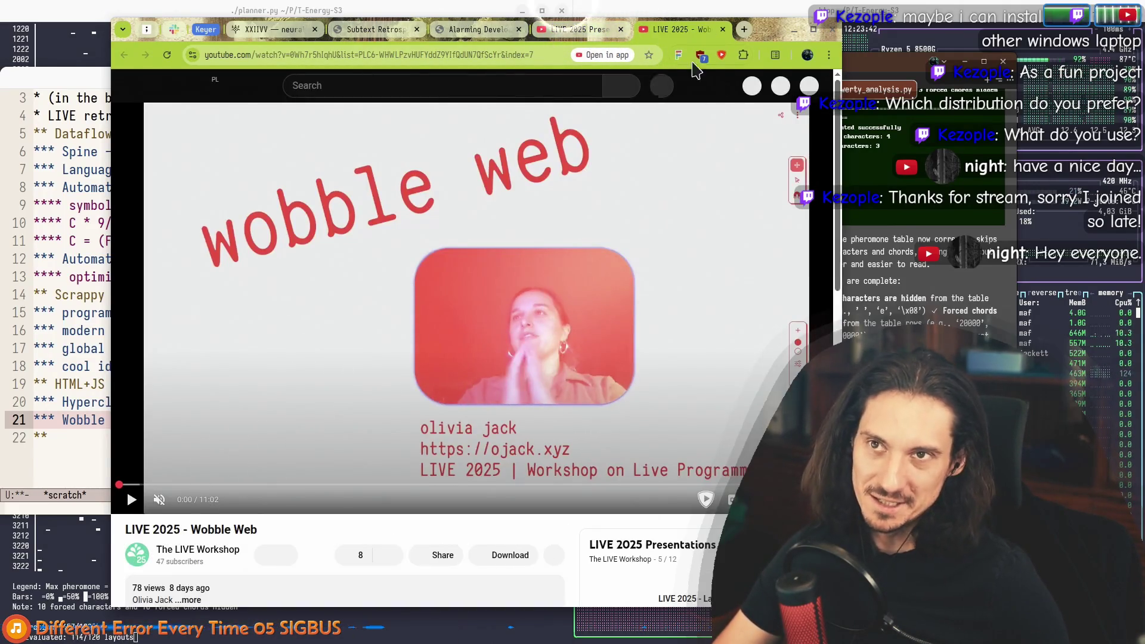
mouse_move(752, 43)
left_mouse_down()
mouse_move(866, 456)
mouse_move(823, 641)
mouse_move(773, 26)
left_mouse_up()
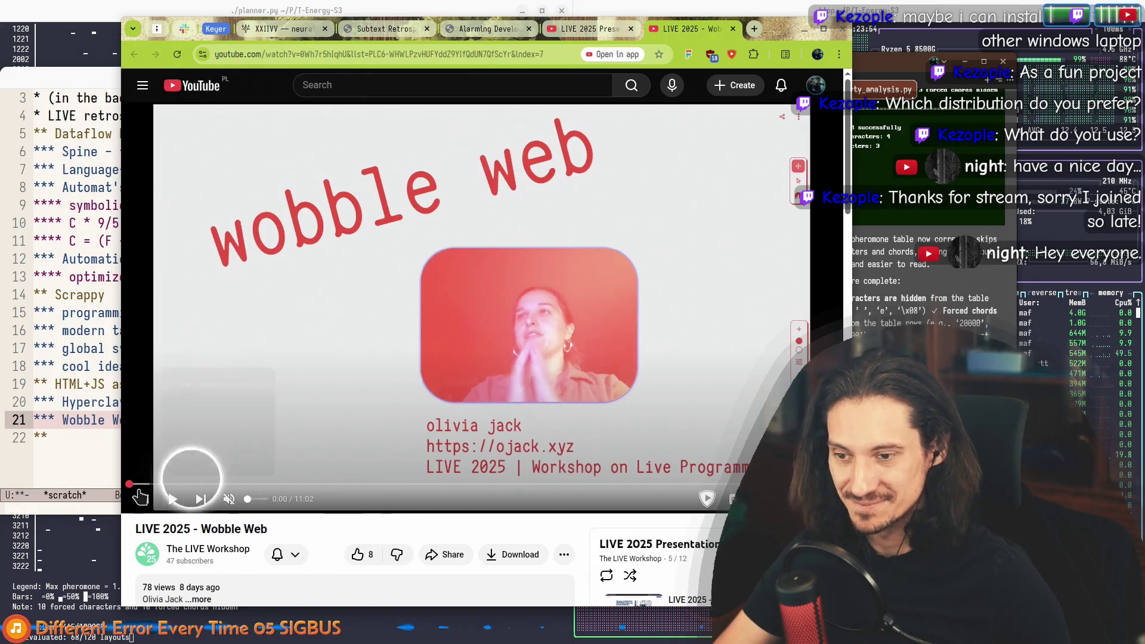
mouse_move(188, 486)
left_mouse_down()
mouse_move(131, 491)
mouse_move(169, 481)
mouse_move(136, 487)
mouse_move(785, 486)
mouse_move(298, 480)
mouse_move(399, 481)
mouse_move(371, 352)
mouse_move(254, 210)
left_mouse_up()
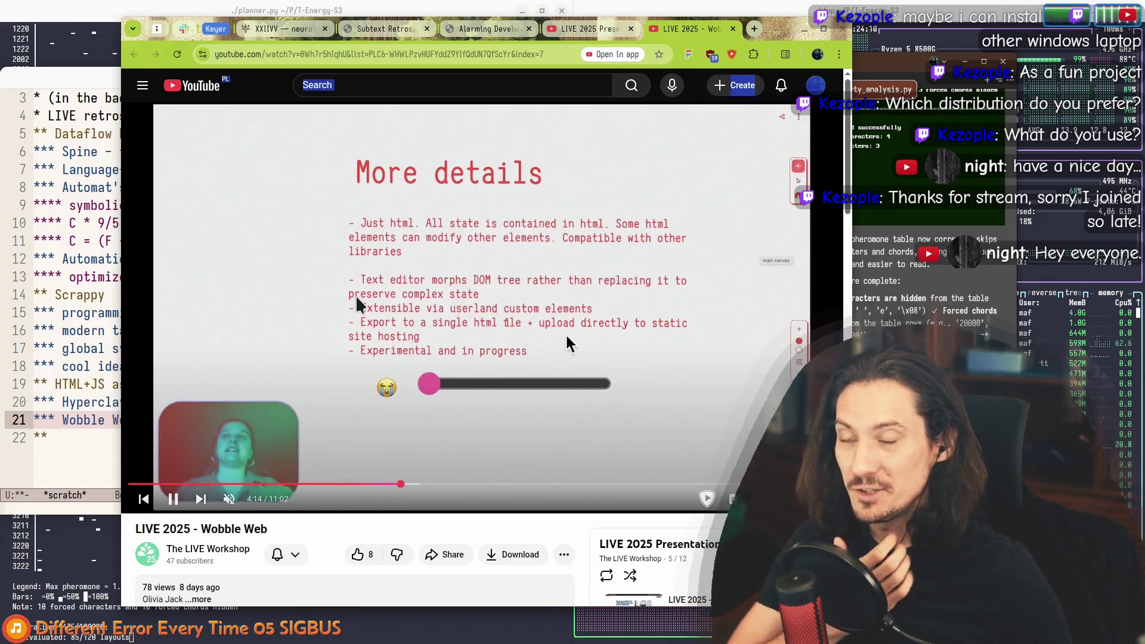